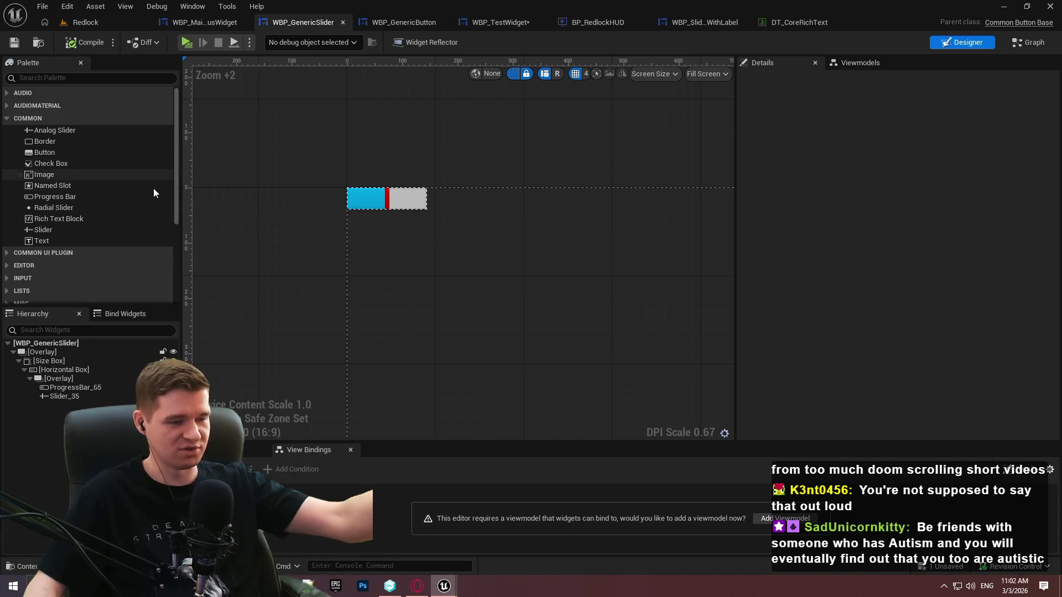
Return to the Redlock level and drag the Content Browser splitter down to enlarge the viewport
left_click(496, 23)
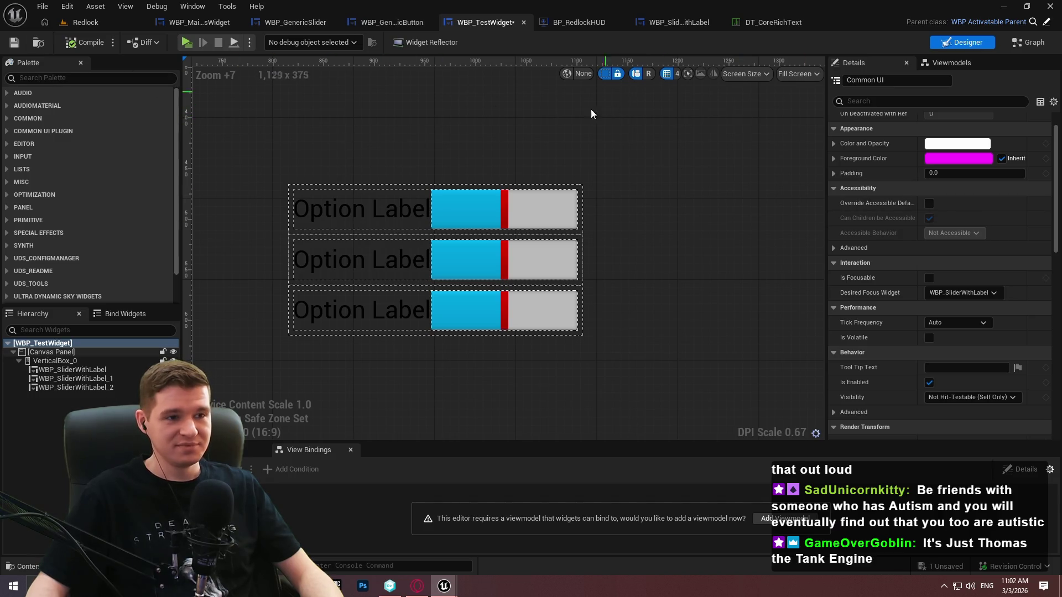
left_click(86, 22)
left_click(560, 365)
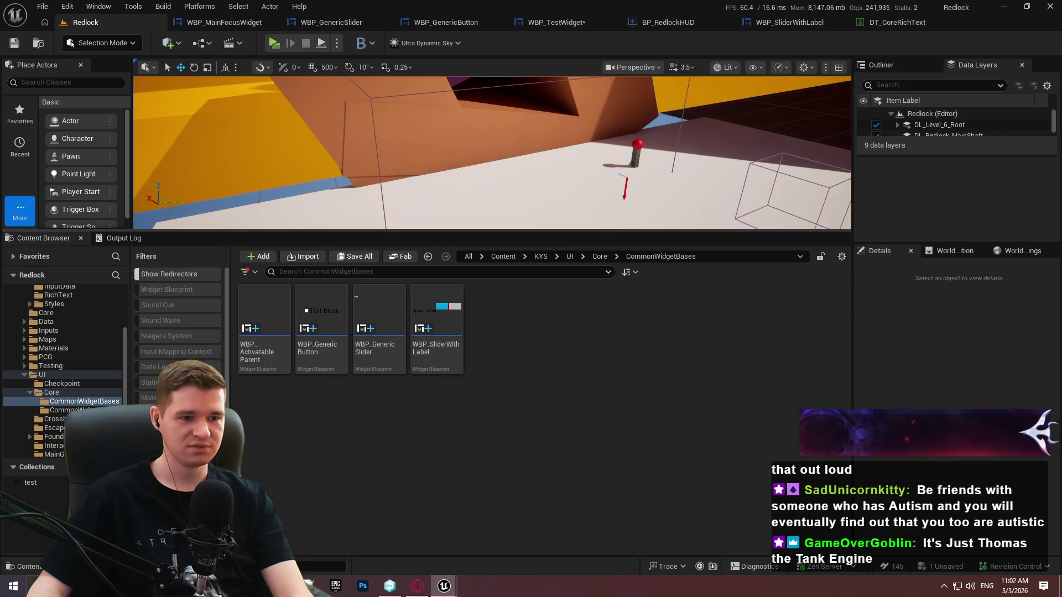
mouse_move(633, 233)
left_mouse_down()
mouse_move(640, 427)
mouse_move(646, 336)
mouse_move(645, 369)
left_mouse_up()
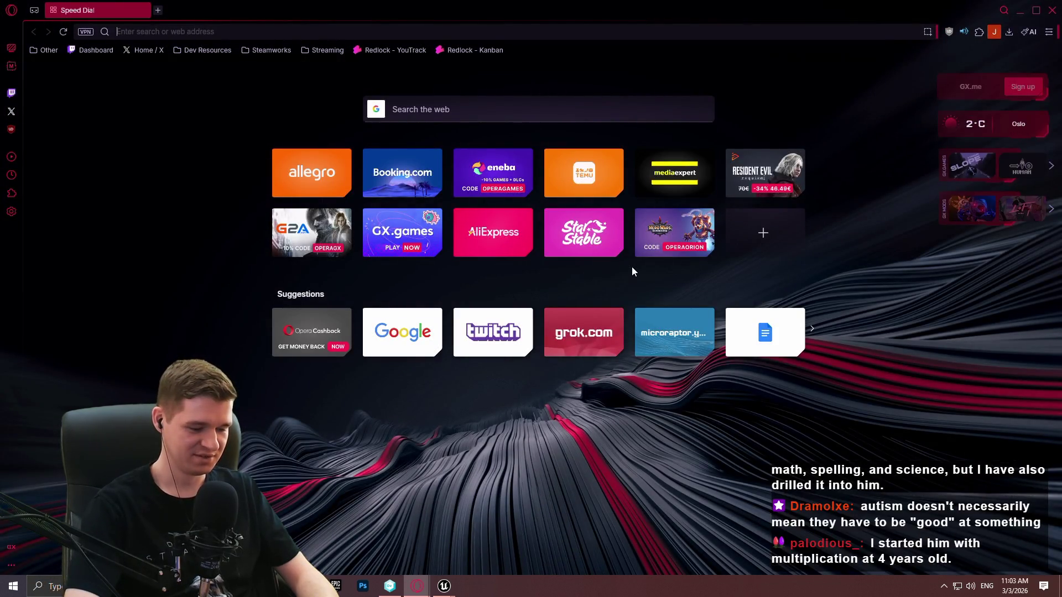
Search Google for 'uk amelia', then for 'thomas the tank engine characters'
type("uk ameli")
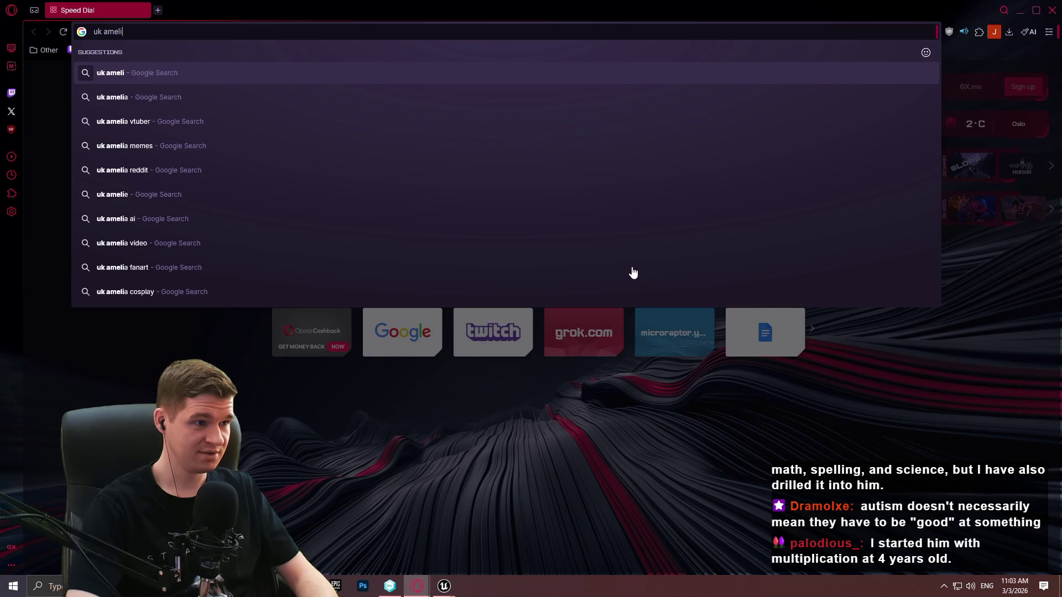
type("a")
key("Return")
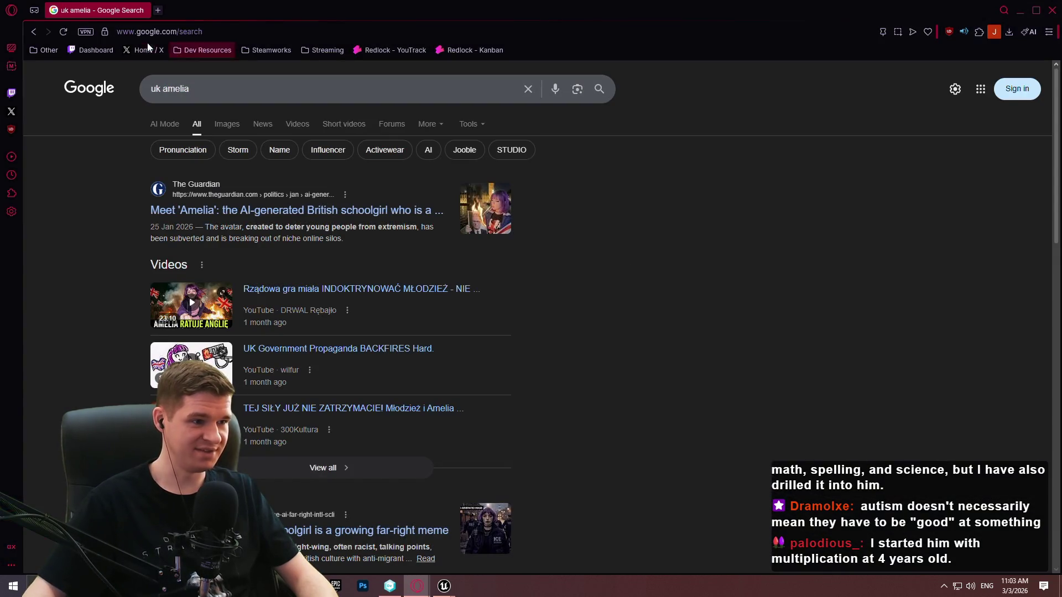
key("slash")
type("thomas the tank engine")
key("Down")
key("Return")
scroll(242, 270, "down", 3)
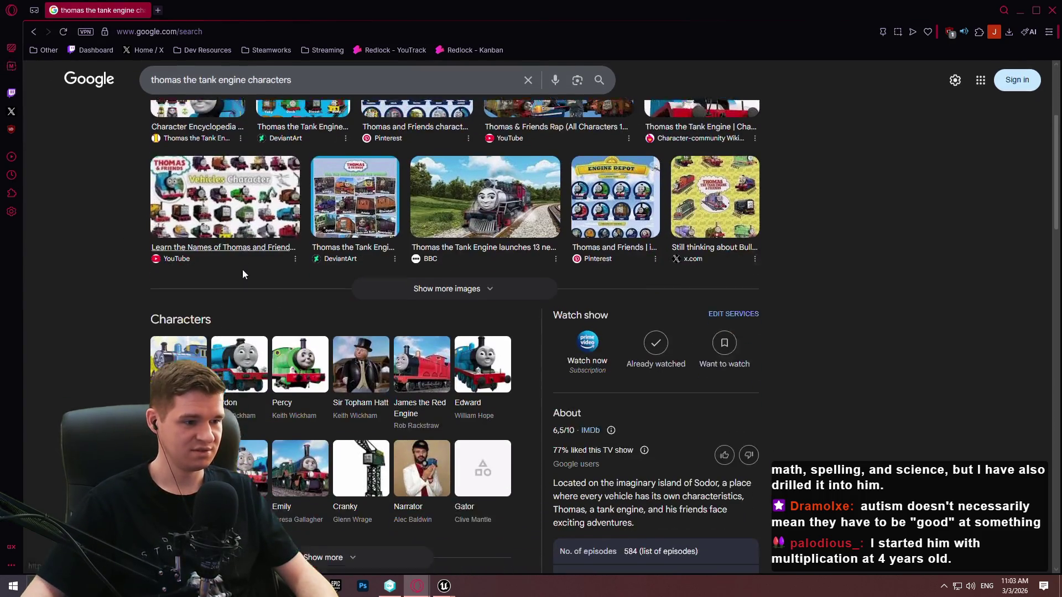
scroll(242, 270, "down", 2)
Open the Fandom List of characters page, search it for 'amelia', then close Opera GX
middle_click(200, 292)
left_click(195, 10)
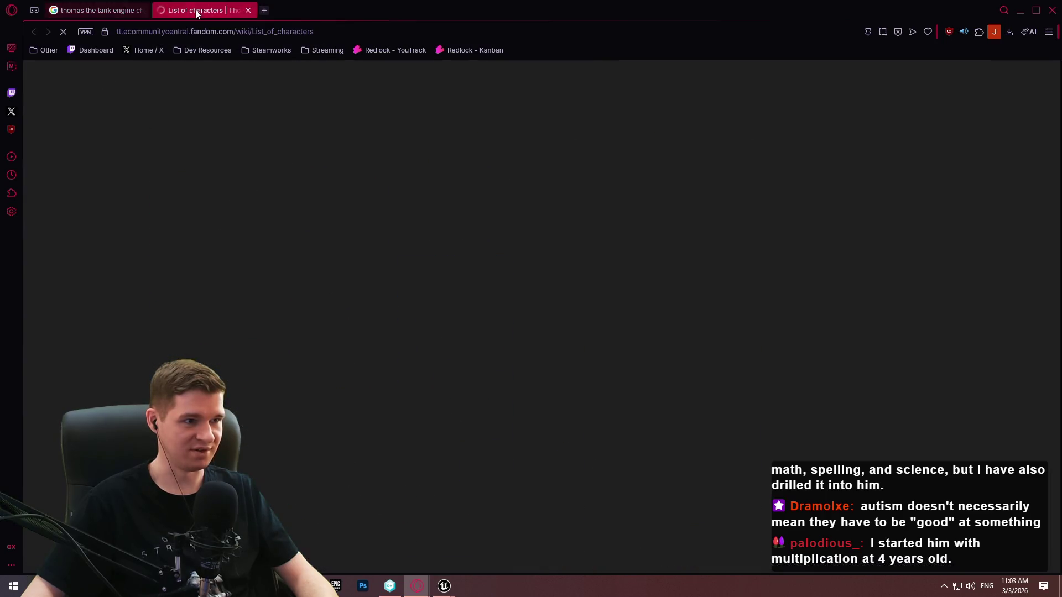
scroll(608, 243, "down", 4)
scroll(581, 247, "up", 4)
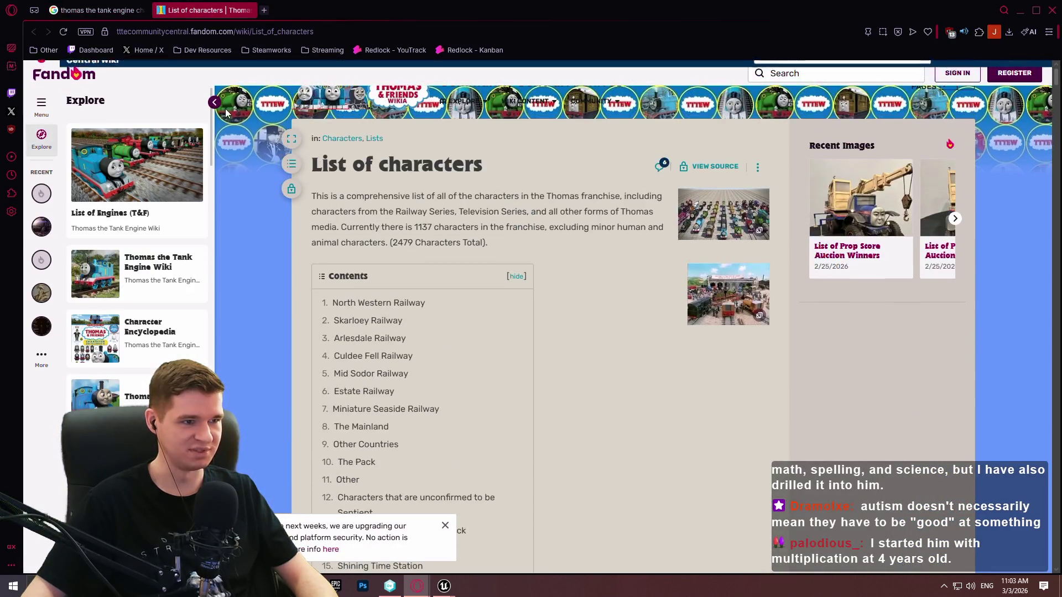
left_click(215, 103)
scroll(550, 413, "down", 3)
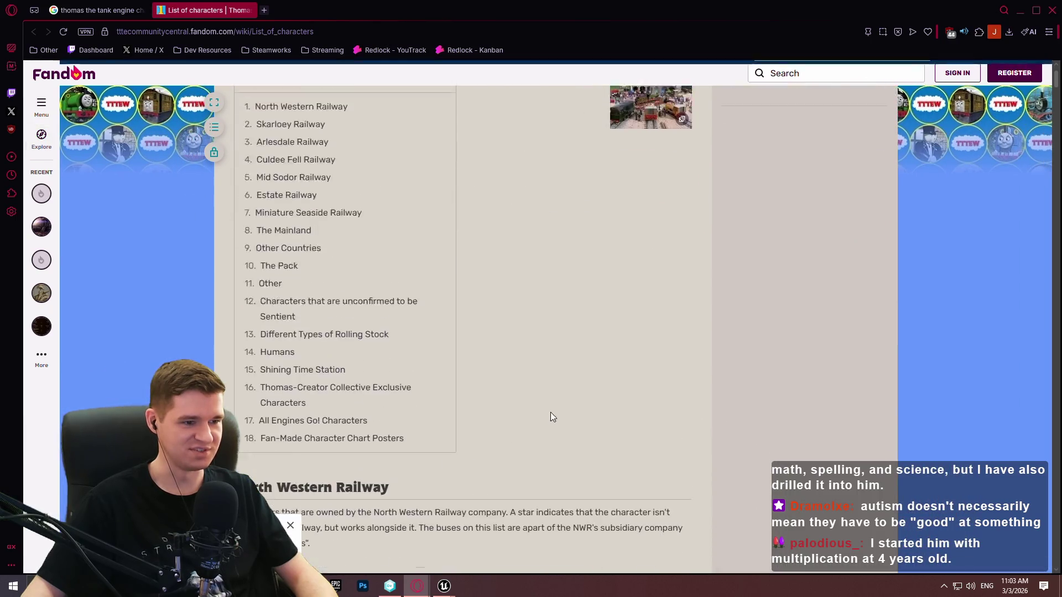
scroll(550, 417, "down", 9)
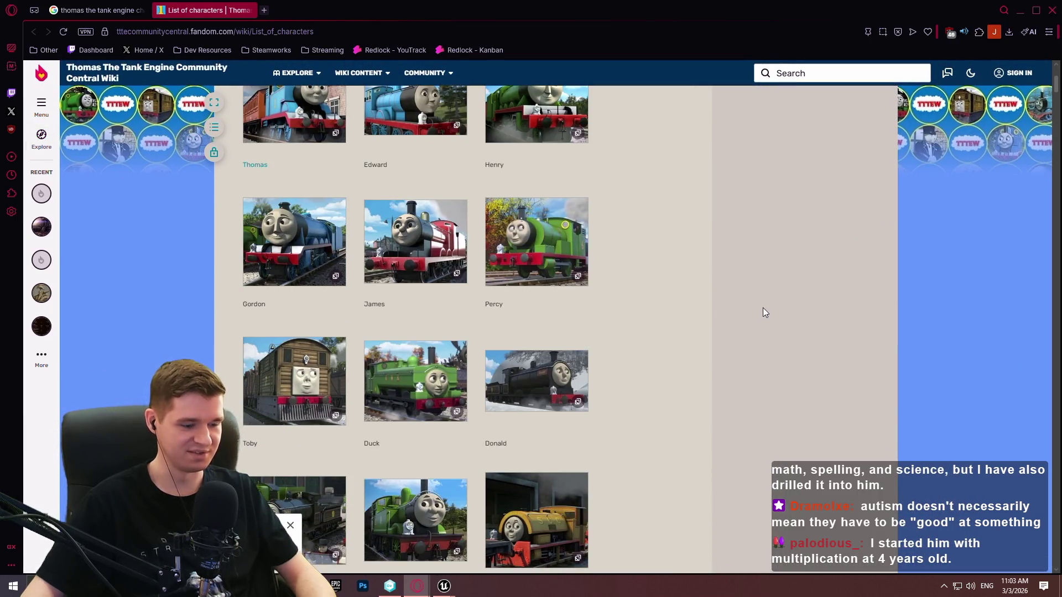
key("ctrl+f")
type("amelia")
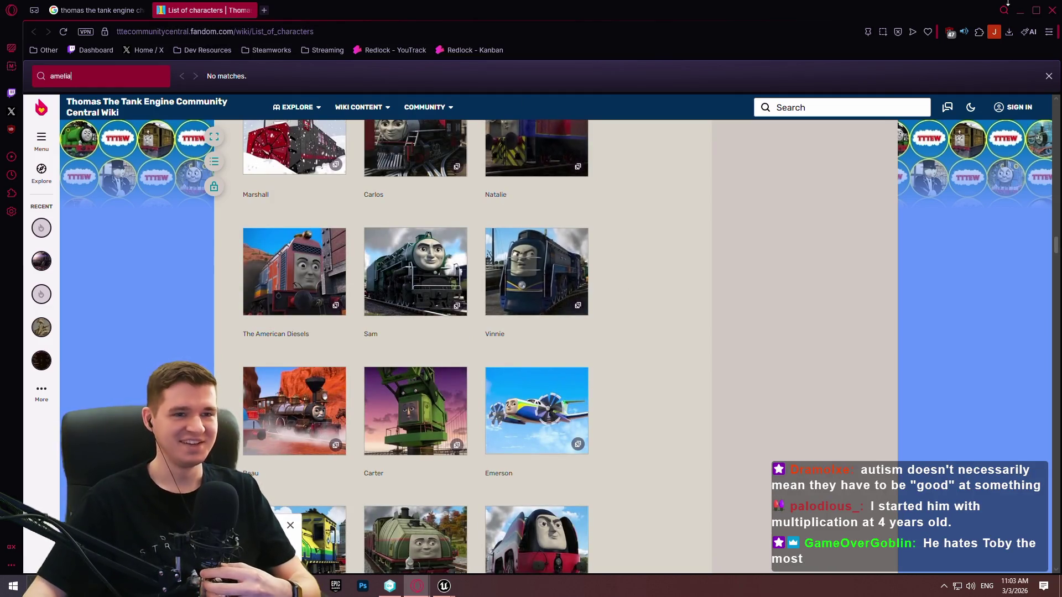
left_click(1052, 10)
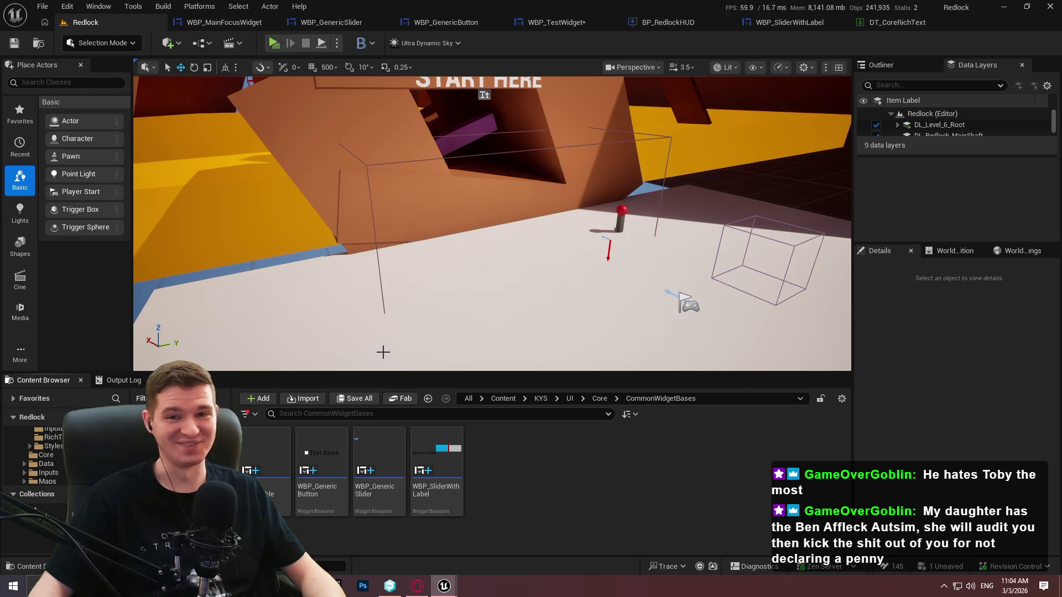
Switch to the WBP_TestWidget designer, then drag the Opera GX window back on screen
left_click(544, 21)
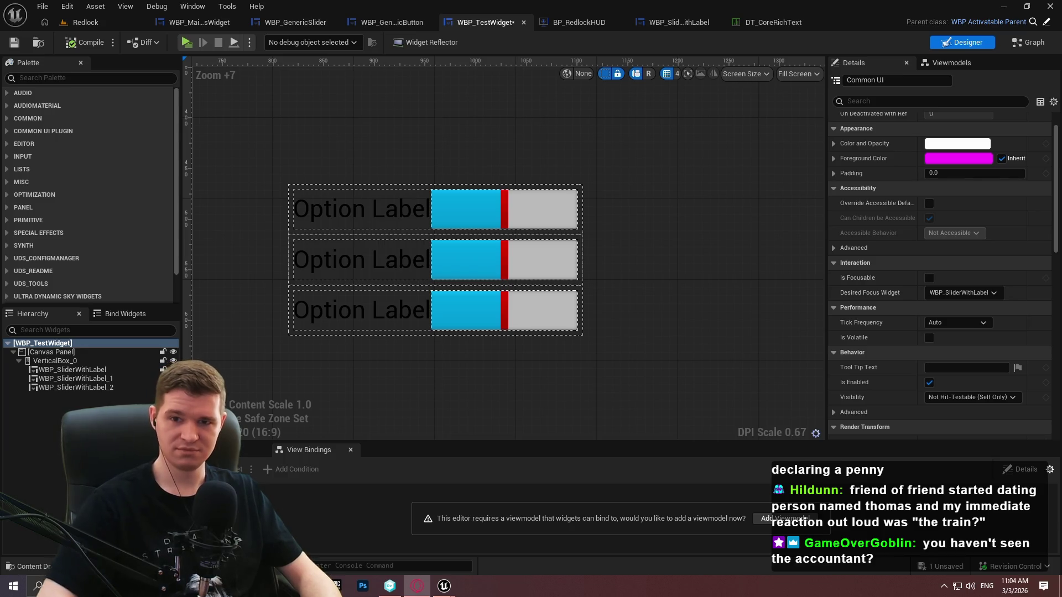
left_click_drag(1061, 8, 465, 8)
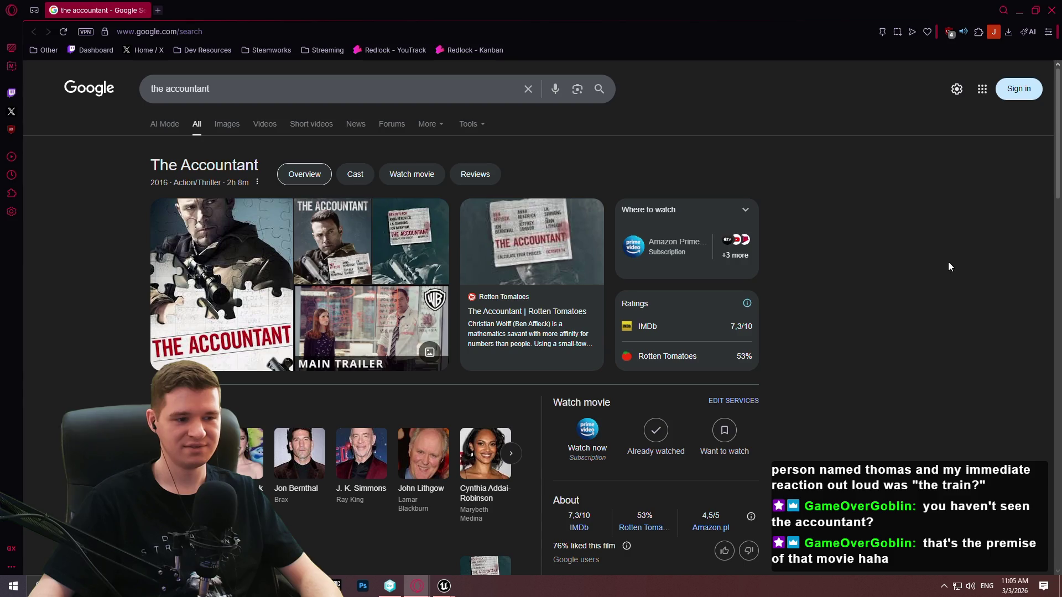
Scroll through the 'the accountant' results, close Opera GX, and select the WBP_TestWidget canvas
scroll(946, 264, "down", 3)
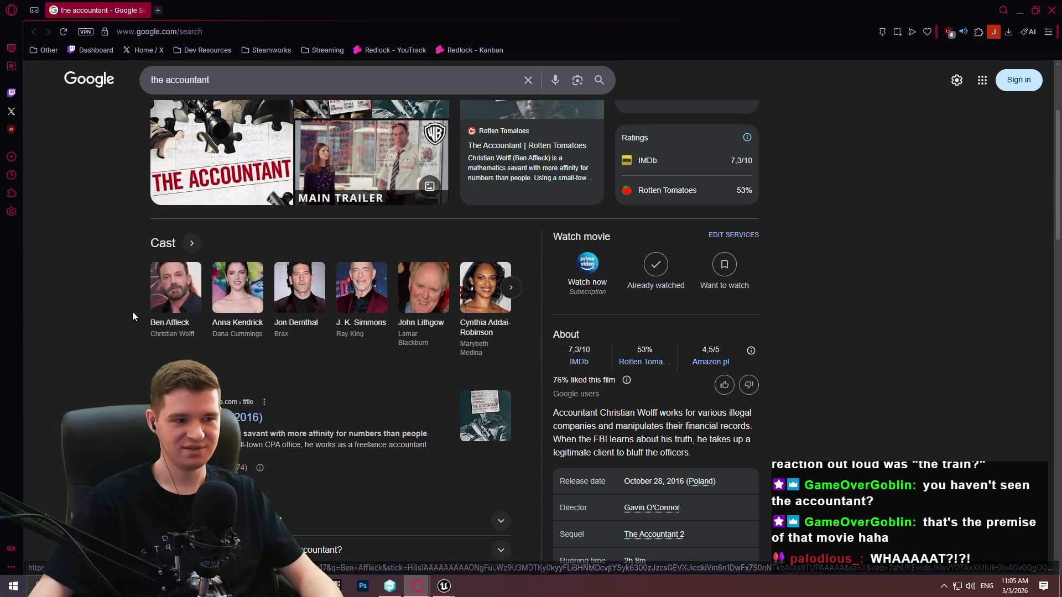
scroll(943, 191, "up", 2)
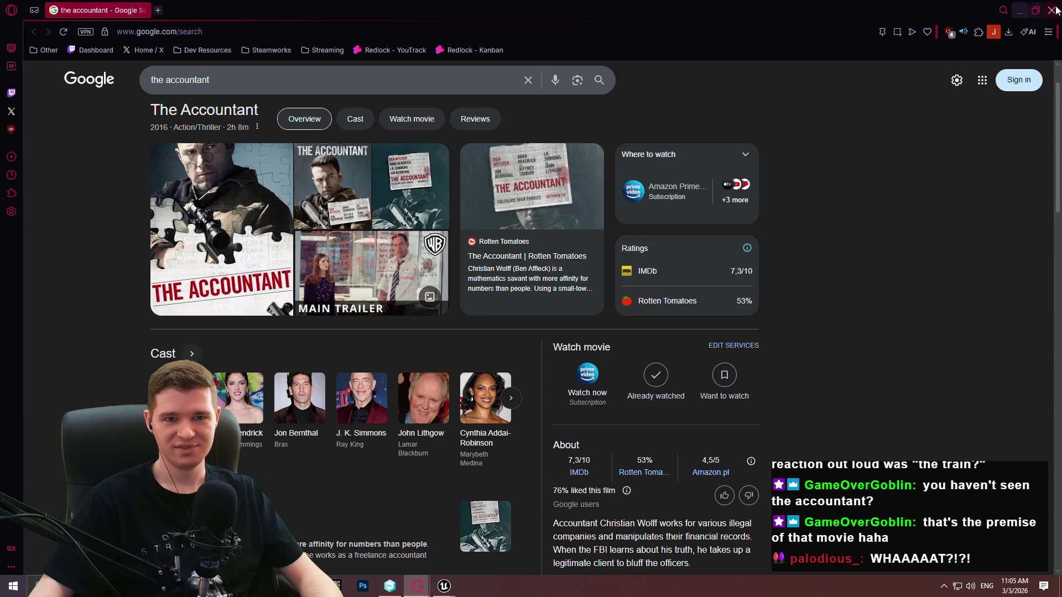
left_click(1053, 10)
left_click(671, 312)
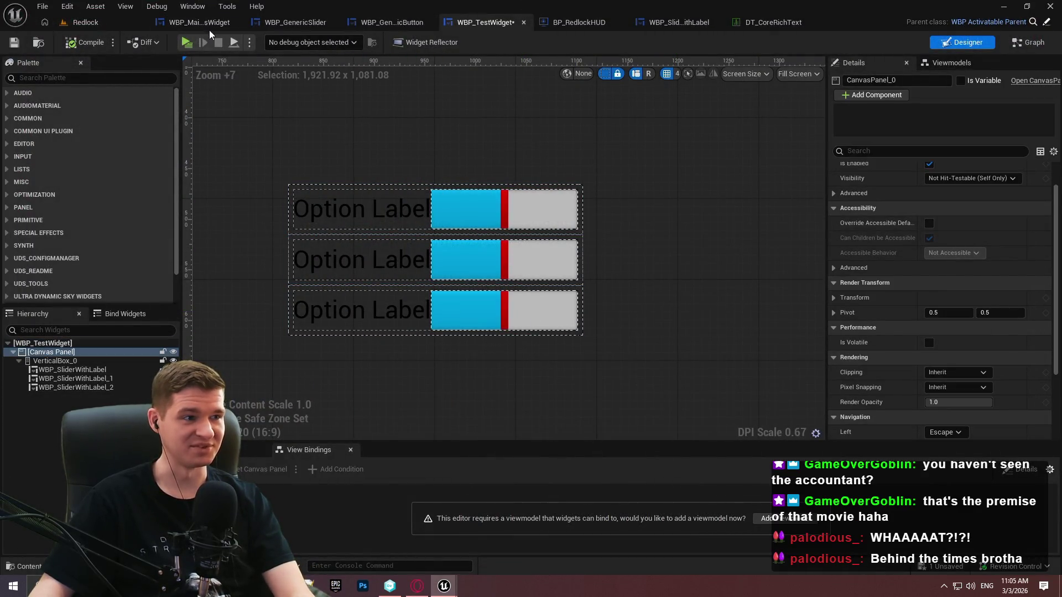
Play the Redlock level in a preview window to check the three slider rows, then close it
left_click(83, 22)
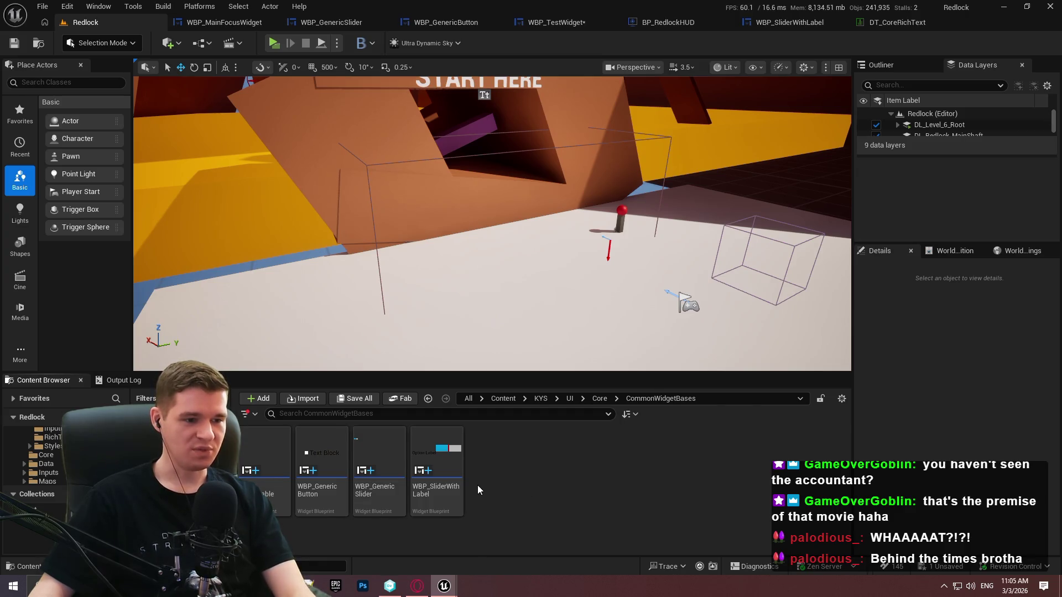
mouse_move(437, 503)
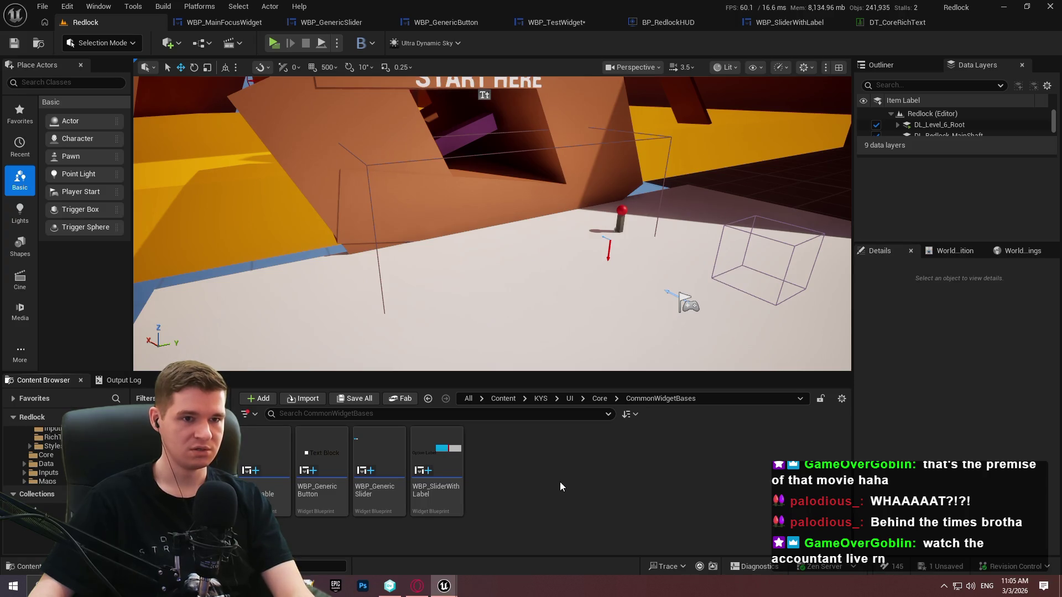
left_click(274, 44)
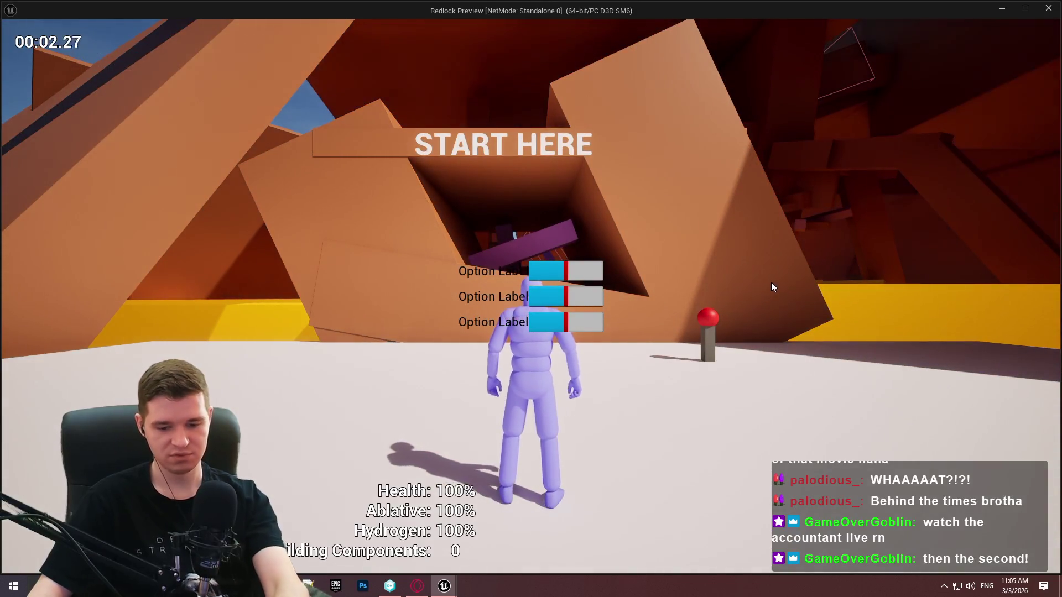
left_click(1048, 8)
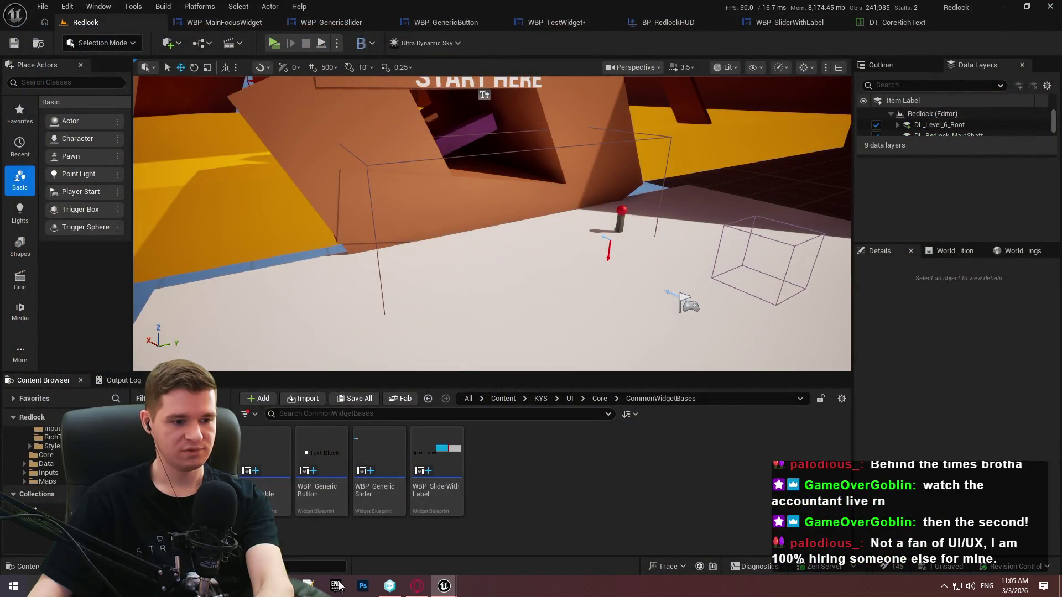
Read the 'new 1' Notepad++ note on HUD widget-stack checks, then return to Unreal Editor
left_click(282, 586)
key("ctrl+Tab")
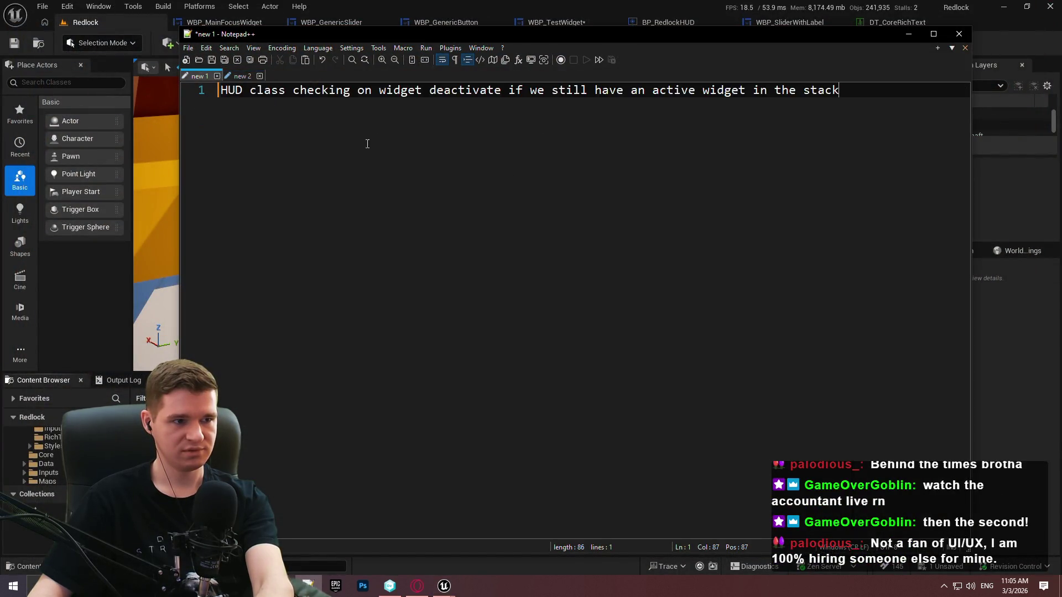
key("ctrl+a")
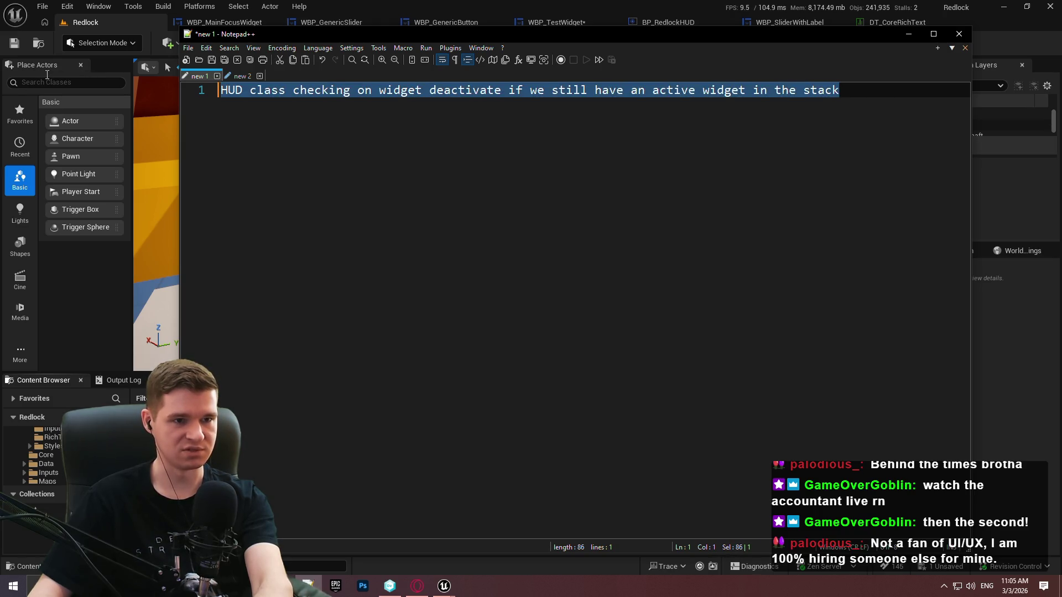
left_click(1024, 377)
In BP_RedlockHUD, duplicate the Add Widget to Stack, focus target and Focus Input on UI nodes, chaining the copy after the originals
left_click(221, 21)
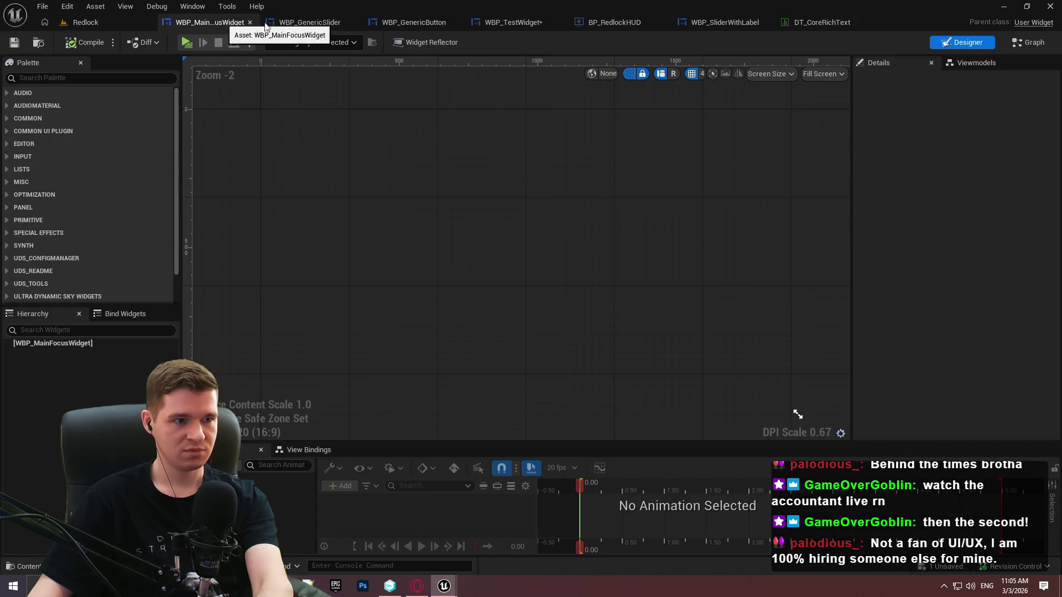
left_click(347, 28)
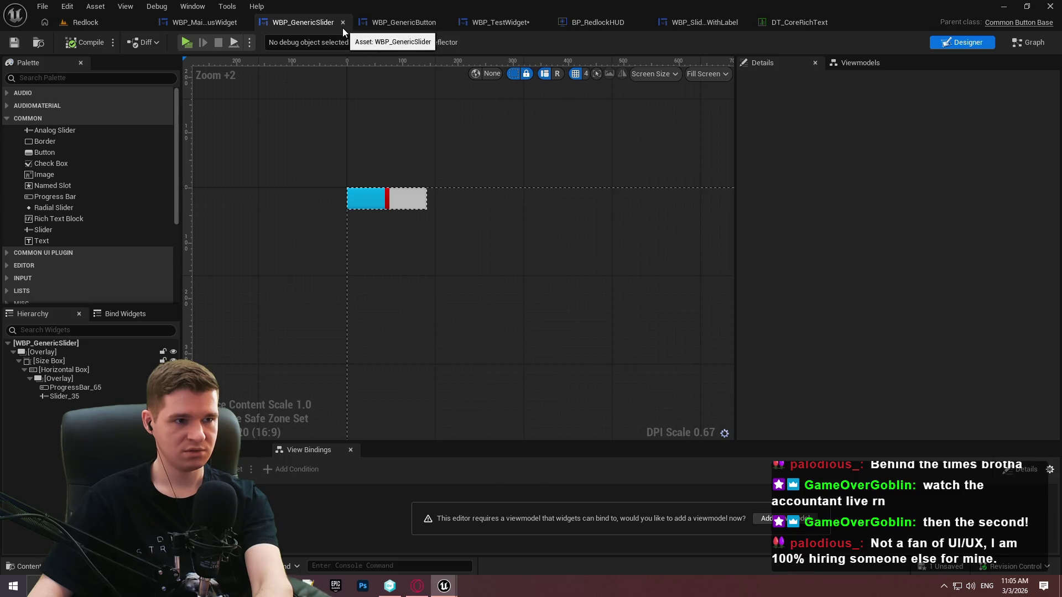
left_click(582, 26)
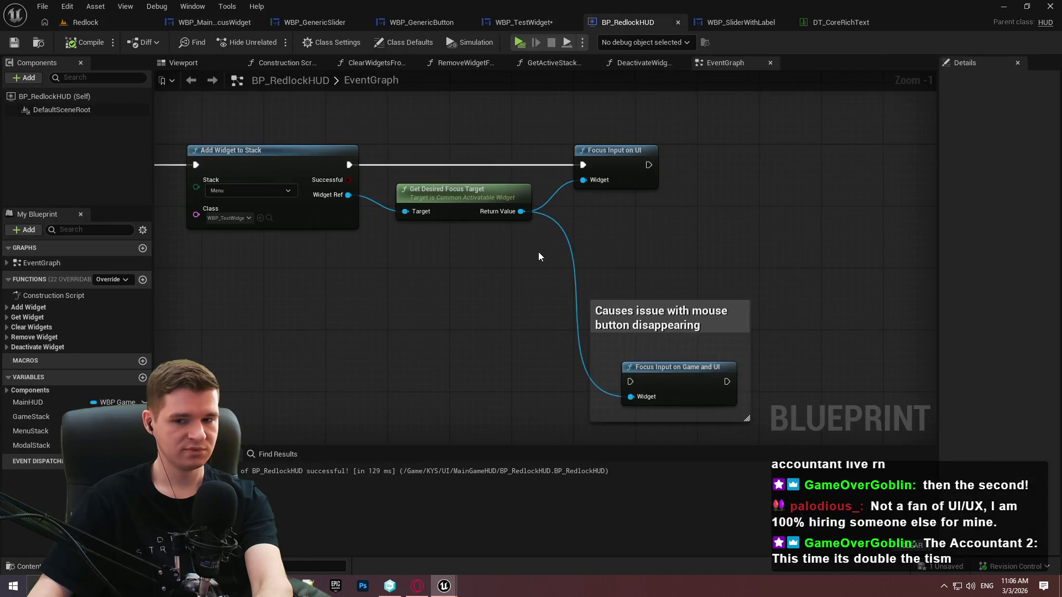
scroll(436, 276, "down", 3)
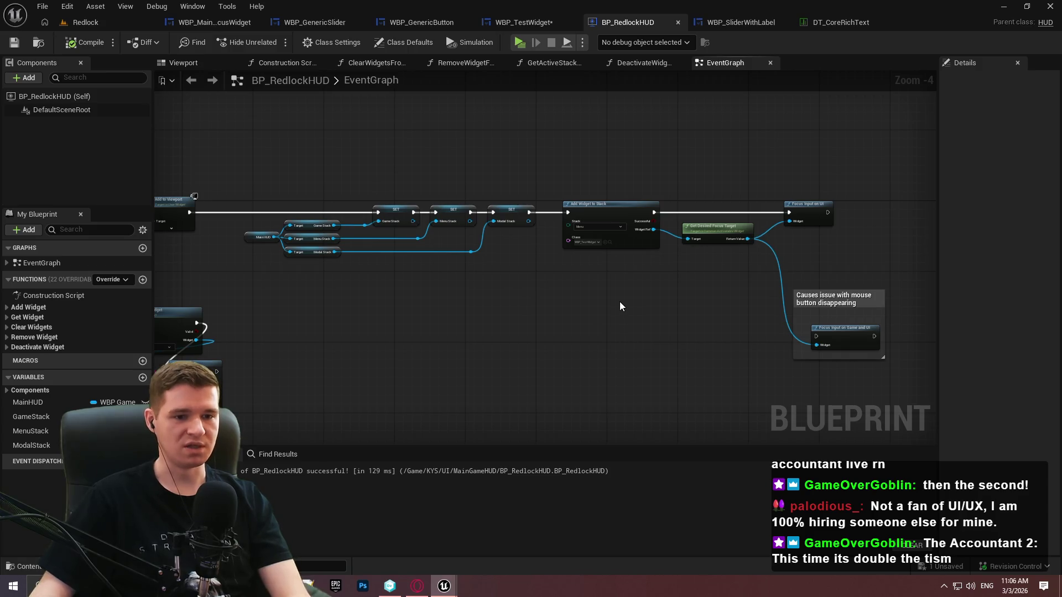
scroll(531, 288, "up", 2)
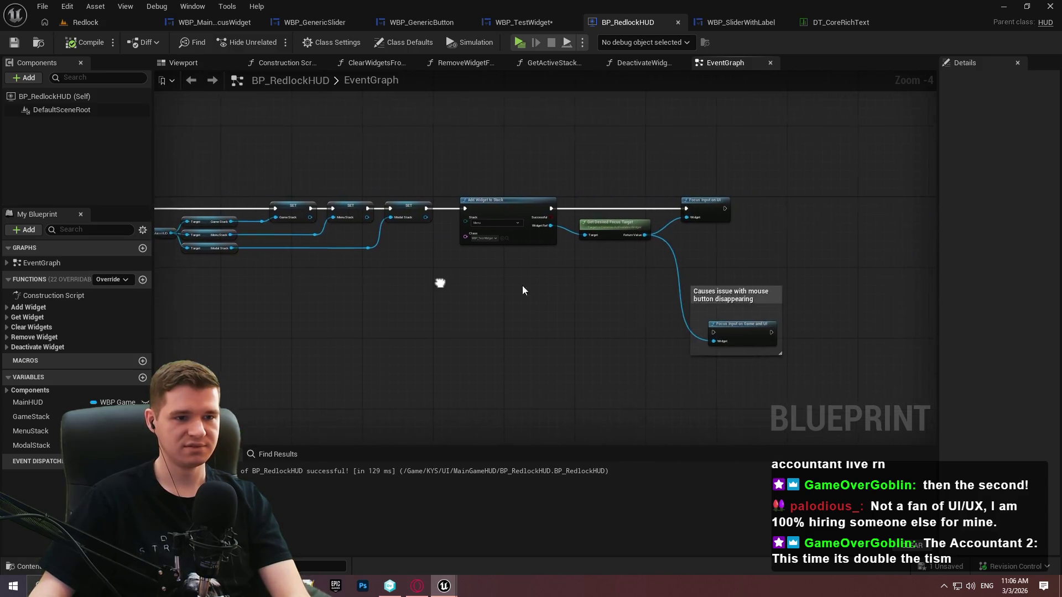
left_click_drag(640, 275, 210, 161)
key("ctrl+c")
key("ctrl+v")
left_click_drag(648, 199, 710, 199)
left_click_drag(609, 198, 675, 198)
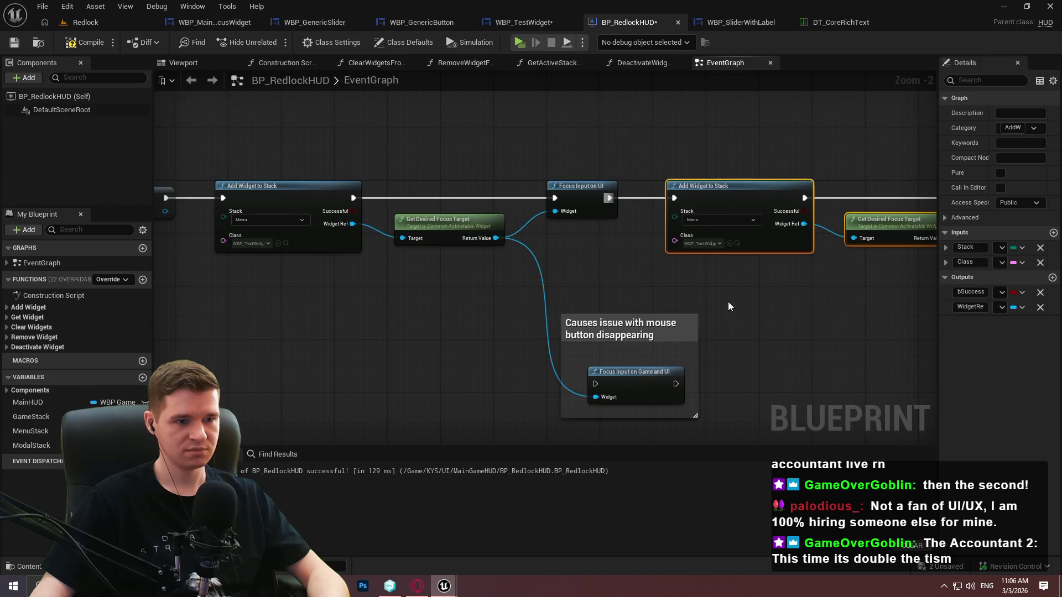
left_click(863, 298)
Compile and save BP_RedlockHUD, then open the WBP_MainFocusWidget designer
left_click_drag(549, 279, 642, 273)
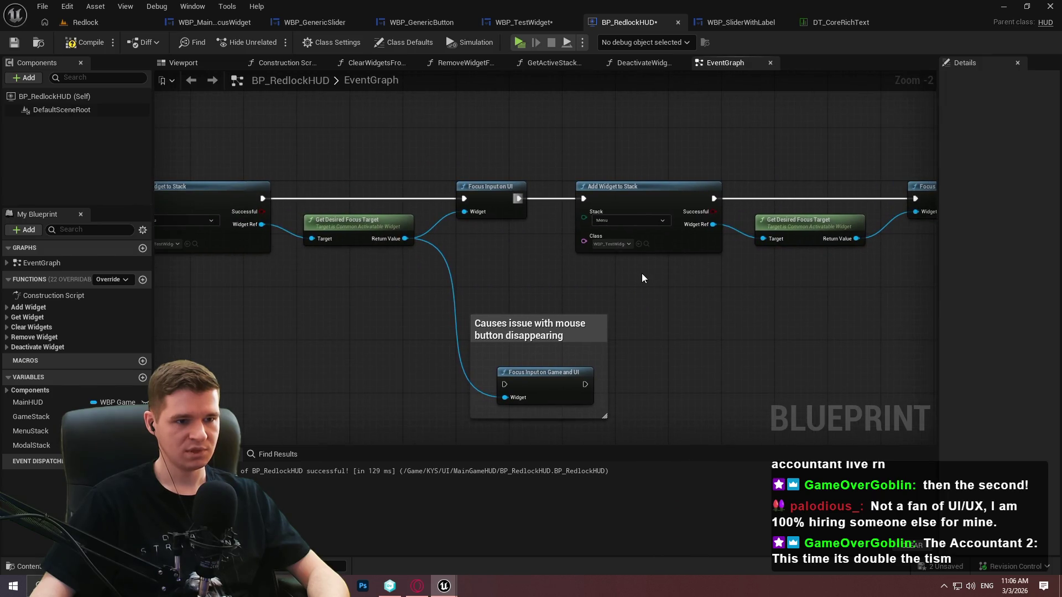
left_click(84, 42)
left_click(18, 44)
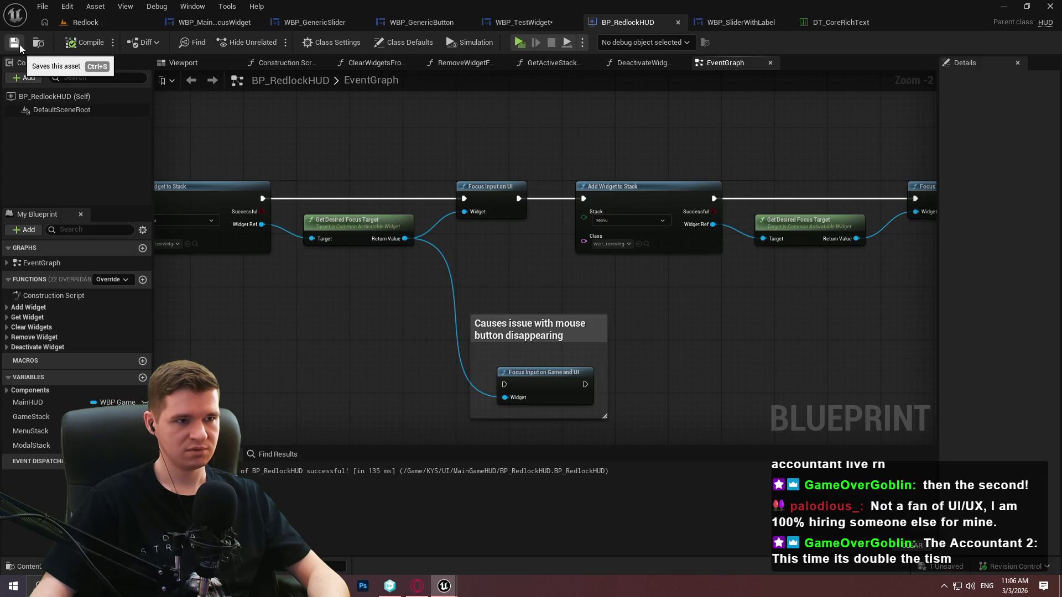
left_click(221, 23)
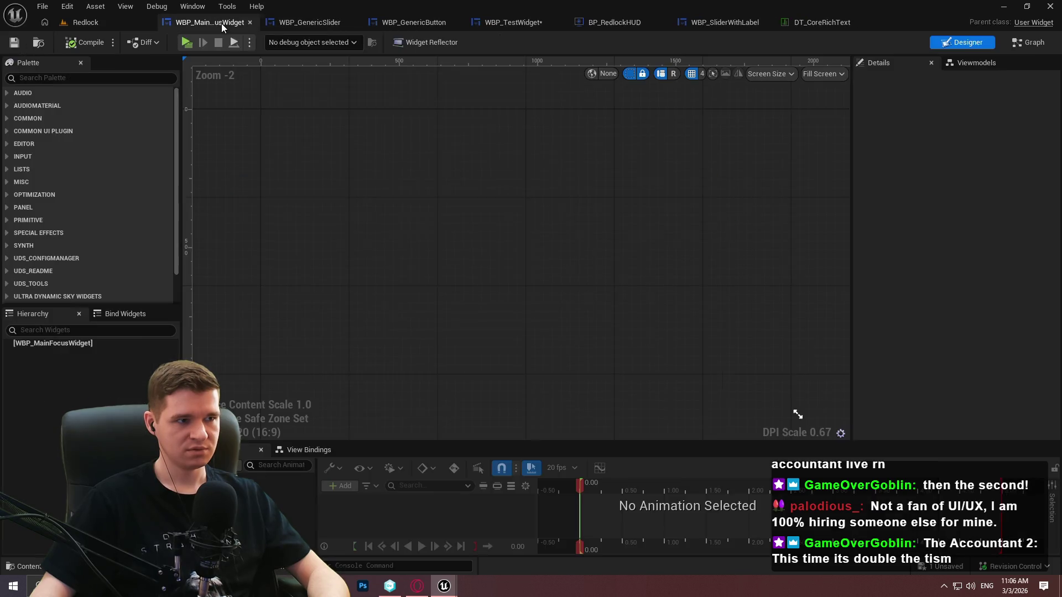
In WBP_TestWidget, add a WBP Generic Button to VerticalBox_0 below the sliders and save
left_click(300, 25)
left_click(403, 26)
left_click(524, 22)
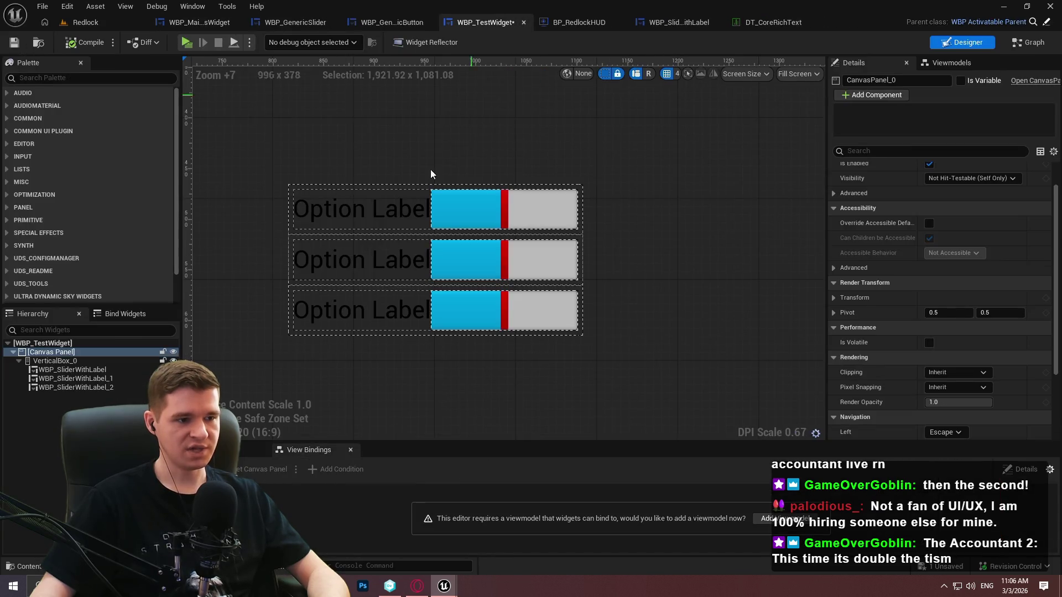
left_click(73, 363)
left_click(113, 78)
type("gener")
mouse_move(78, 105)
left_mouse_down()
mouse_move(62, 403)
mouse_move(58, 361)
left_mouse_up()
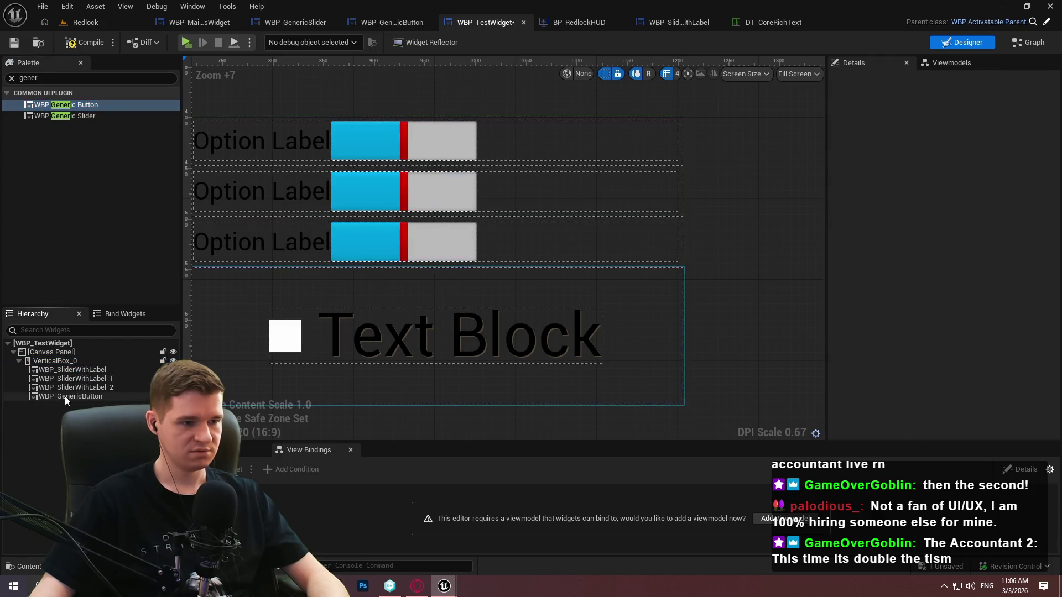
scroll(490, 198, "down", 3)
scroll(452, 169, "up", 1)
key("ctrl+s")
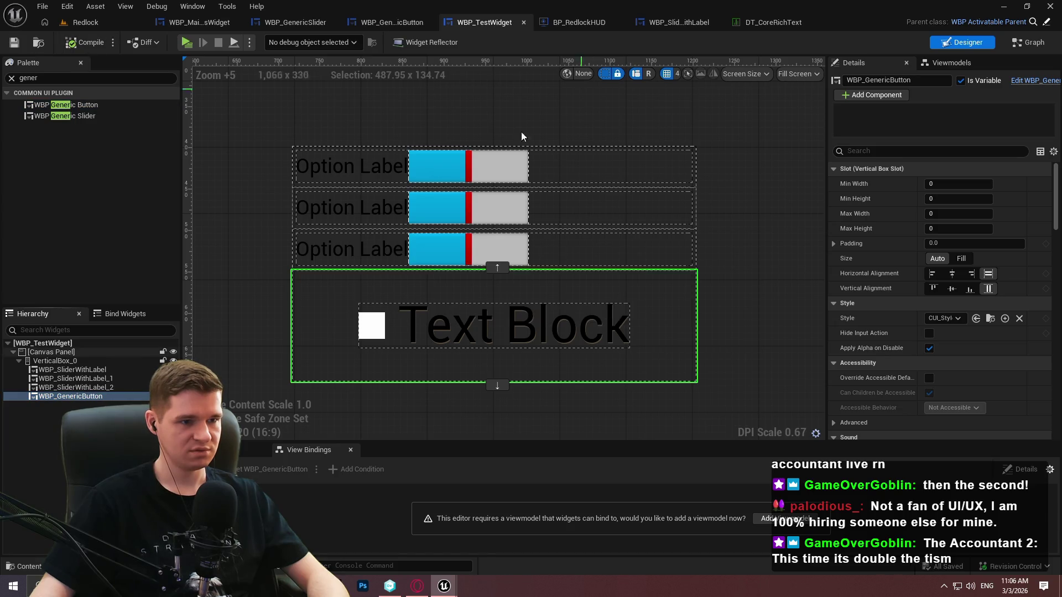
Inspect the root canvas and first slider row, then open the WBP_GenericButton designer
left_click(724, 304)
scroll(719, 260, "down", 2)
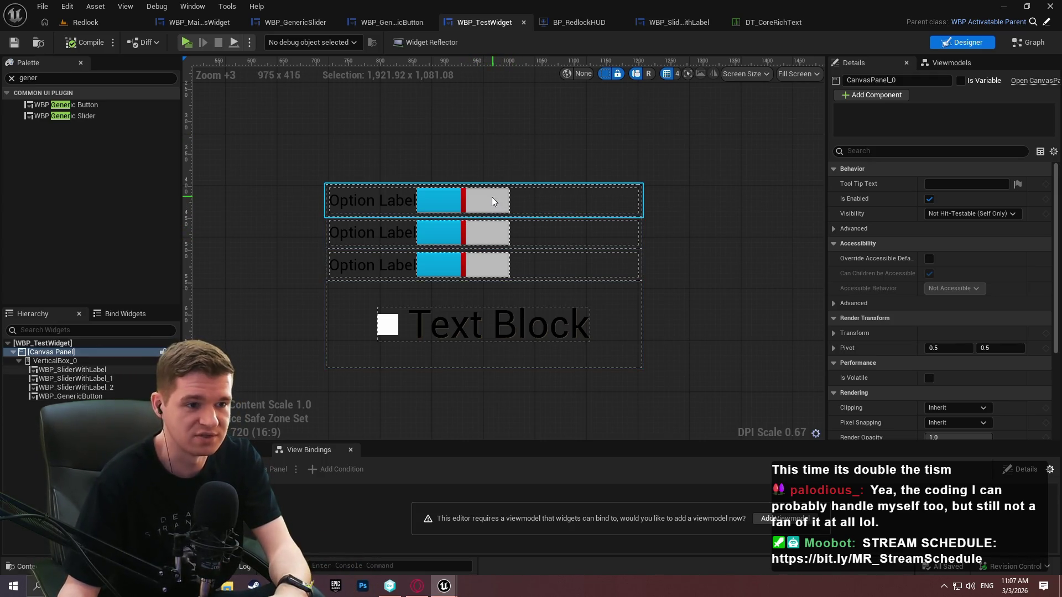
left_click(464, 198)
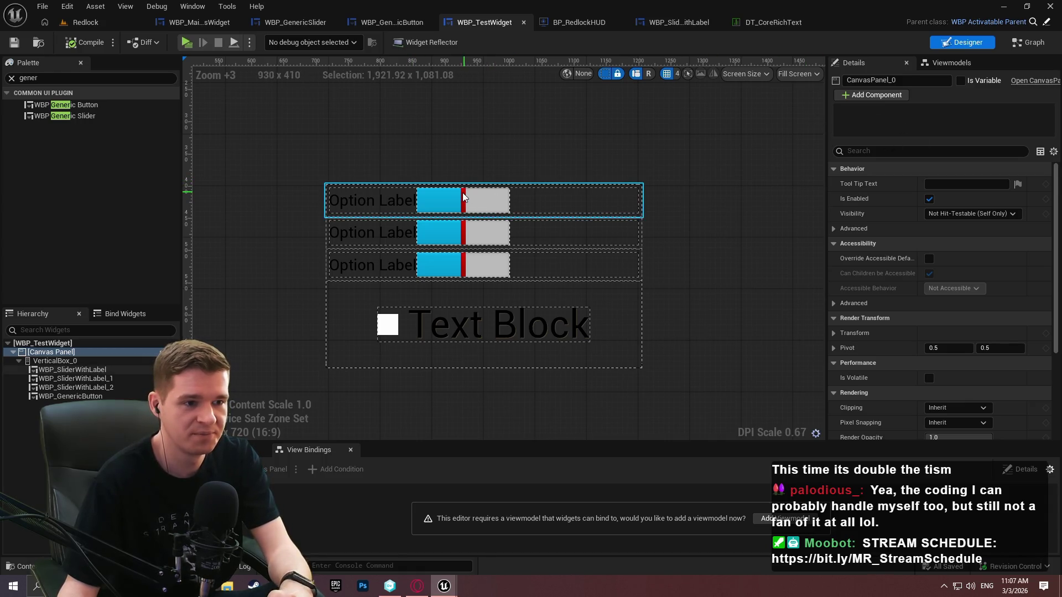
left_click(373, 25)
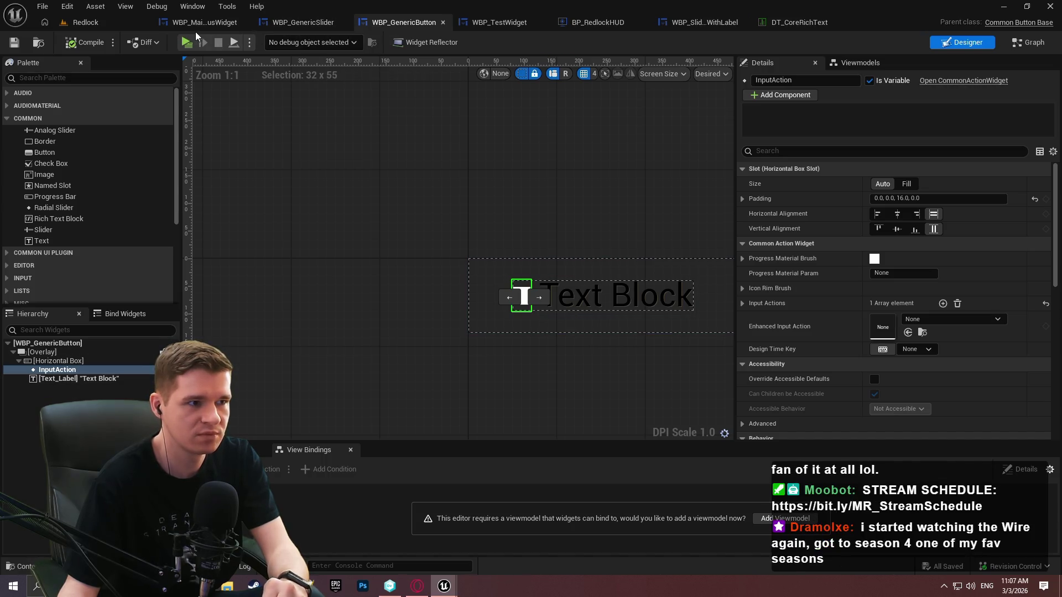
In WBP_TestWidget's graph, add an On Clicked event for WBP_GenericButton feeding a Deactivate Widget node
left_click(494, 27)
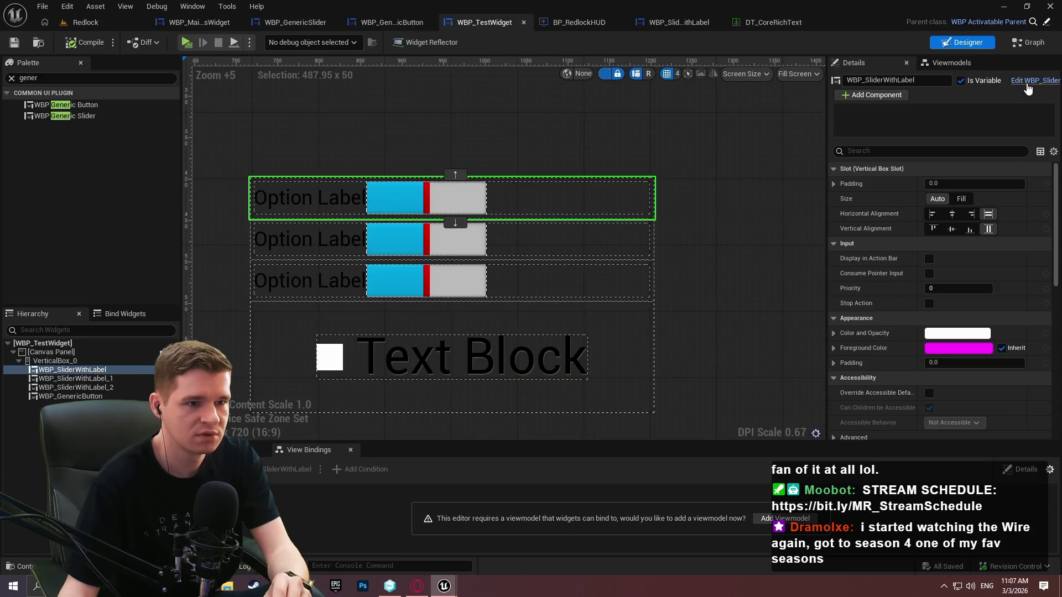
left_click(1019, 48)
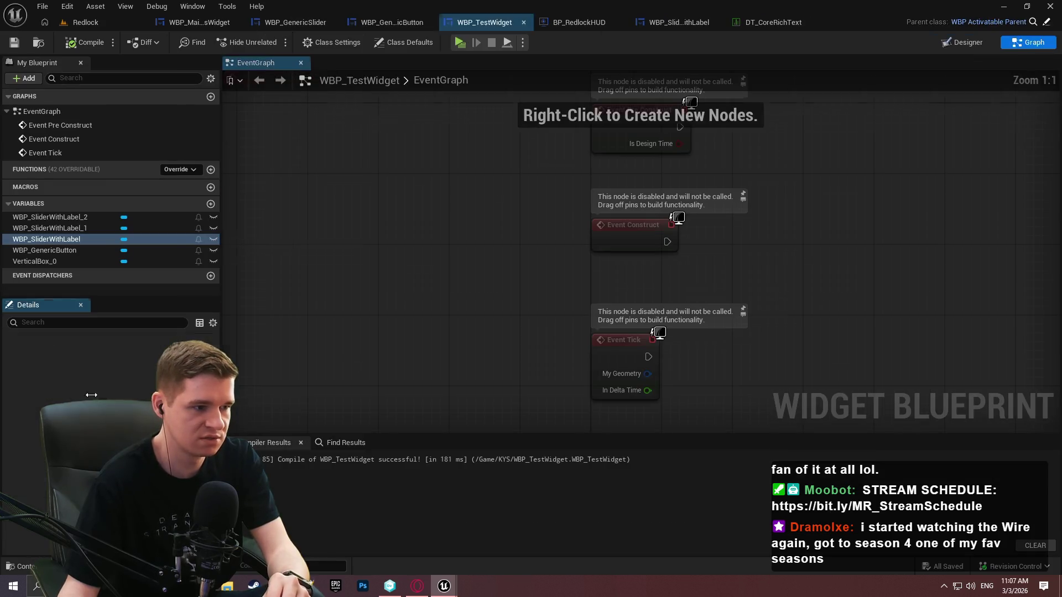
left_click(57, 260)
left_click(56, 251)
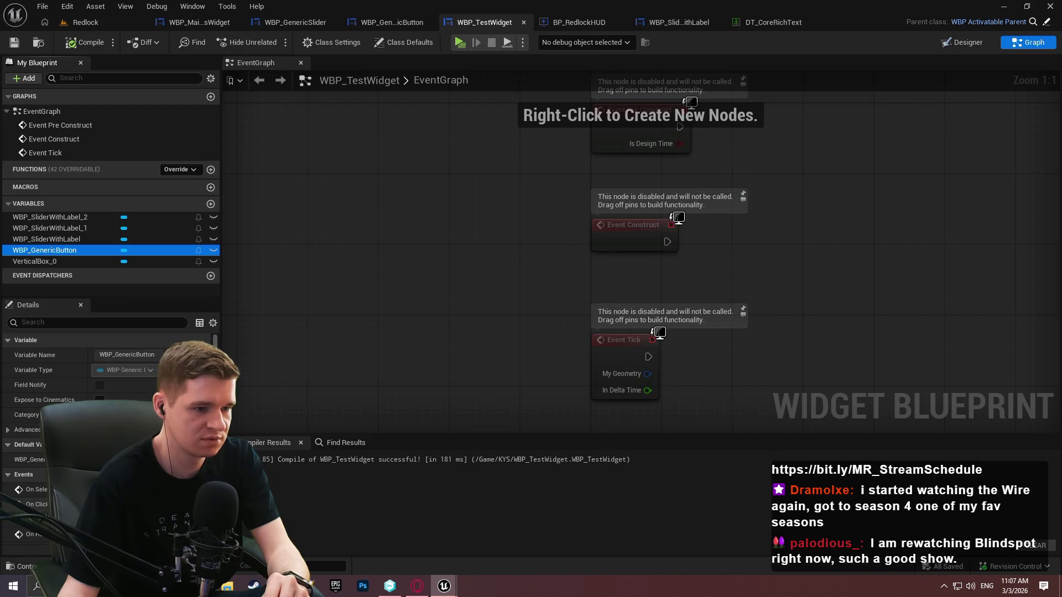
left_click(205, 505)
left_click_drag(702, 252, 841, 261)
type("deacti")
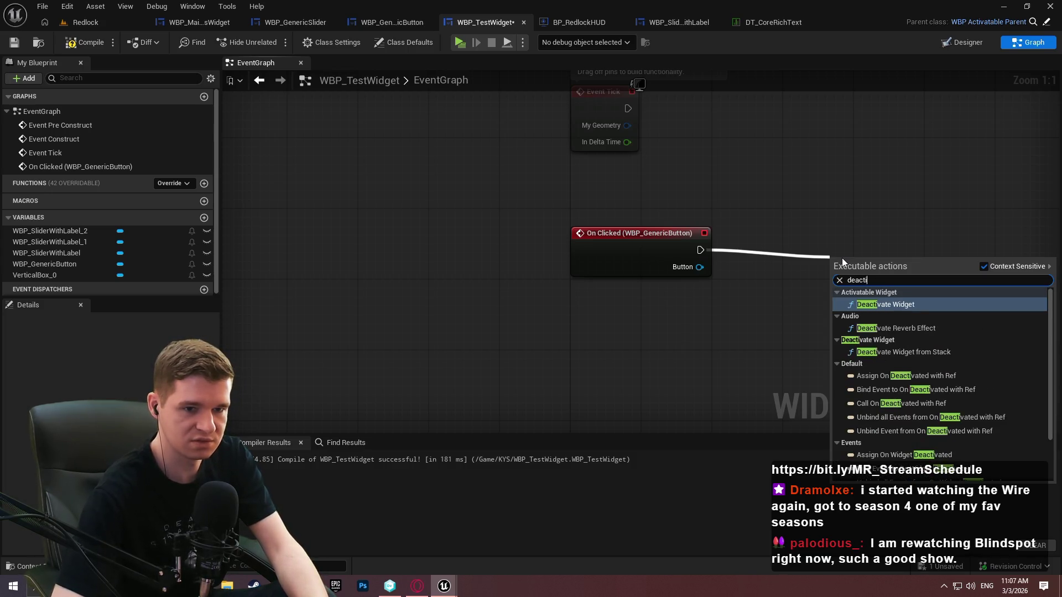
key("Return")
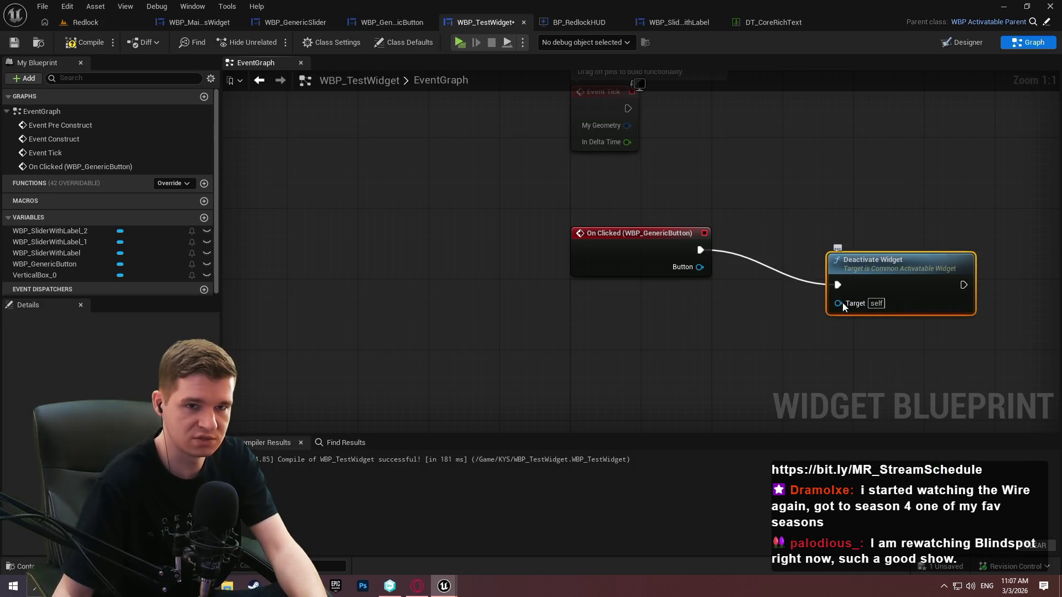
Plug a Self reference into Deactivate Widget's Target, tidy the nodes, and run a quick play-test
left_click_drag(839, 303, 730, 340)
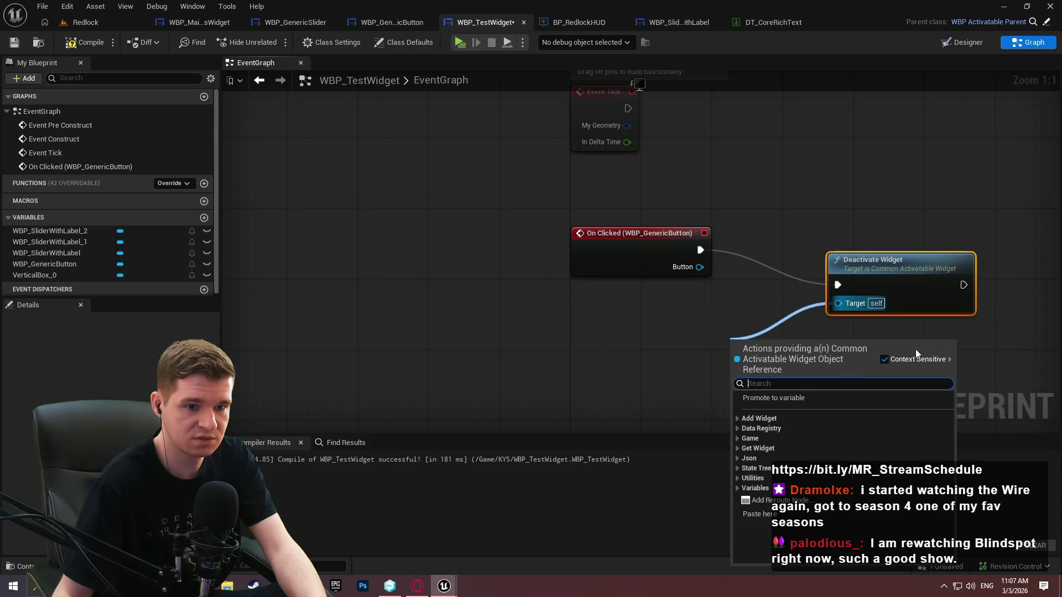
type("self")
key("Return")
left_click_drag(884, 286, 945, 251)
left_click_drag(755, 340, 819, 277)
key("ctrl+f")
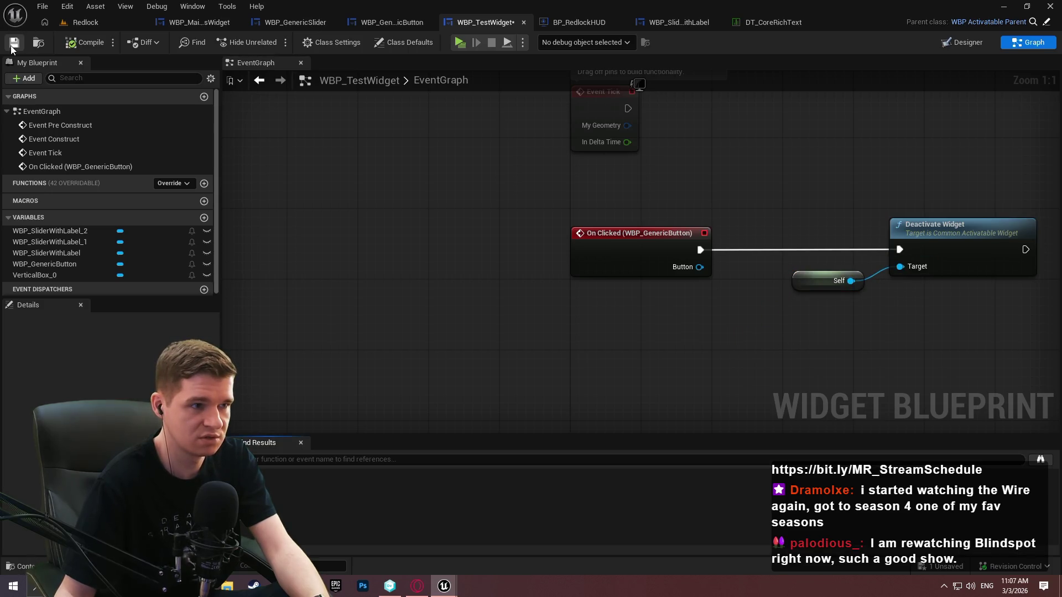
key("alt+p")
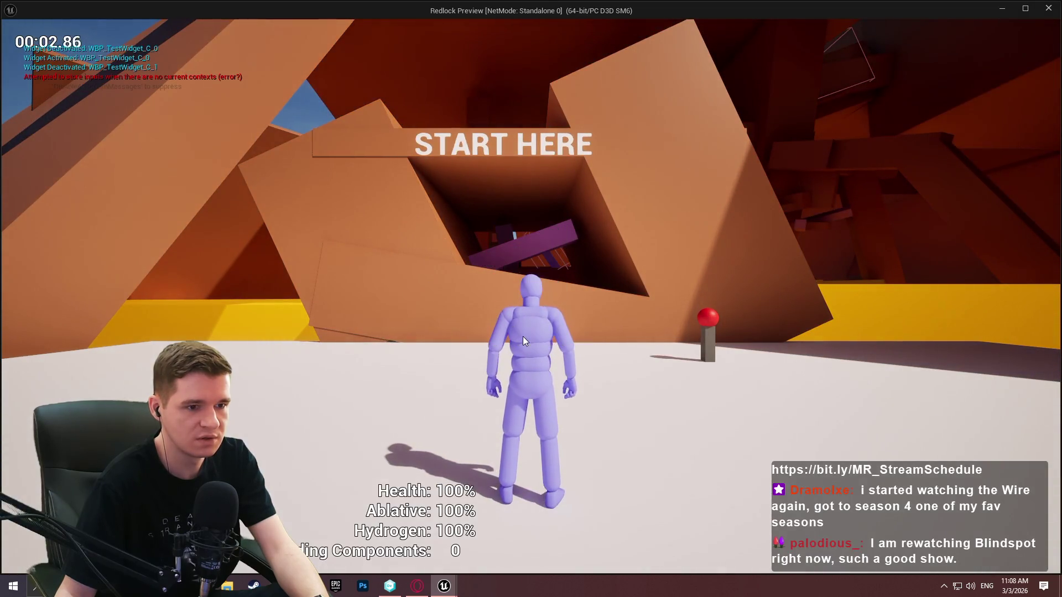
left_click(1048, 8)
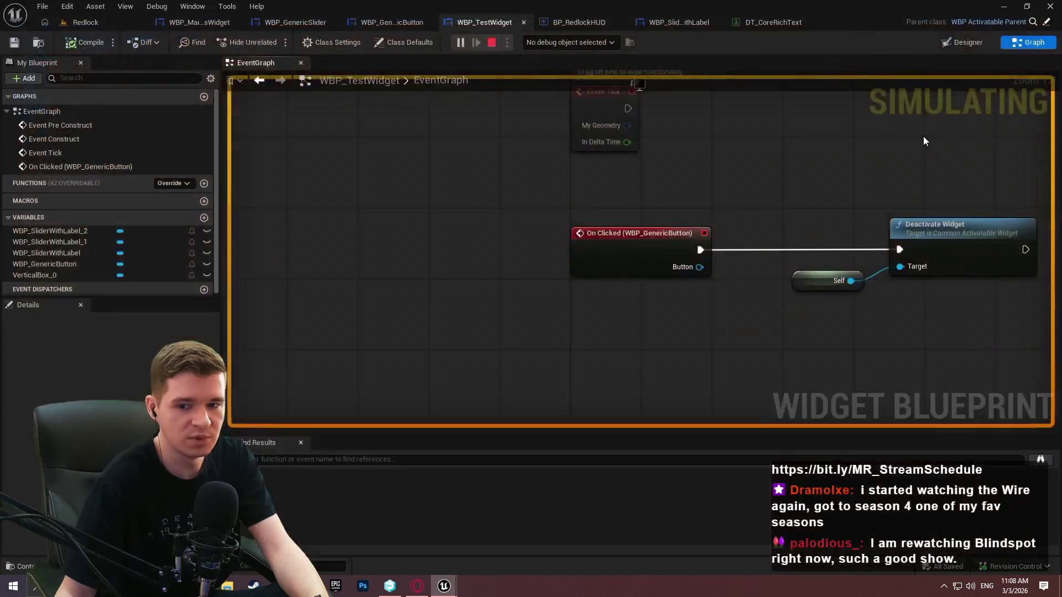
Look over WBP_GenericButton's event graph and the other open widget blueprints
scroll(634, 234, "down", 2)
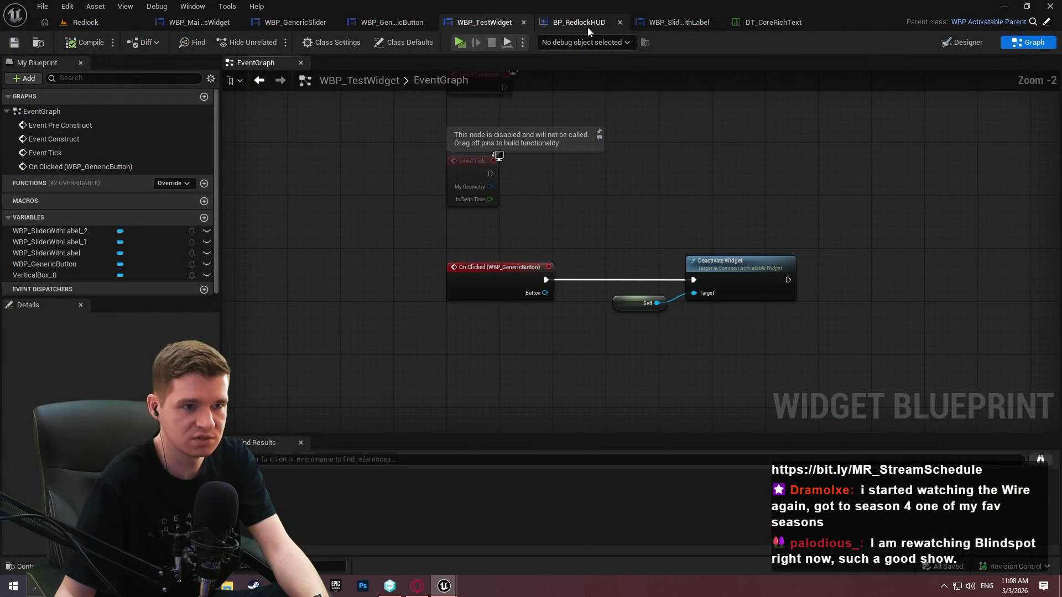
left_click(389, 22)
left_click(1029, 42)
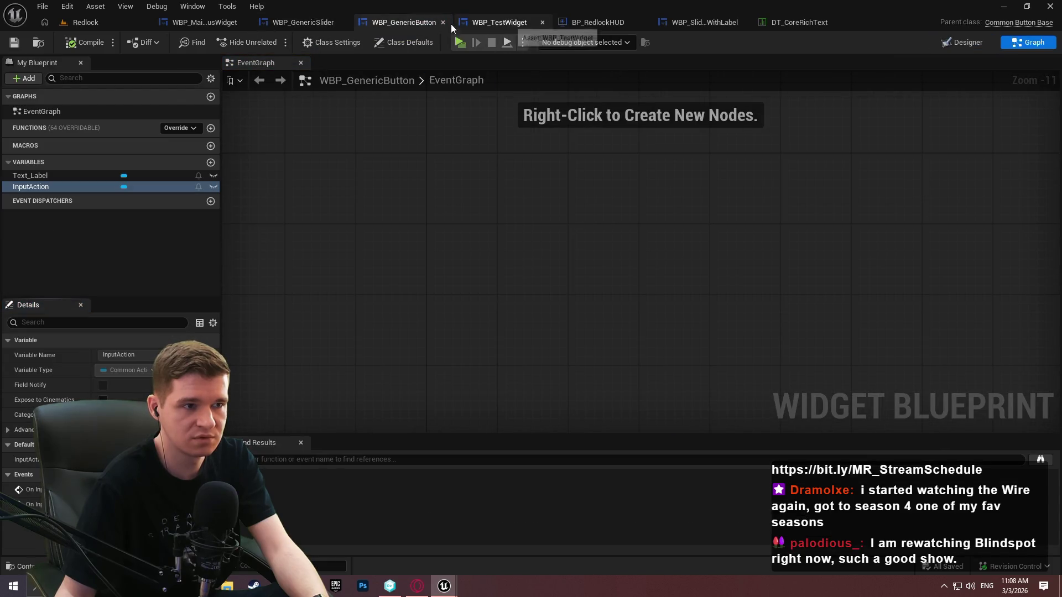
left_click(306, 18)
left_click(543, 25)
left_click(543, 24)
left_click(485, 23)
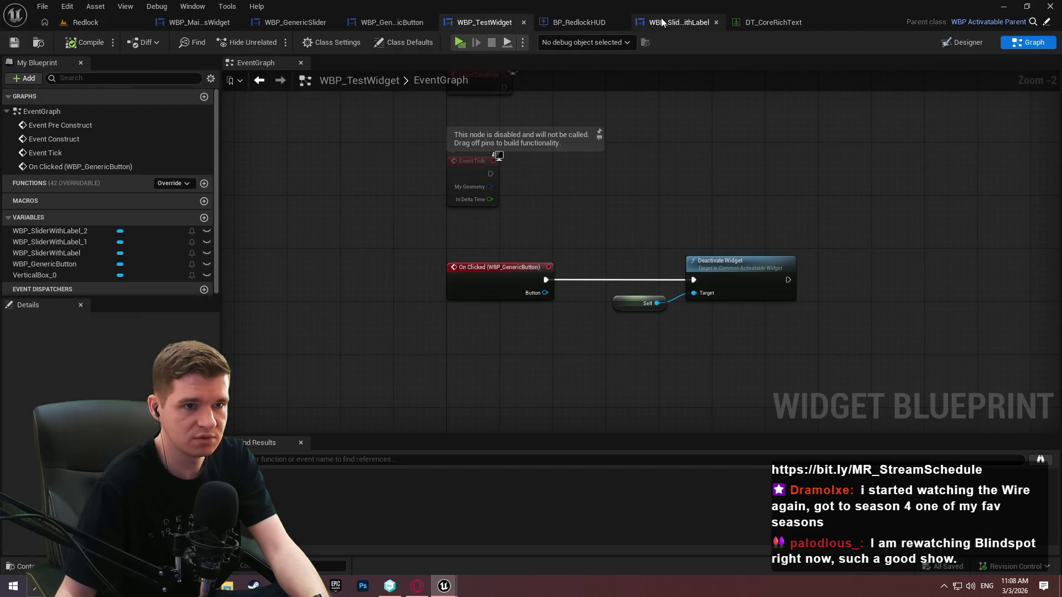
From the BP_RedlockHUD graph, play-test again, pressing the button twice to dismiss the widget
left_click(579, 22)
scroll(436, 282, "down", 5)
scroll(588, 175, "up", 4)
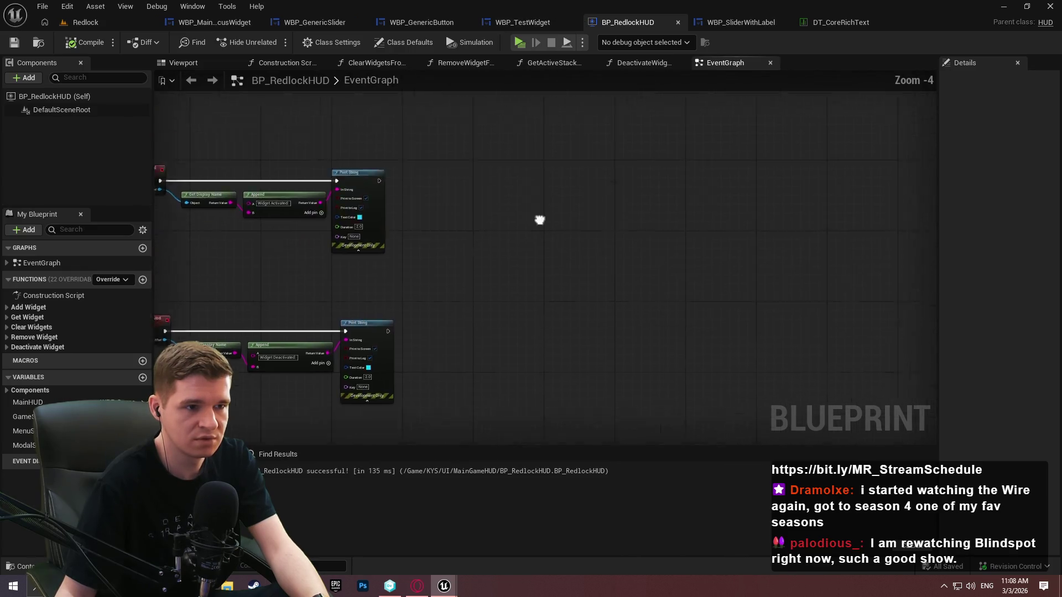
key("alt+p")
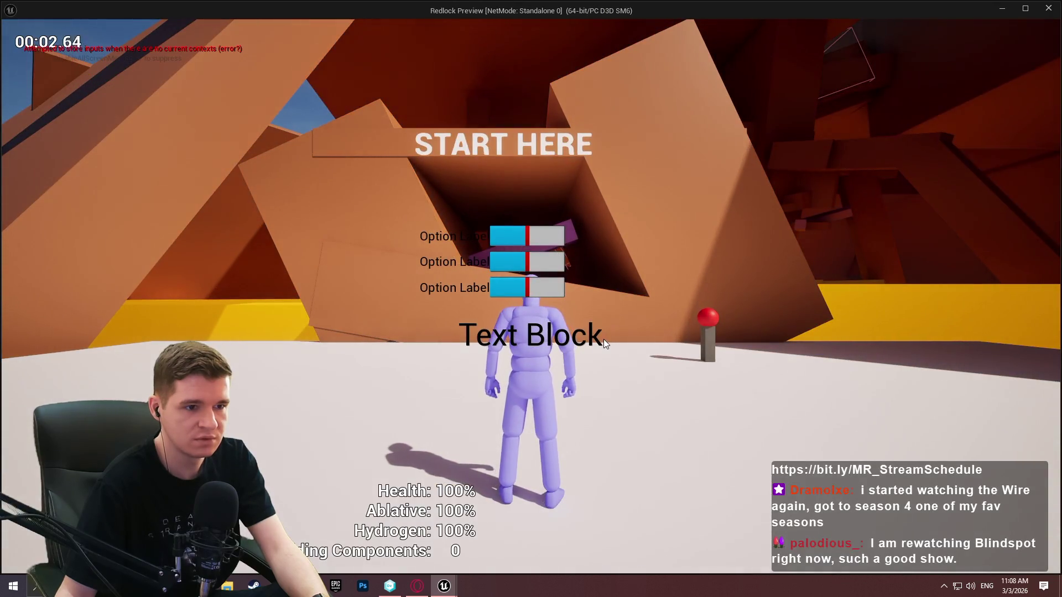
left_click(536, 340)
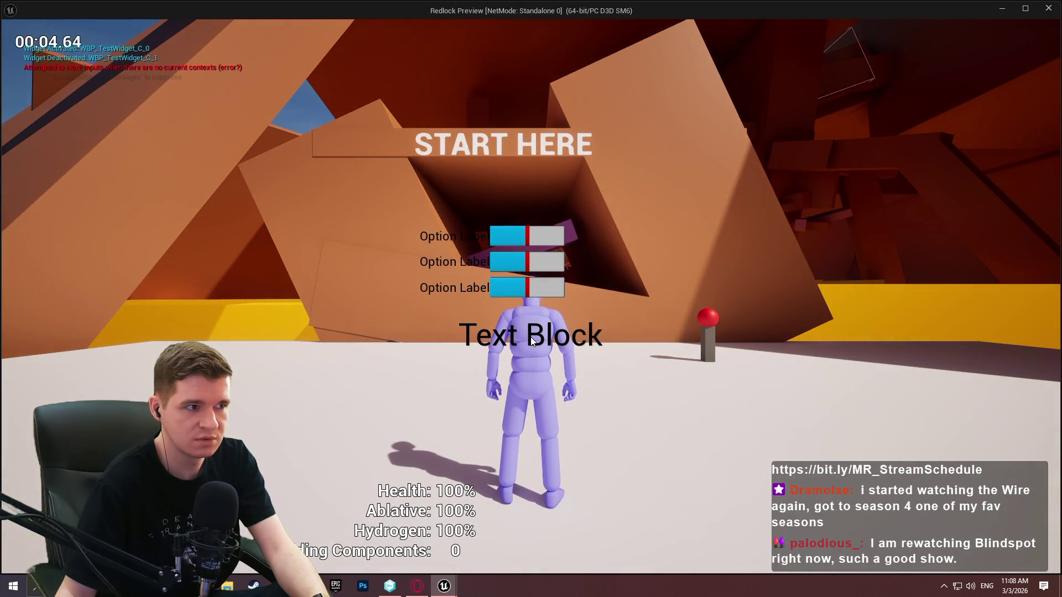
left_click(531, 339)
key("Escape")
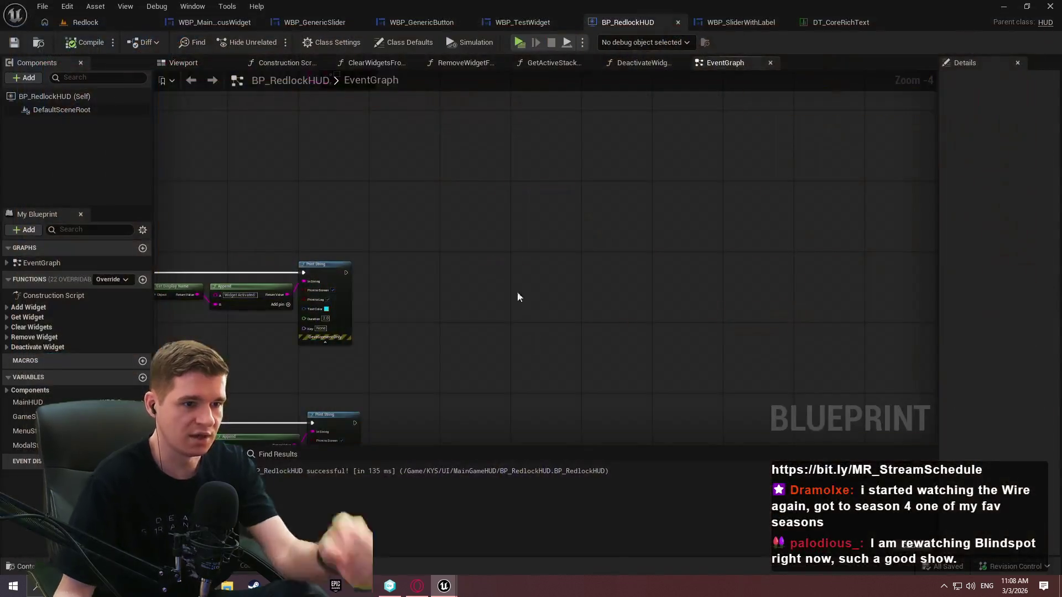
Delete Event Tick's Get Display Name, Append and Print String nodes, then realign the three Get Active Stack Widget nodes
mouse_move(537, 150)
left_mouse_down()
mouse_move(838, 90)
mouse_move(785, 195)
mouse_move(605, 246)
left_mouse_up()
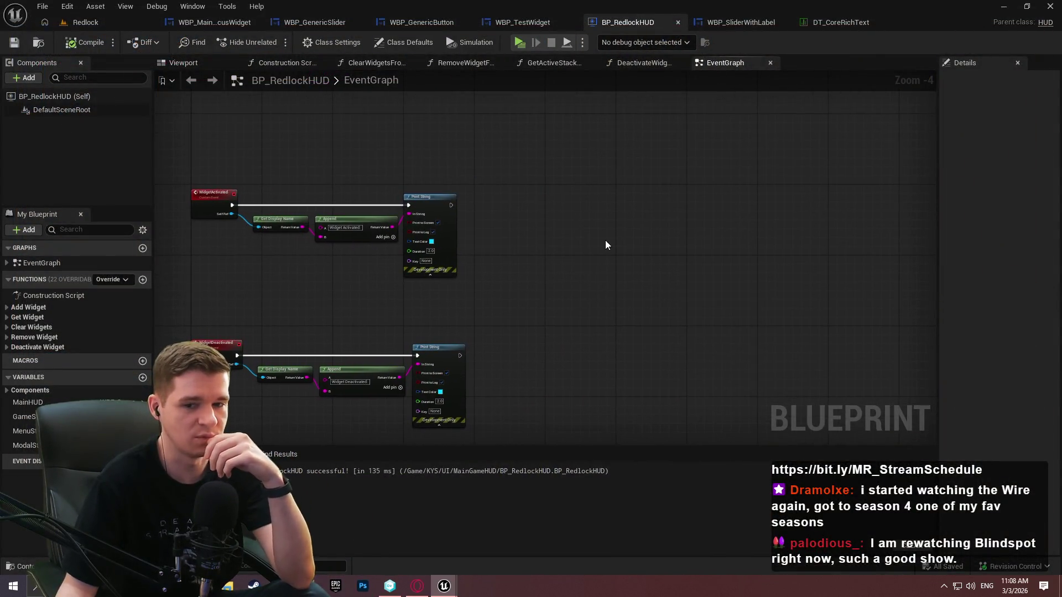
scroll(516, 354, "up", 2)
mouse_move(517, 353)
left_mouse_down()
mouse_move(676, 227)
mouse_move(572, 443)
mouse_move(637, 437)
mouse_move(710, 94)
left_mouse_up()
left_click_drag(520, 470, 509, 208)
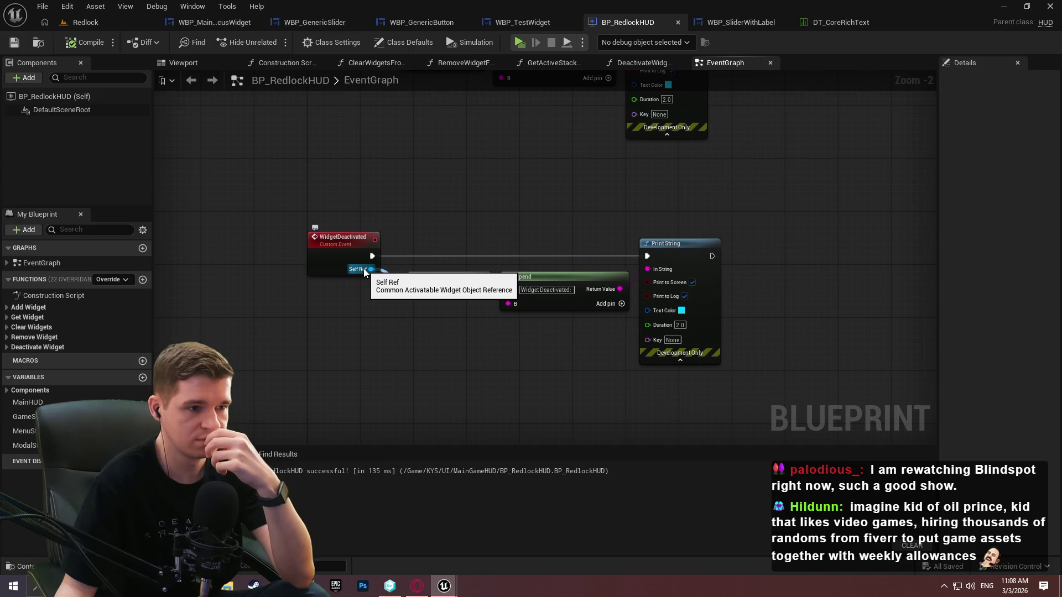
mouse_move(365, 271)
left_mouse_down()
mouse_move(296, 343)
mouse_move(304, 592)
left_mouse_up()
left_click_drag(324, 445, 323, 445)
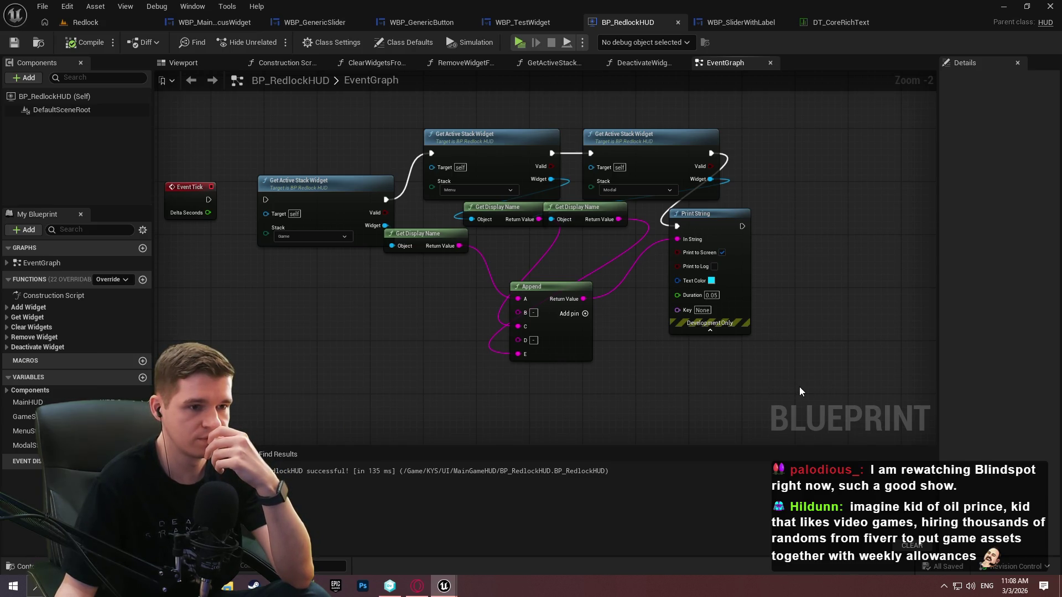
mouse_move(797, 386)
left_mouse_down()
mouse_move(507, 277)
mouse_move(421, 217)
left_mouse_up()
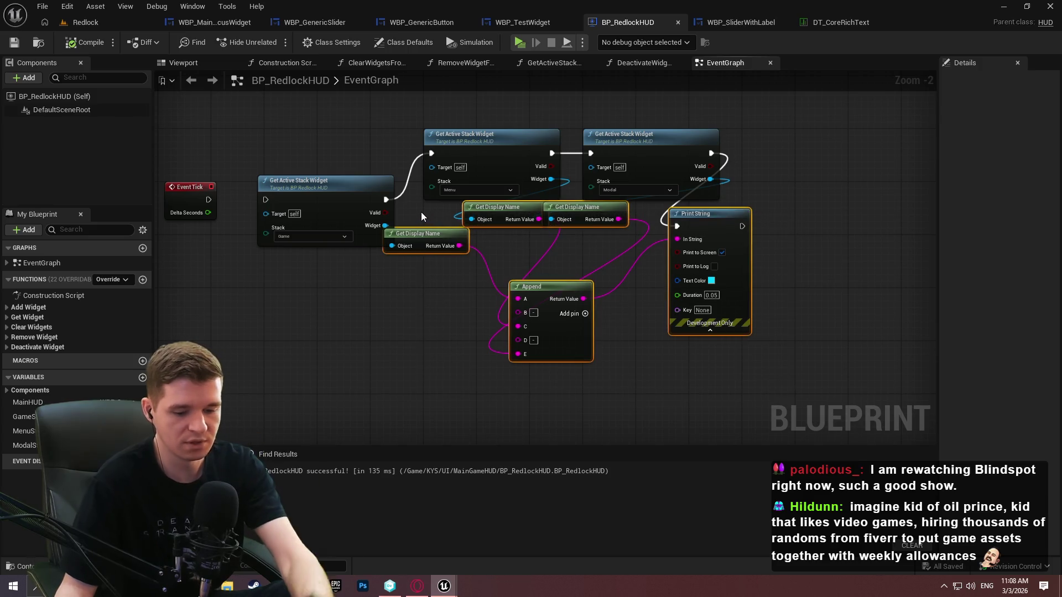
key("Delete")
mouse_move(740, 290)
left_mouse_down()
mouse_move(509, 164)
mouse_move(532, 190)
mouse_move(532, 180)
left_mouse_up()
left_click(828, 284)
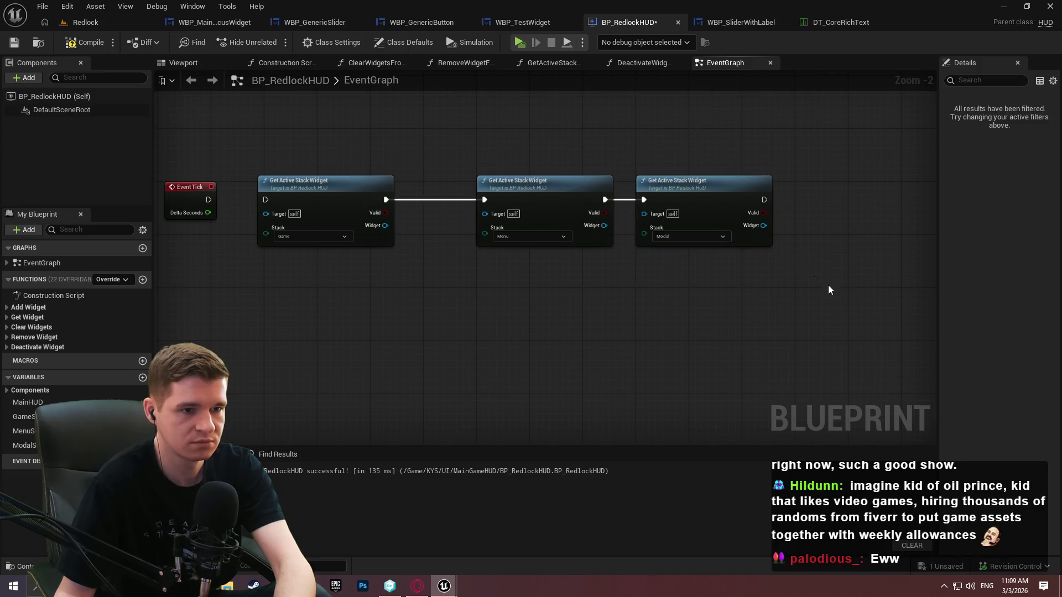
Rearrange the Game, Menu and Modal active-stack check nodes to make room for debug prints
left_click_drag(693, 194, 767, 195)
left_click(751, 367)
mouse_move(843, 327)
left_mouse_down()
mouse_move(784, 321)
mouse_move(536, 173)
mouse_move(388, 124)
mouse_move(623, 321)
mouse_move(683, 295)
mouse_move(668, 281)
left_mouse_up()
scroll(784, 321, "down", 2)
scroll(691, 353, "up", 3)
left_click(431, 336)
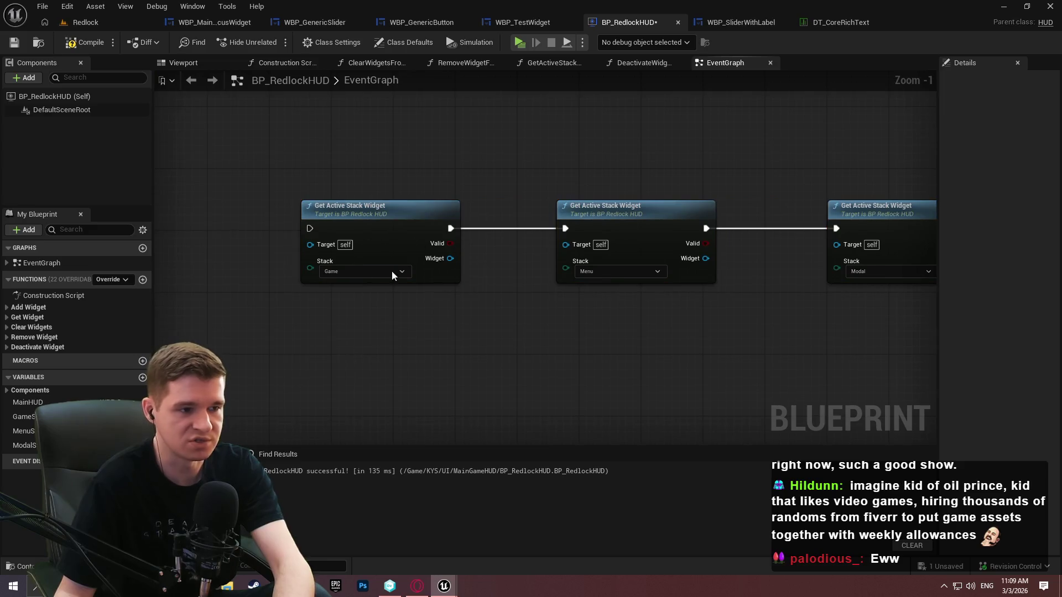
Add a Print String after the Game stack check and wire its Valid result into In String
left_click_drag(472, 190, 503, 130)
type("print")
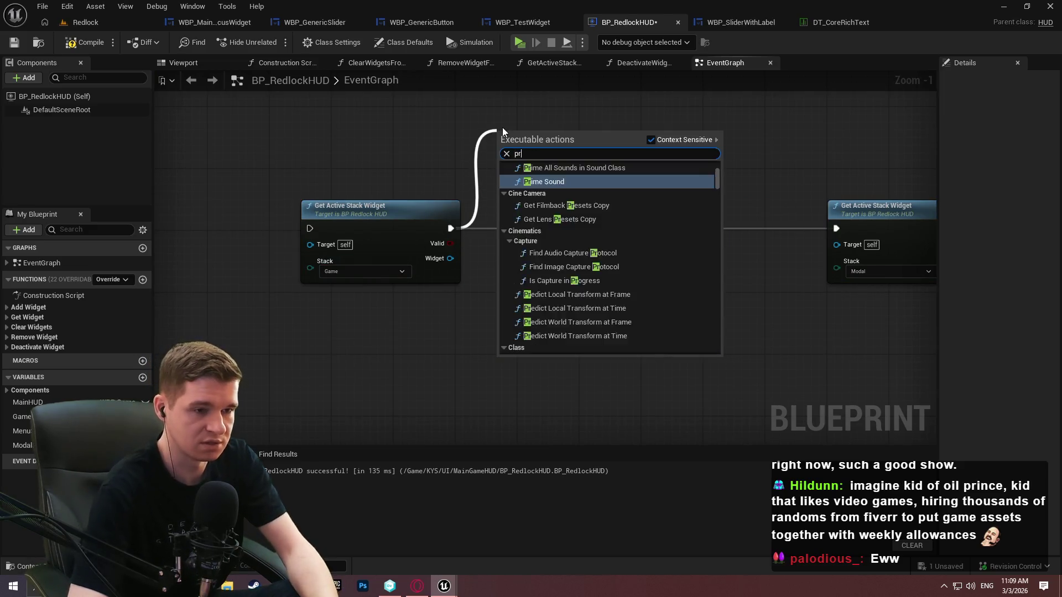
key("Return")
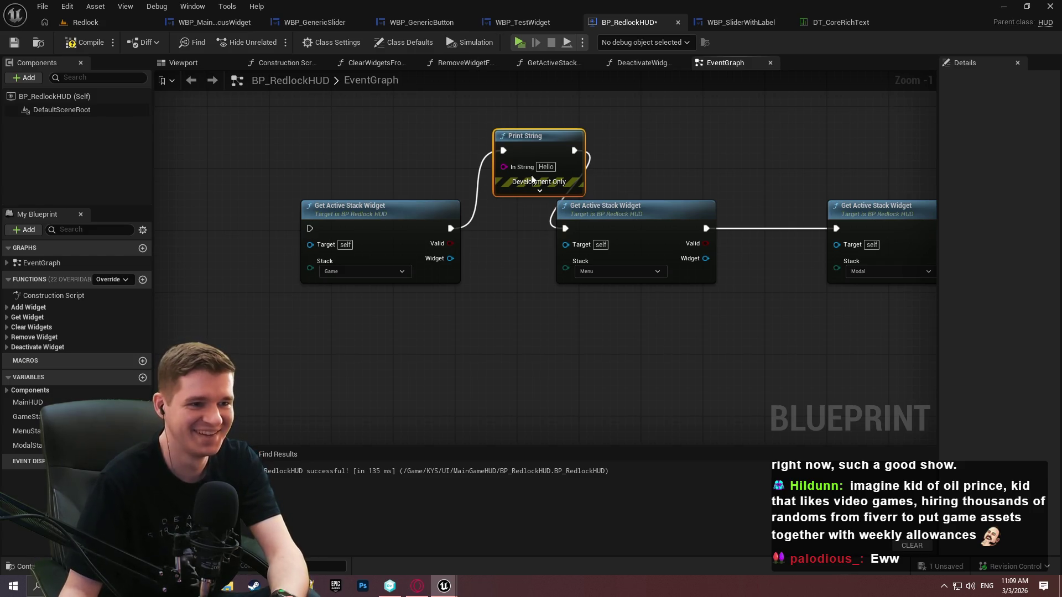
left_click(540, 191)
mouse_move(885, 299)
left_mouse_down()
mouse_move(690, 225)
mouse_move(778, 228)
left_mouse_up()
left_click(608, 177)
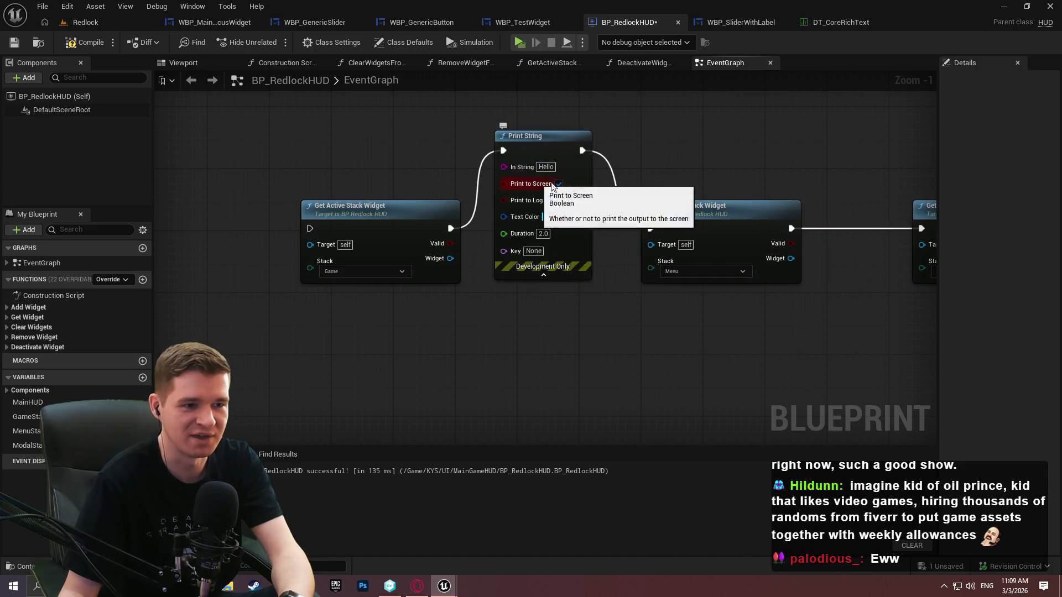
left_click(549, 199)
left_click_drag(503, 166, 449, 244)
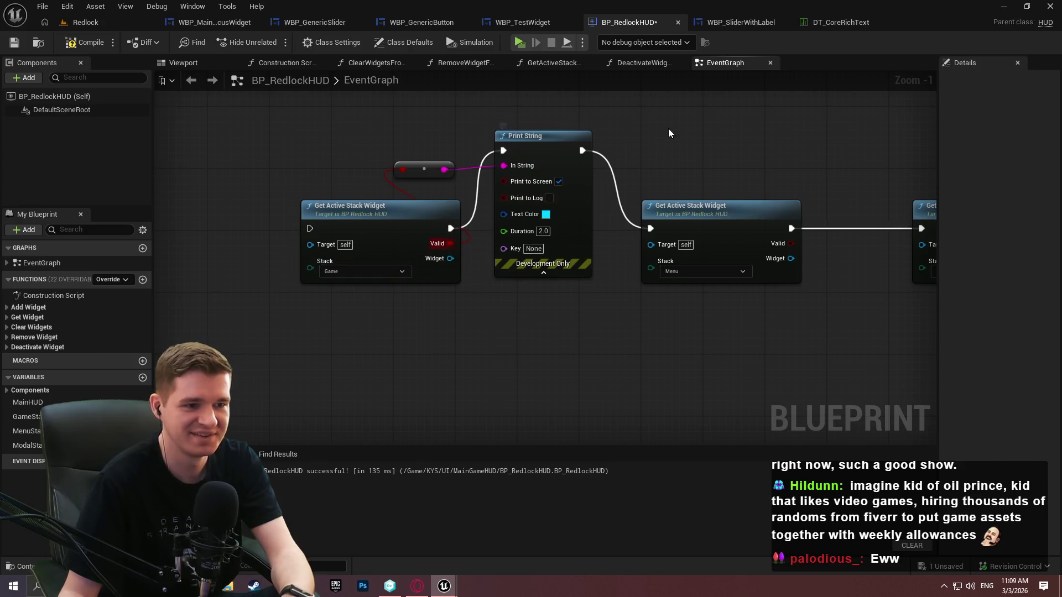
Duplicate the Print String for the Menu and Modal checks, wire their Valid results, and compile
left_click(540, 160)
key("ctrl+c")
key("ctrl+v")
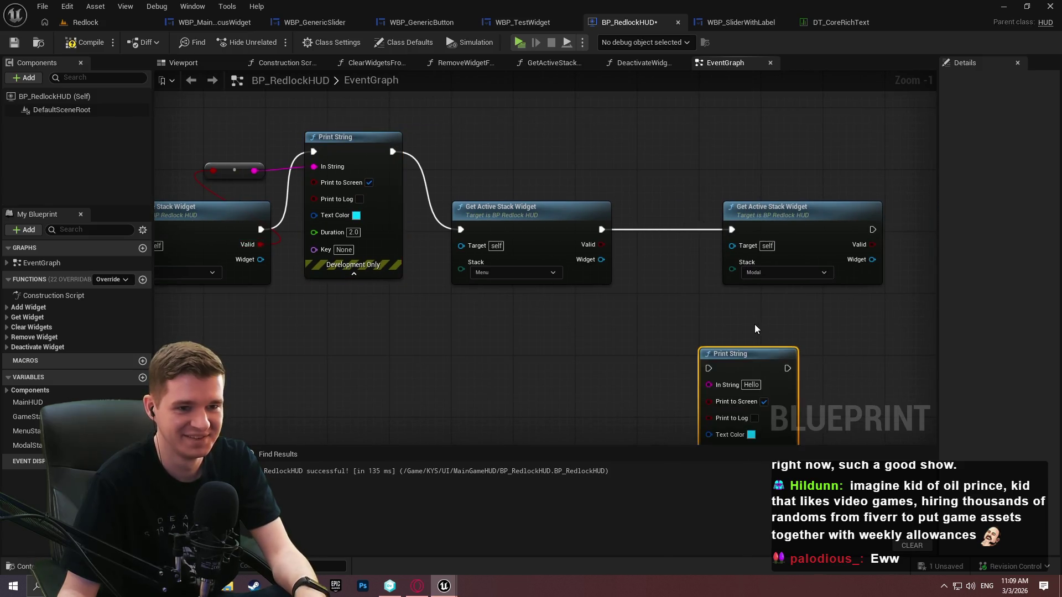
key("ctrl+v")
mouse_move(681, 188)
left_mouse_down()
mouse_move(602, 190)
mouse_move(683, 205)
left_mouse_up()
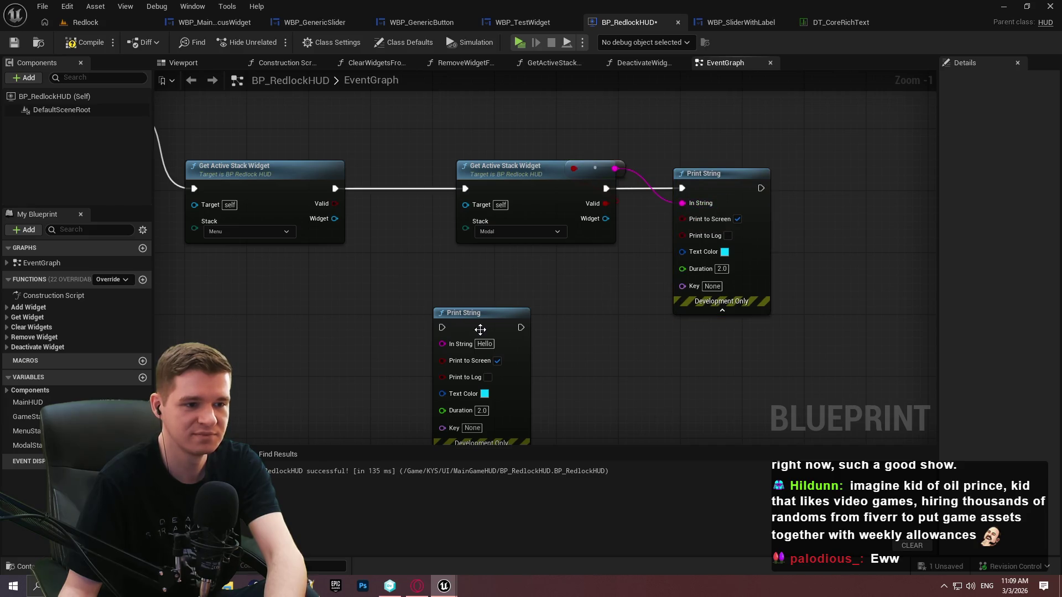
left_click_drag(480, 330, 417, 251)
left_click_drag(336, 189, 380, 250)
left_click_drag(459, 250, 465, 188)
left_click_drag(335, 203, 380, 267)
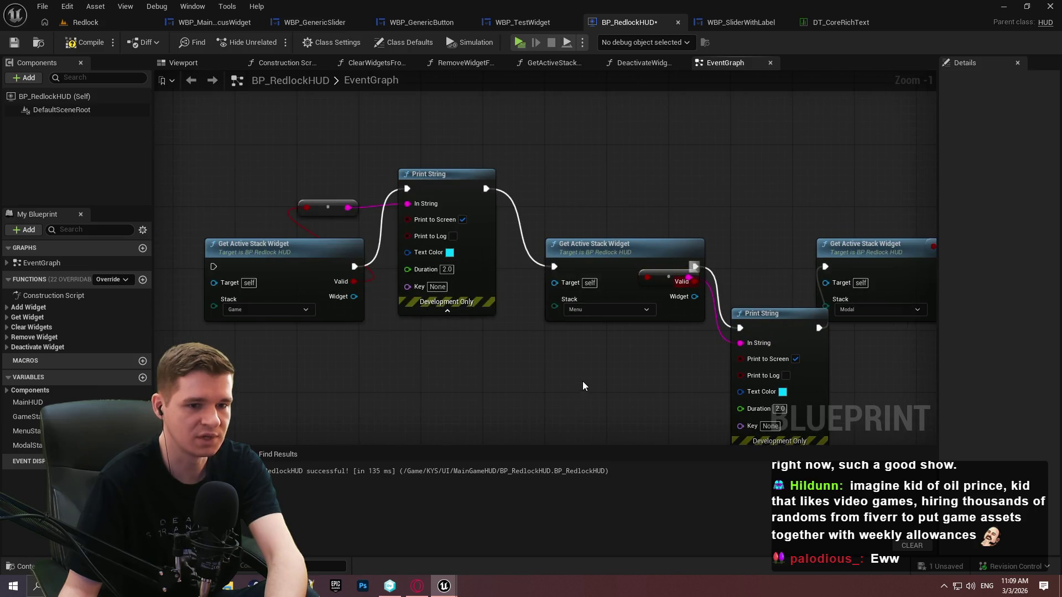
mouse_move(213, 267)
left_mouse_down()
mouse_move(166, 233)
mouse_move(314, 218)
left_mouse_up()
left_click(84, 42)
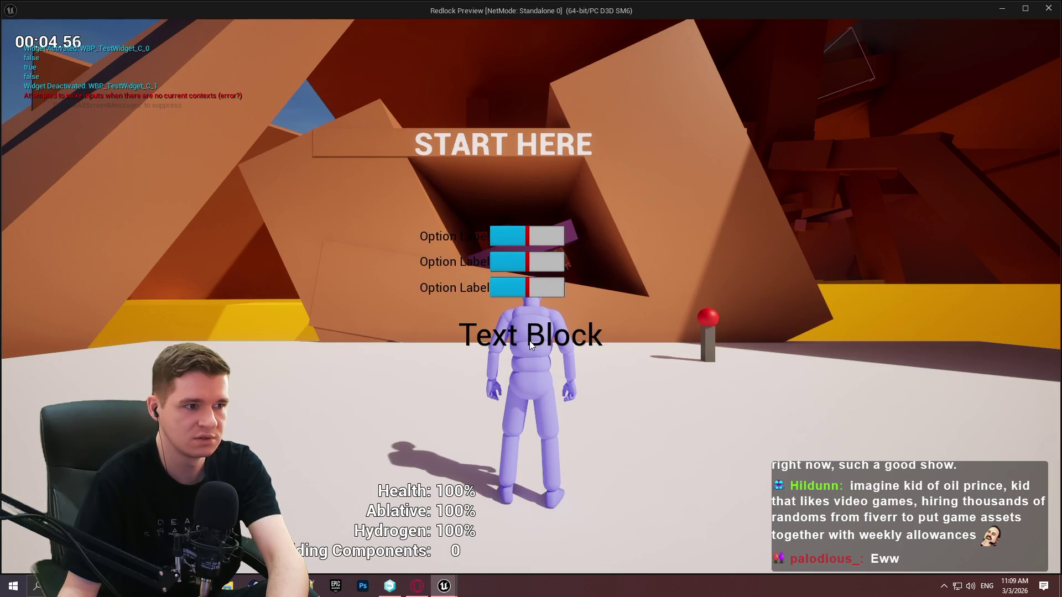
End the preview and add a breakpoint on the WidgetDeactivated event
left_click(1058, 3)
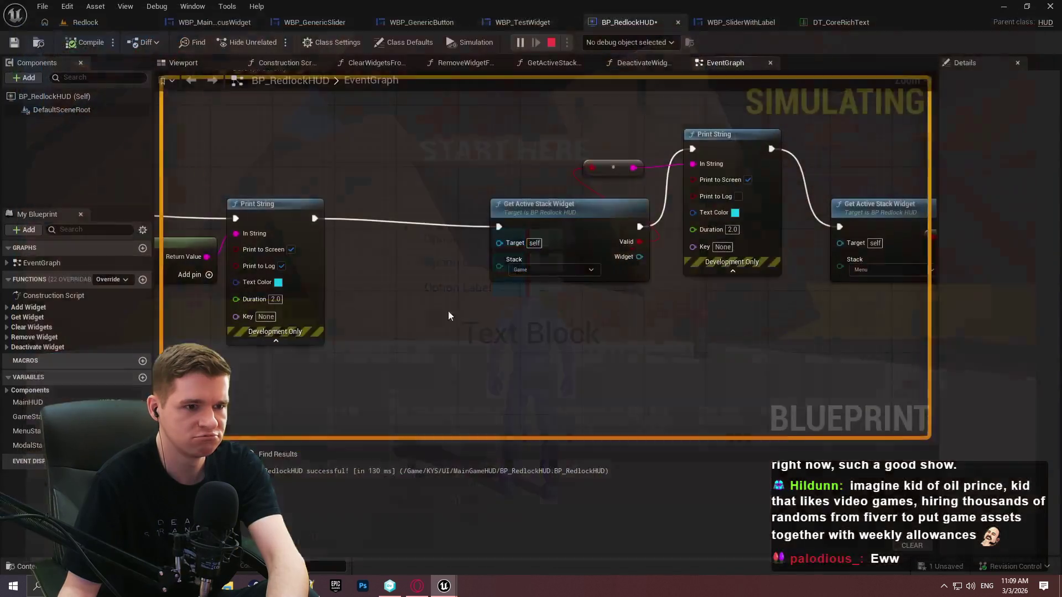
right_click(416, 211)
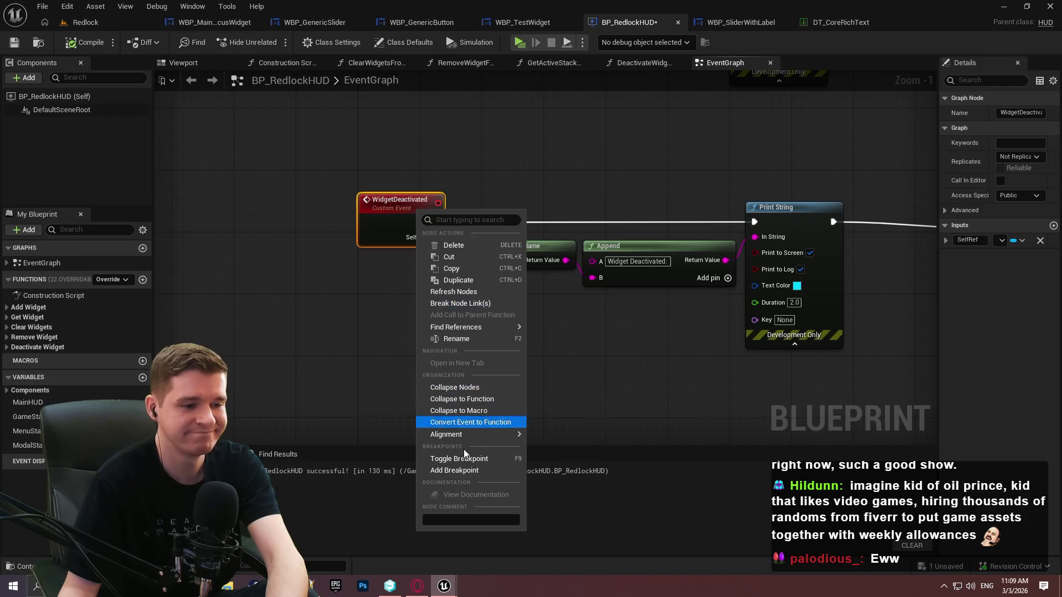
left_click(455, 470)
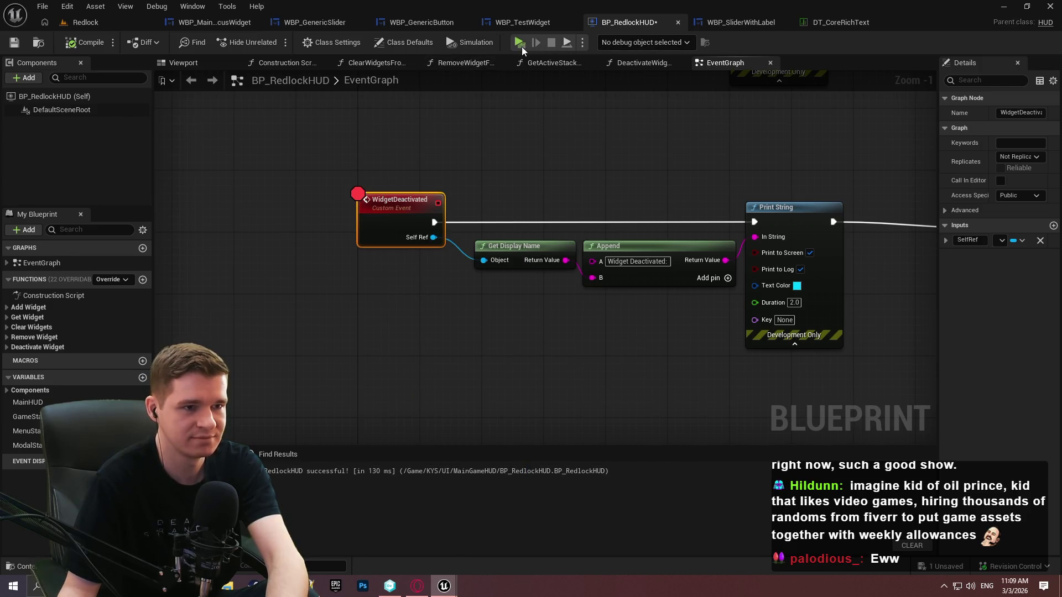
Play until the breakpoint hits, trigger deactivation, and inspect the Self Ref value
key("alt+p")
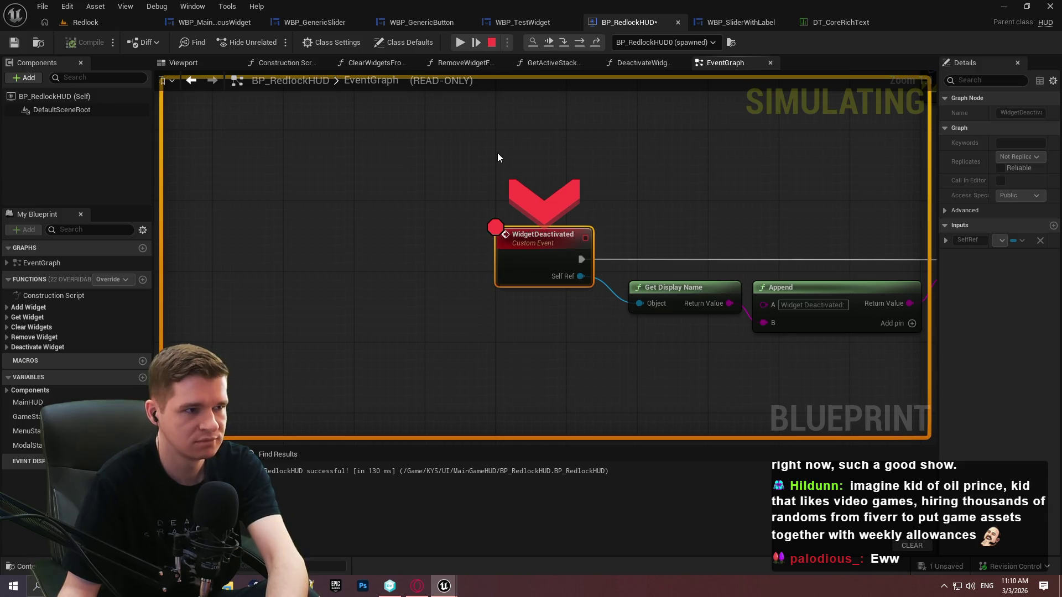
left_click(455, 42)
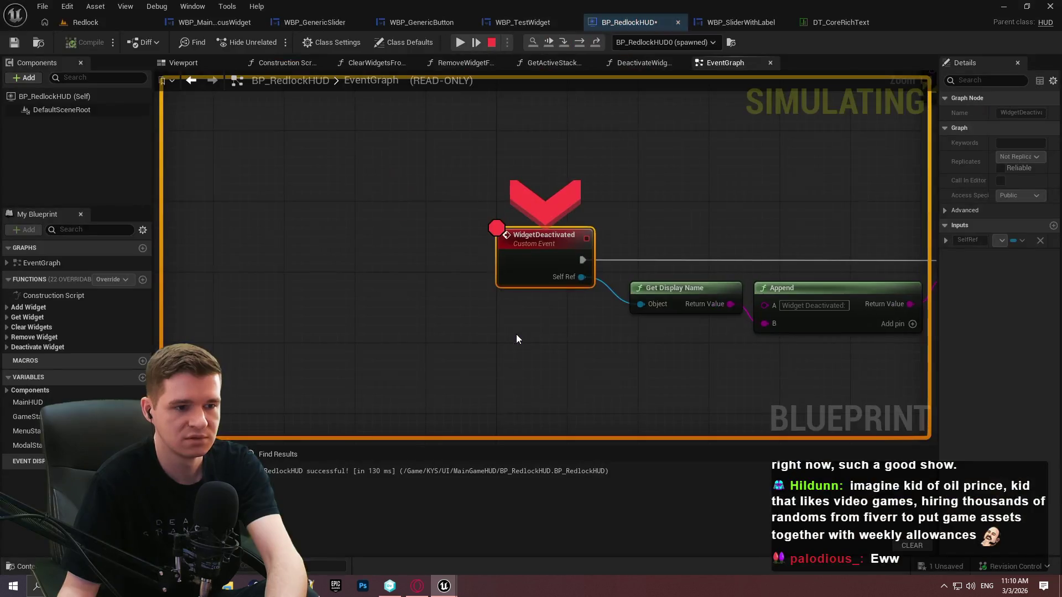
key("F10")
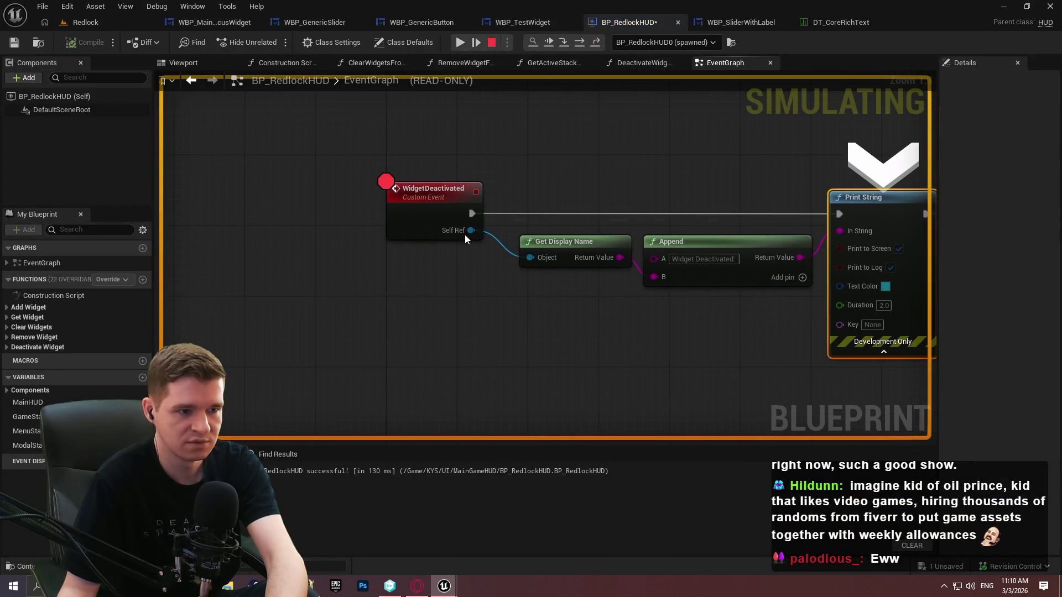
mouse_move(463, 228)
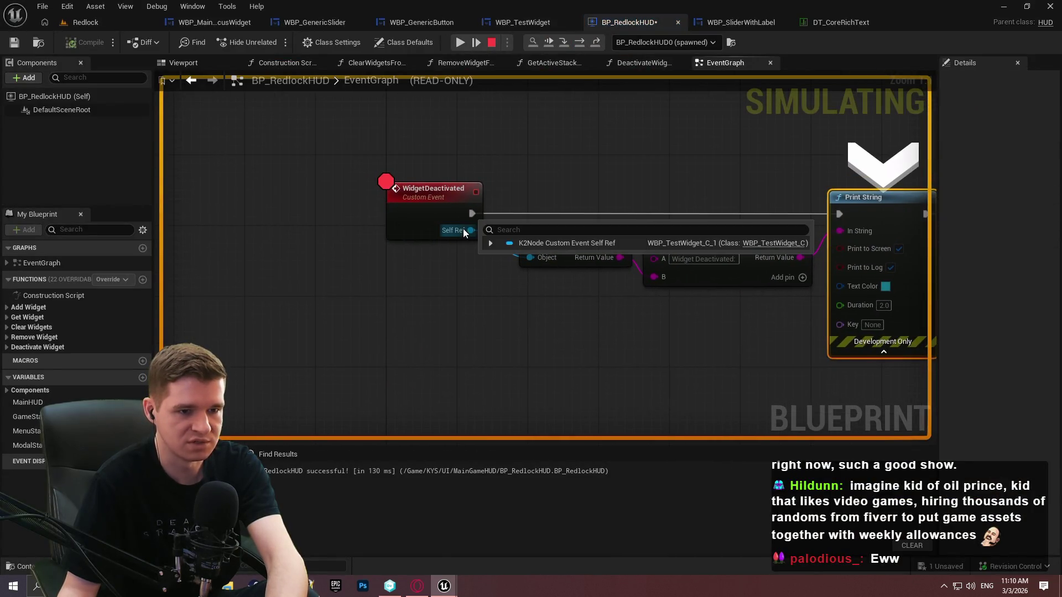
left_click(491, 244)
key("F10")
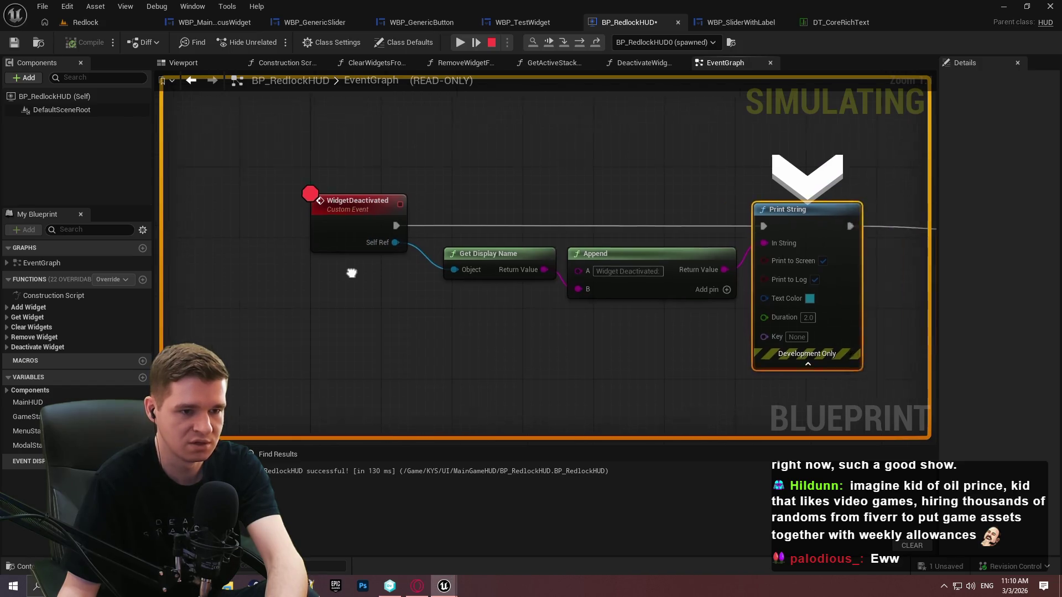
left_click_drag(747, 389, 555, 367)
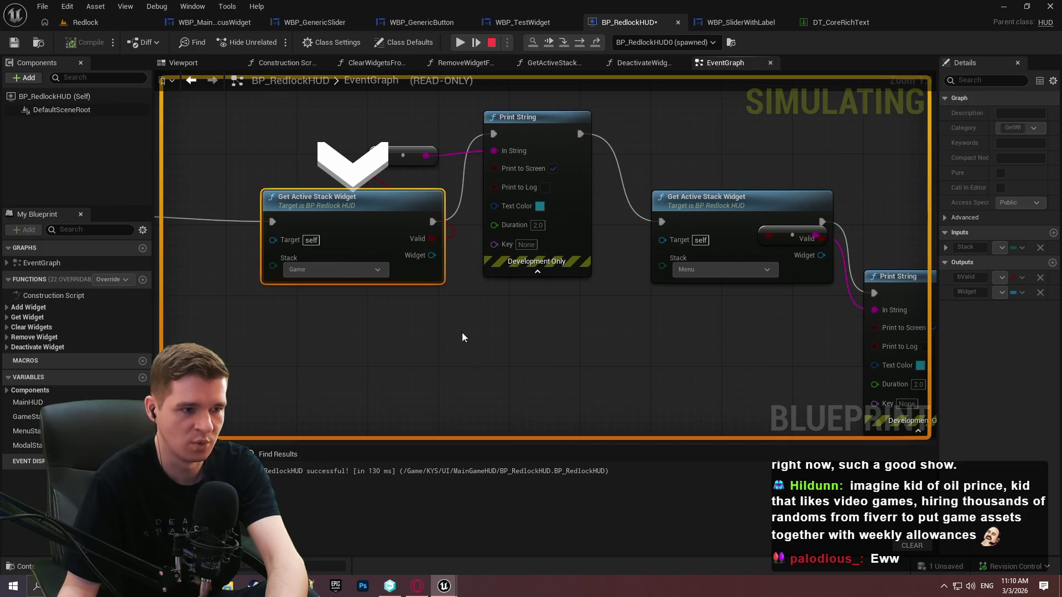
Step into Get Active Stack Widget and through its validity checks, reading pin values
mouse_move(430, 259)
key("F11")
key("F11")
key("F11")
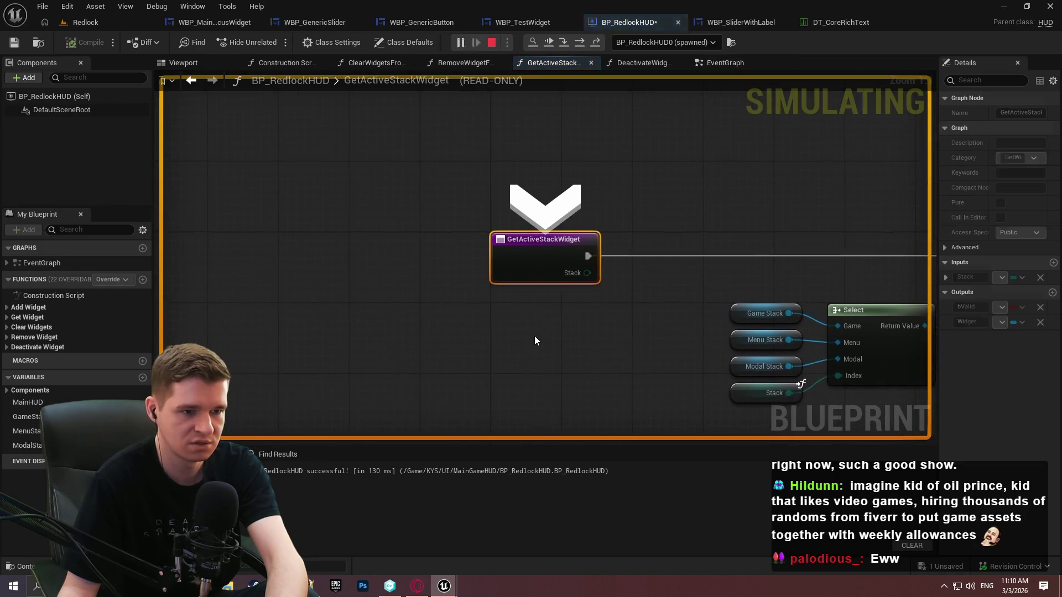
key("F11")
key("F11")
key("F11")
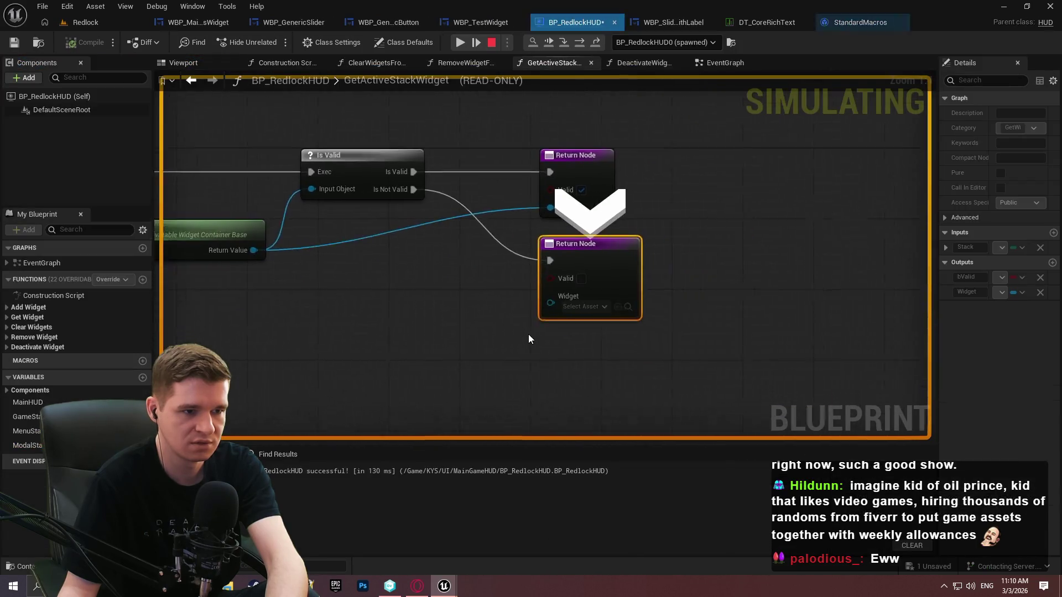
key("F11")
key("F11")
key("F11")
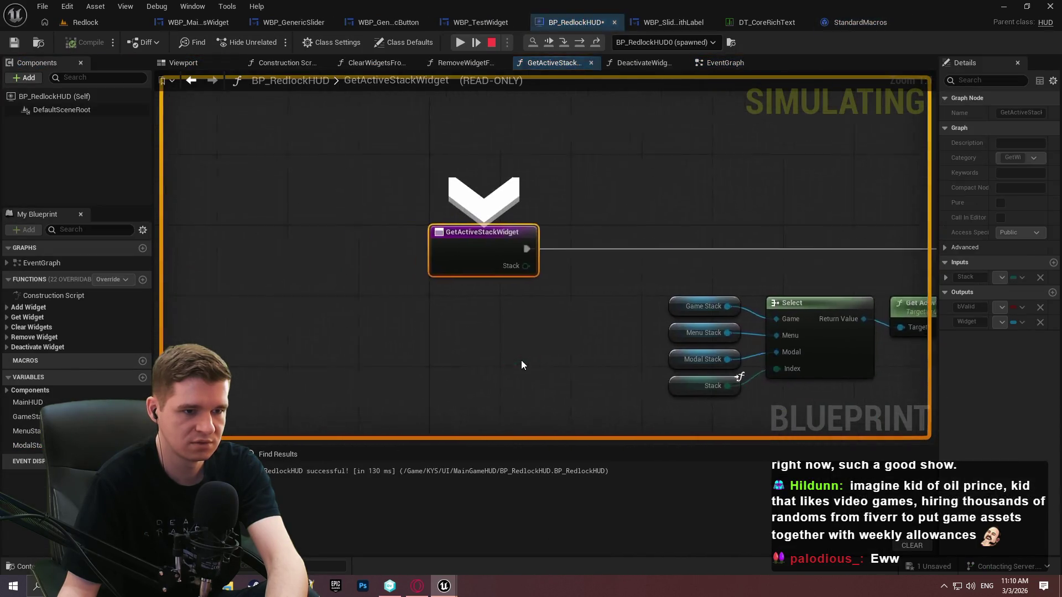
key("F11")
key("F11")
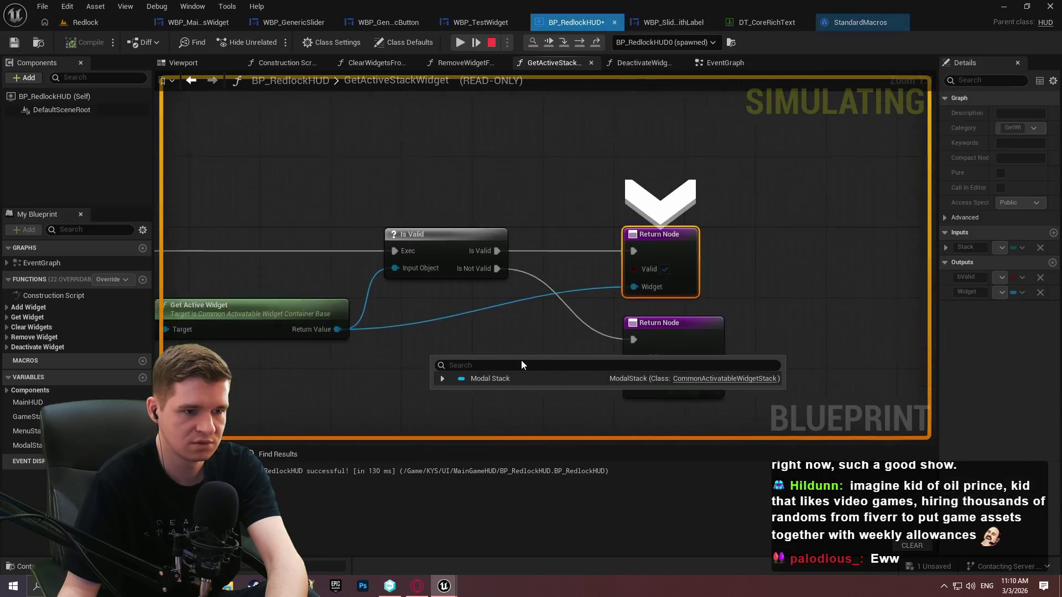
mouse_move(517, 283)
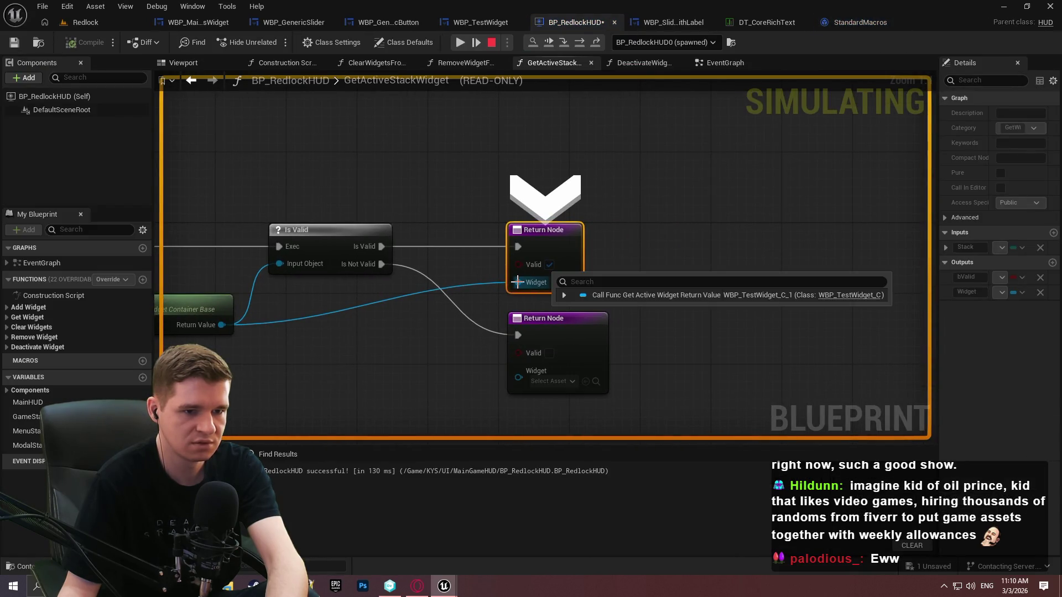
mouse_move(218, 327)
left_click_drag(218, 329, 616, 334)
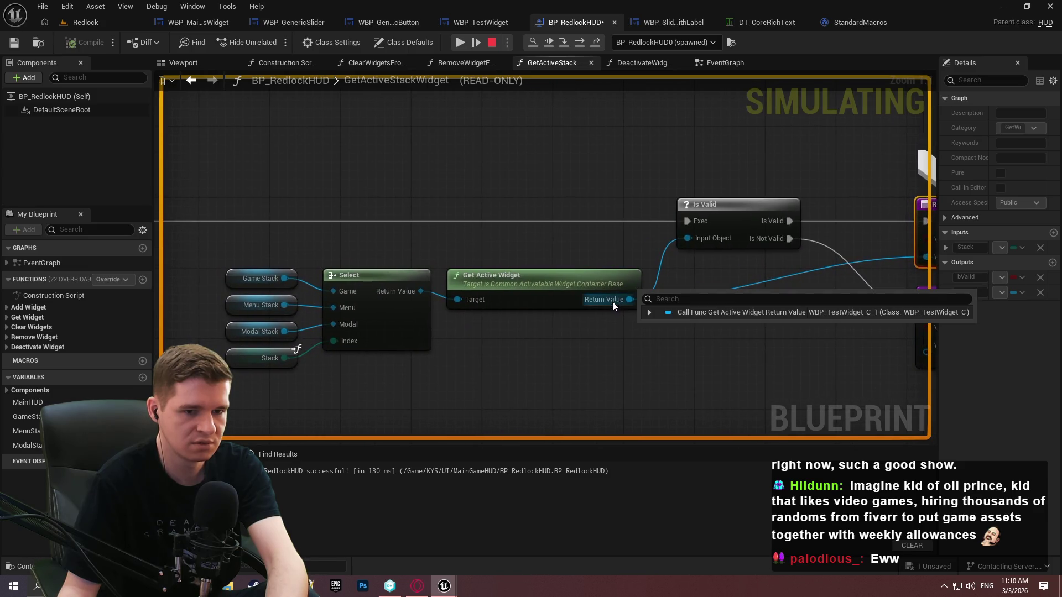
Inspect the returned widget's value, stop debugging, and open the WBP_TestWidget graph
key("alt+Left")
mouse_move(310, 281)
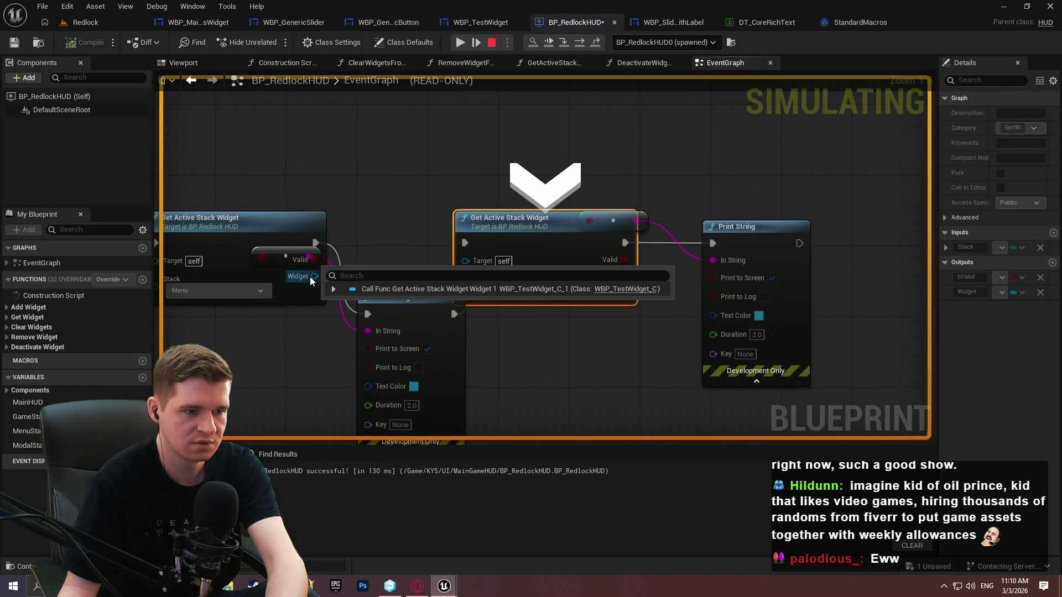
left_click(334, 289)
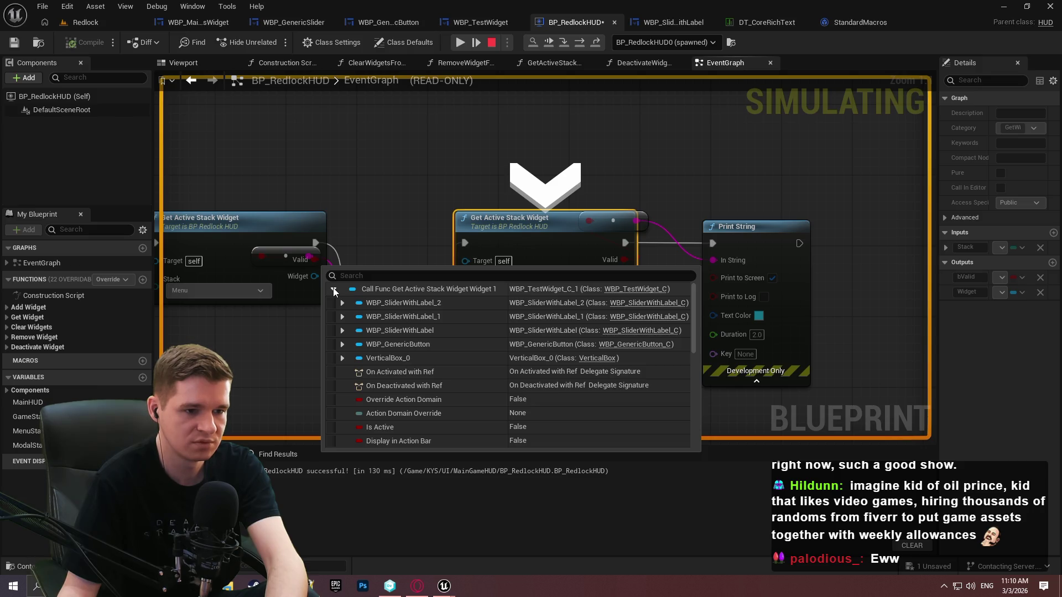
left_click(490, 43)
left_click(481, 22)
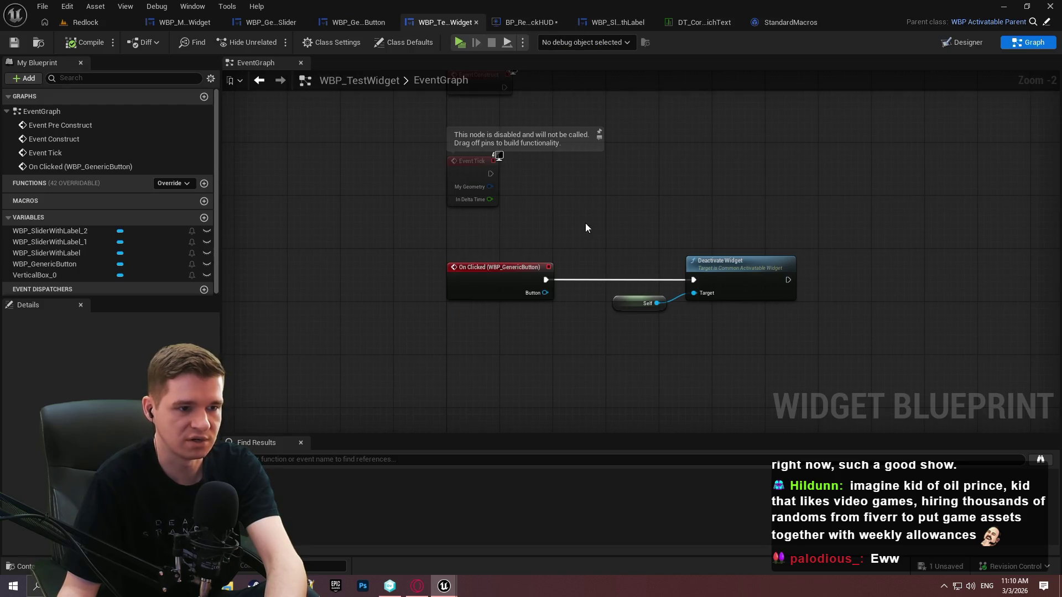
Return to BP_RedlockHUD's EventGraph and zoom in on the Add Widget to Stack node
left_click(115, 23)
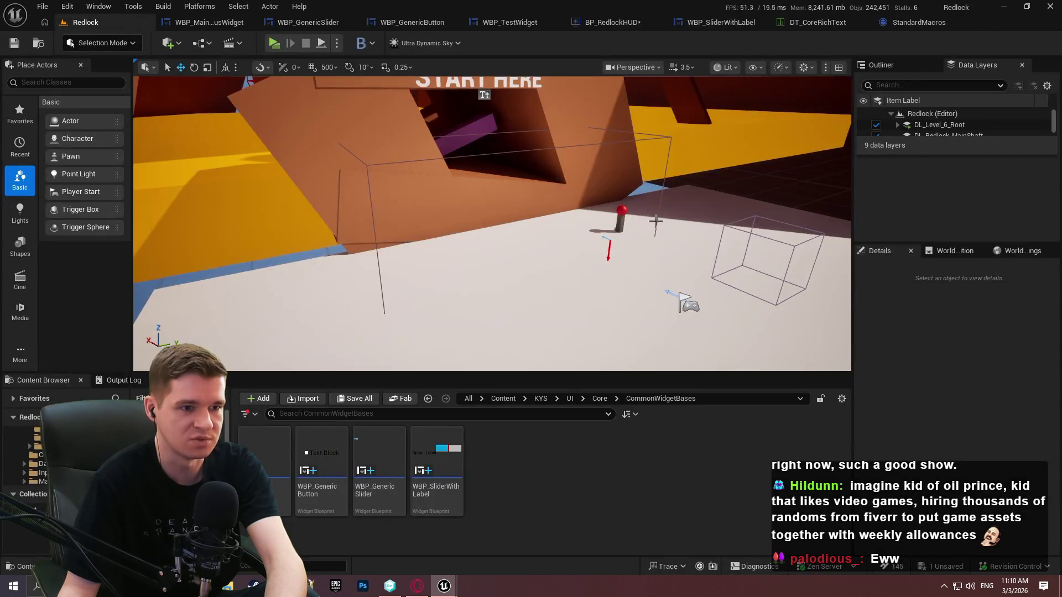
left_click(187, 23)
left_click(104, 22)
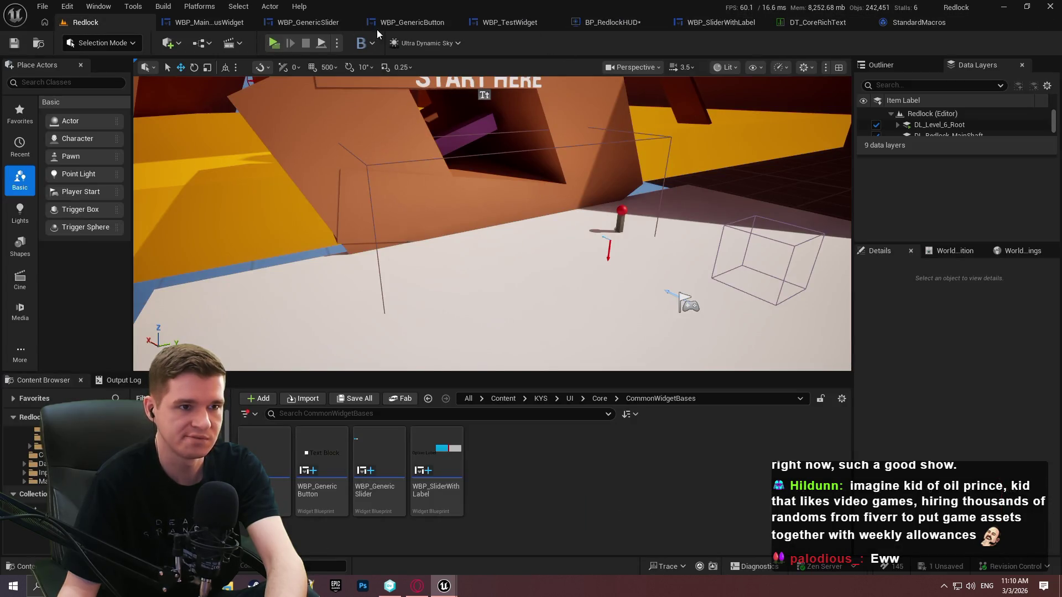
left_click(611, 22)
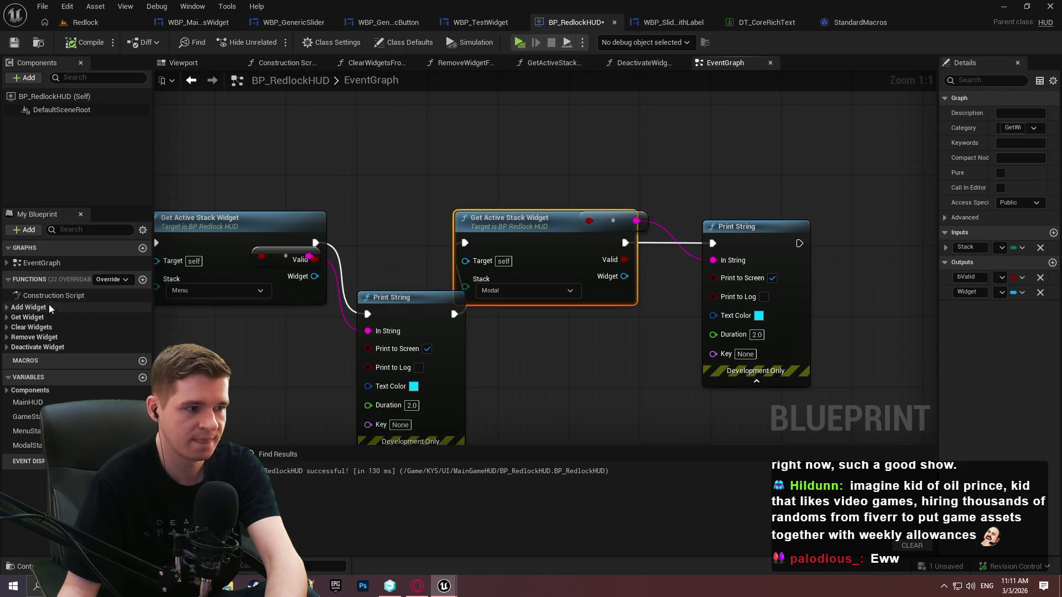
left_click(51, 252)
left_click(46, 250)
double_click(39, 262)
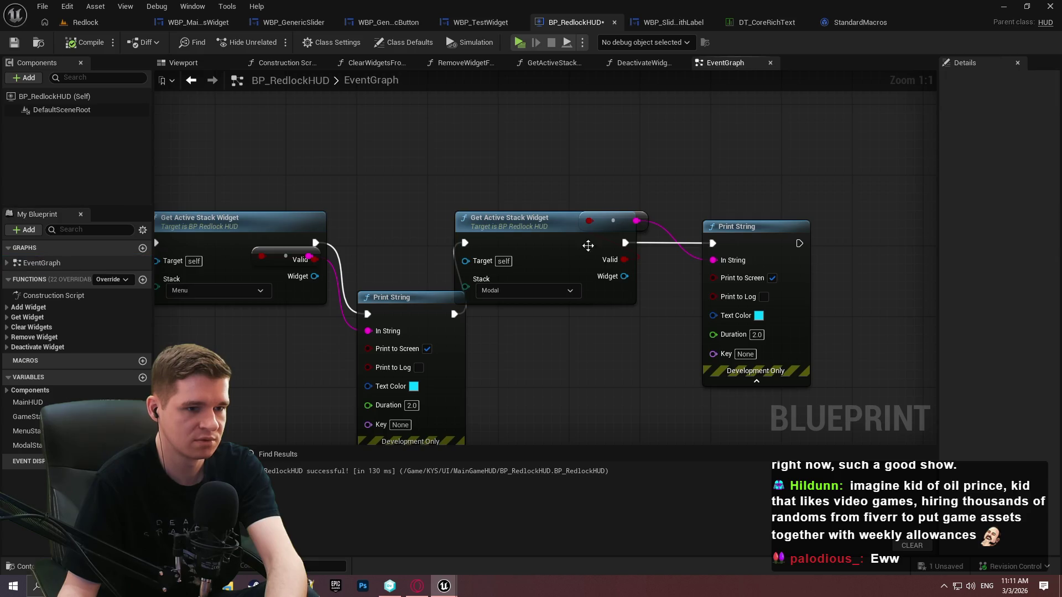
scroll(704, 220, "up", 1)
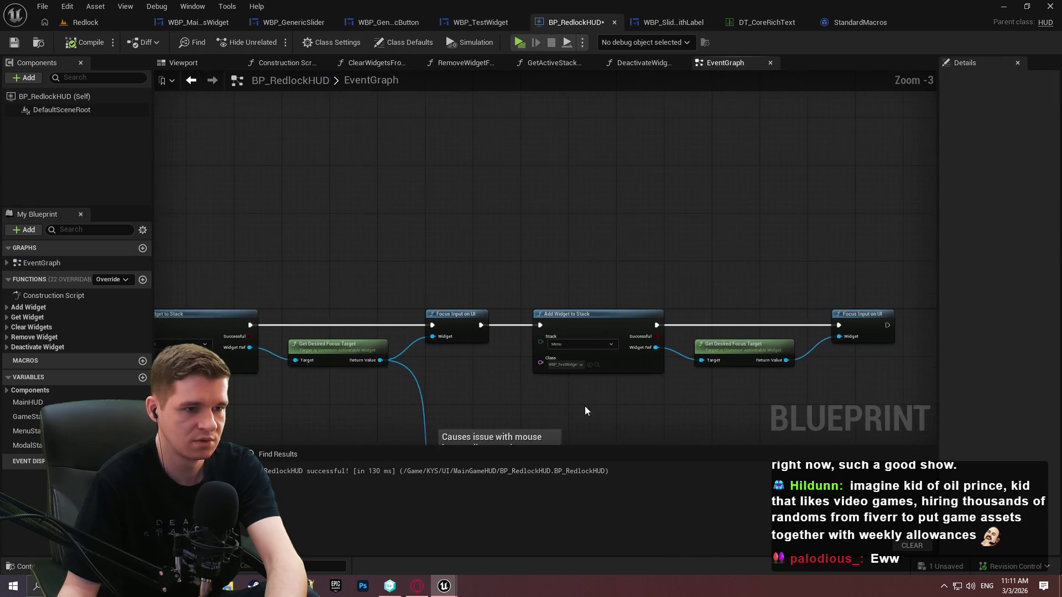
left_click(580, 369)
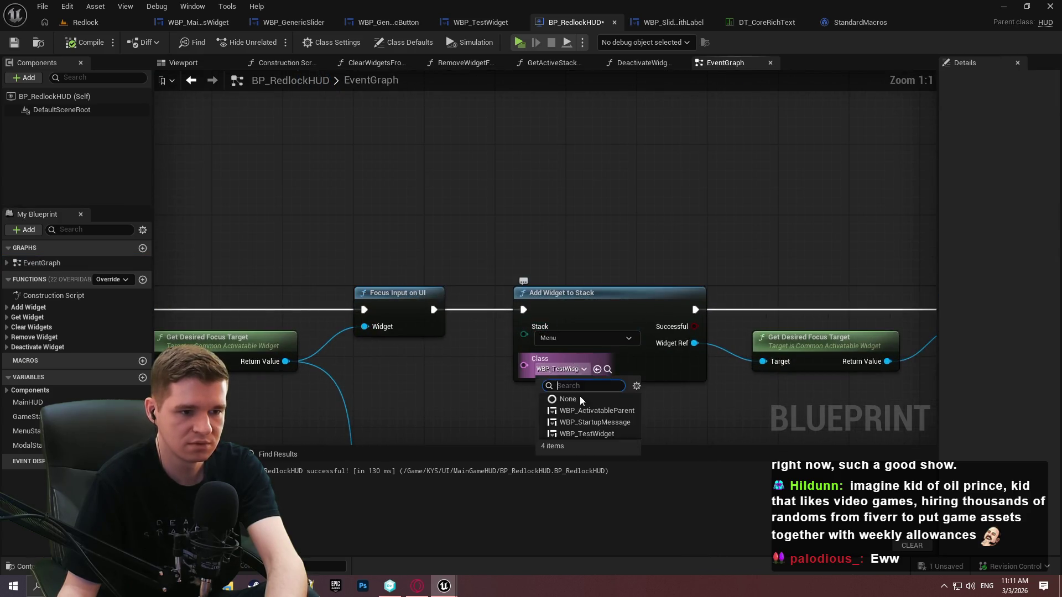
Set the Menu stack's widget class to WBP_StartupMessage and play until the WidgetDeactivated breakpoint hits
left_click(604, 424)
left_click_drag(604, 424, 304, 369)
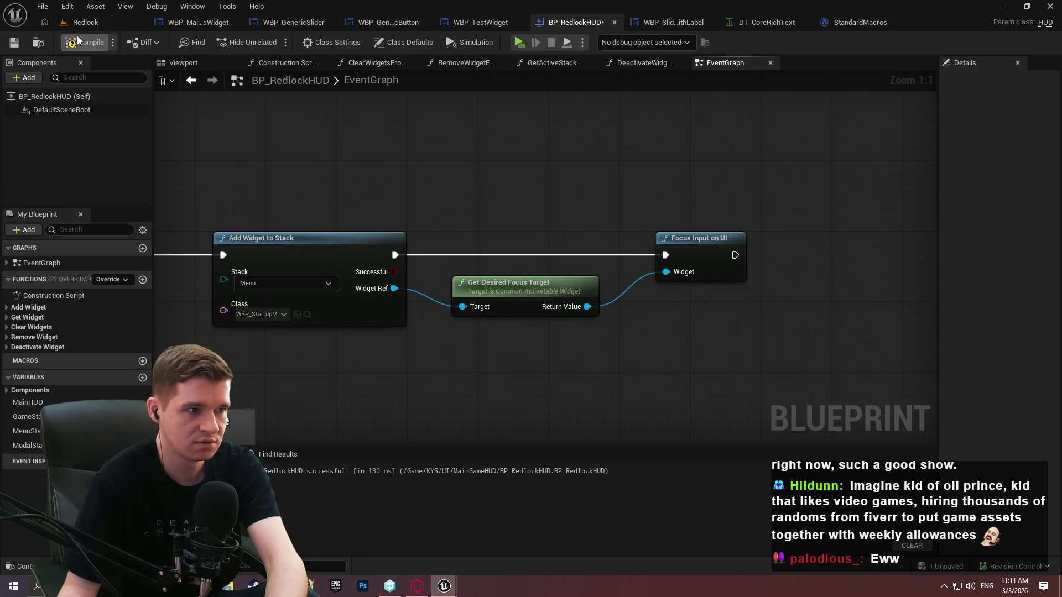
key("alt+p")
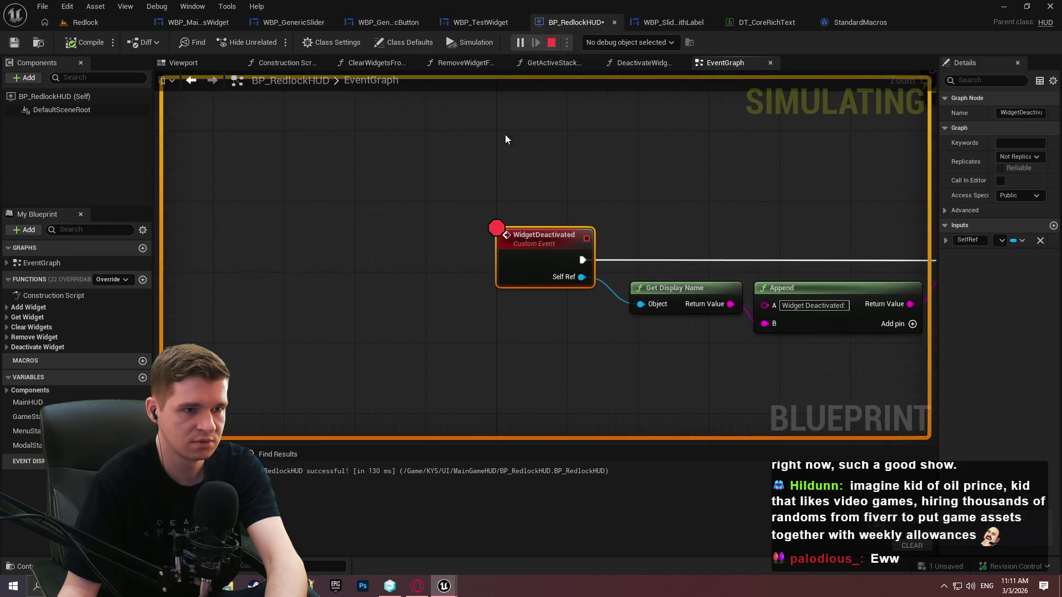
mouse_move(442, 584)
left_click(542, 539)
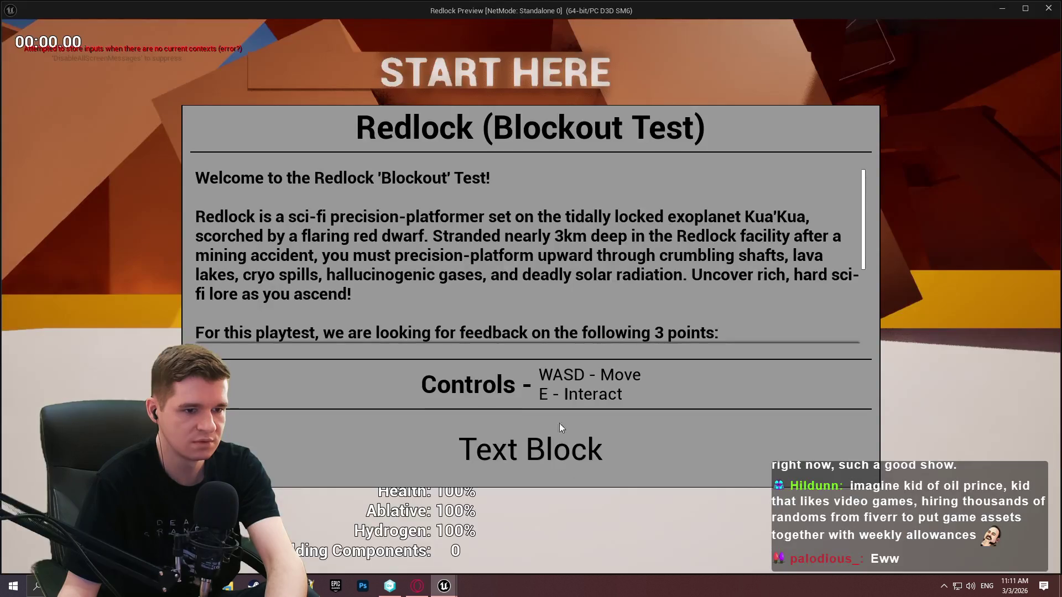
key("alt+Tab")
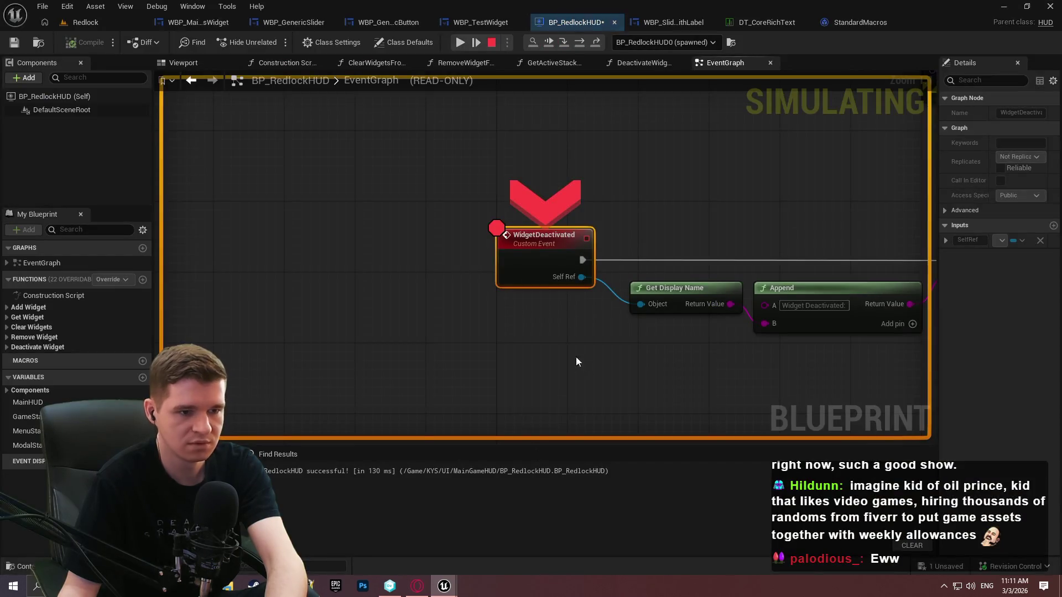
Step through GetActiveStackWidget and IsValid for the first stack check, inspecting Return Value pins
left_click_drag(576, 357, 443, 330)
key("F10")
key("F11")
key("F11")
key("F11")
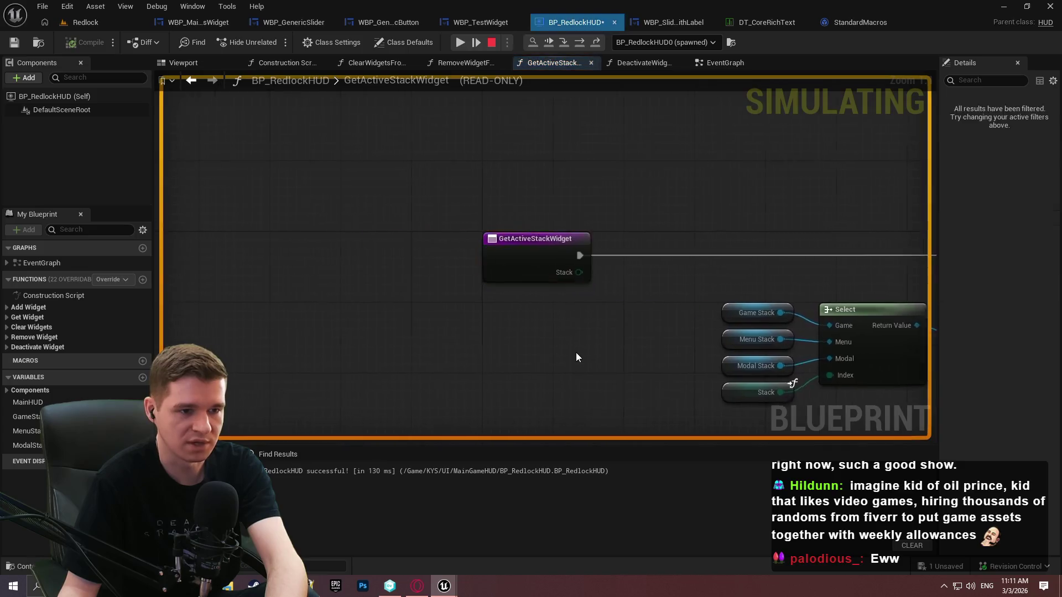
key("F11")
key("F11")
key("F11")
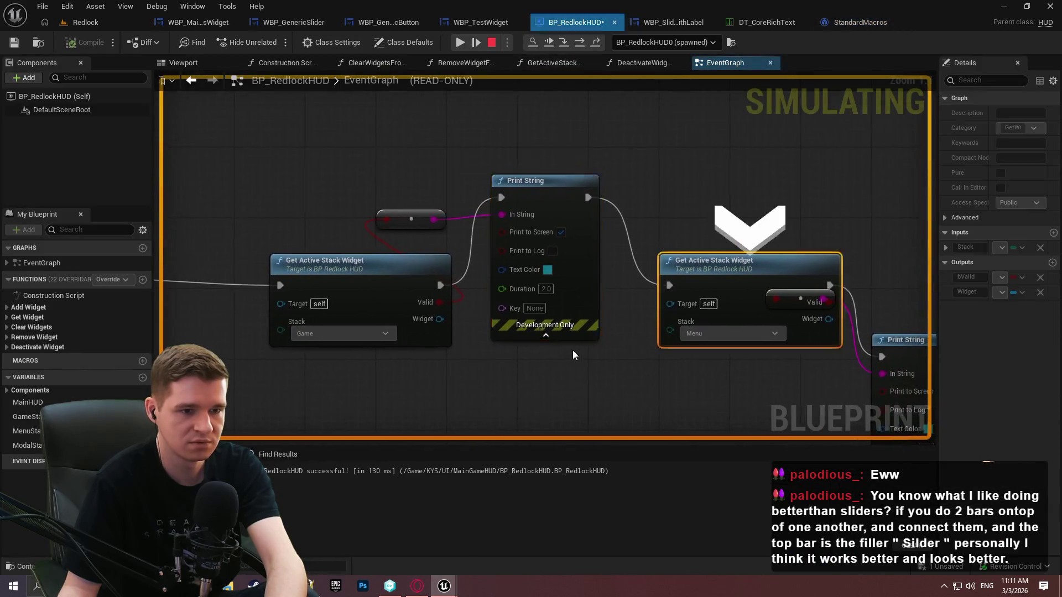
key("F11")
key("F11")
key("F11")
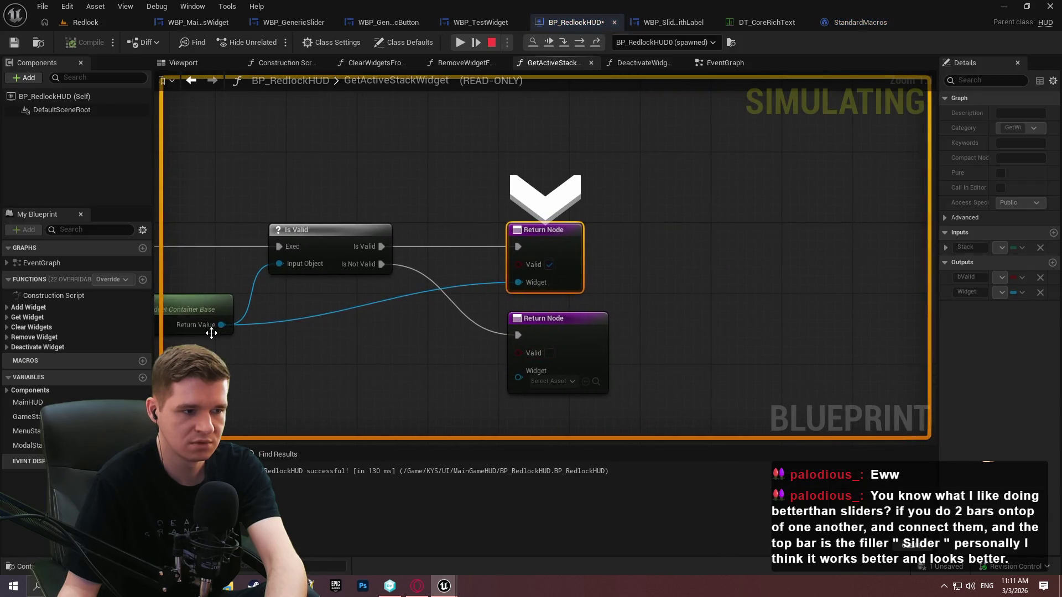
mouse_move(209, 330)
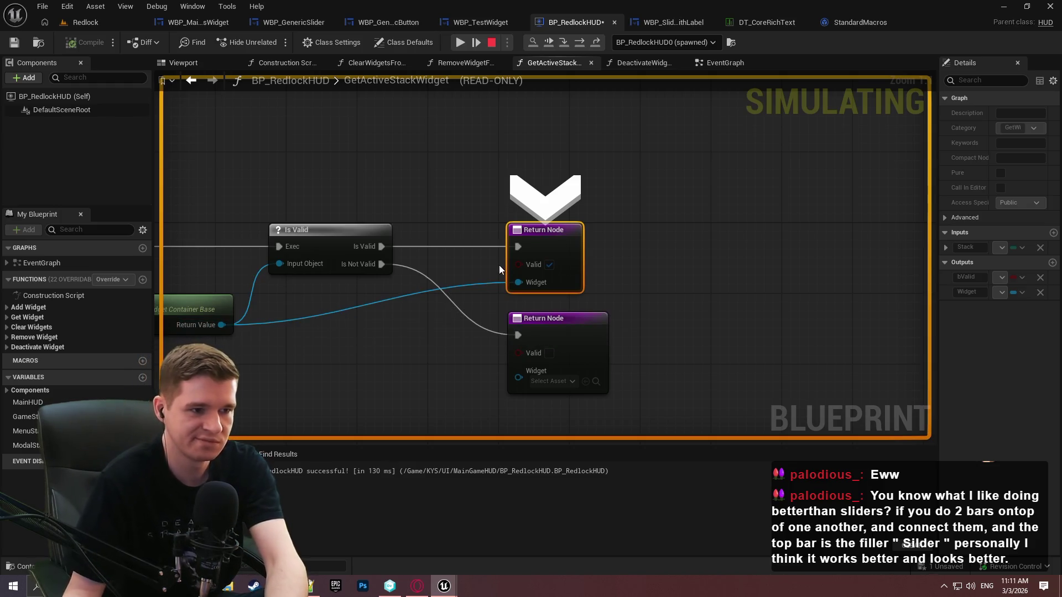
left_click_drag(467, 294, 678, 282)
mouse_move(407, 310)
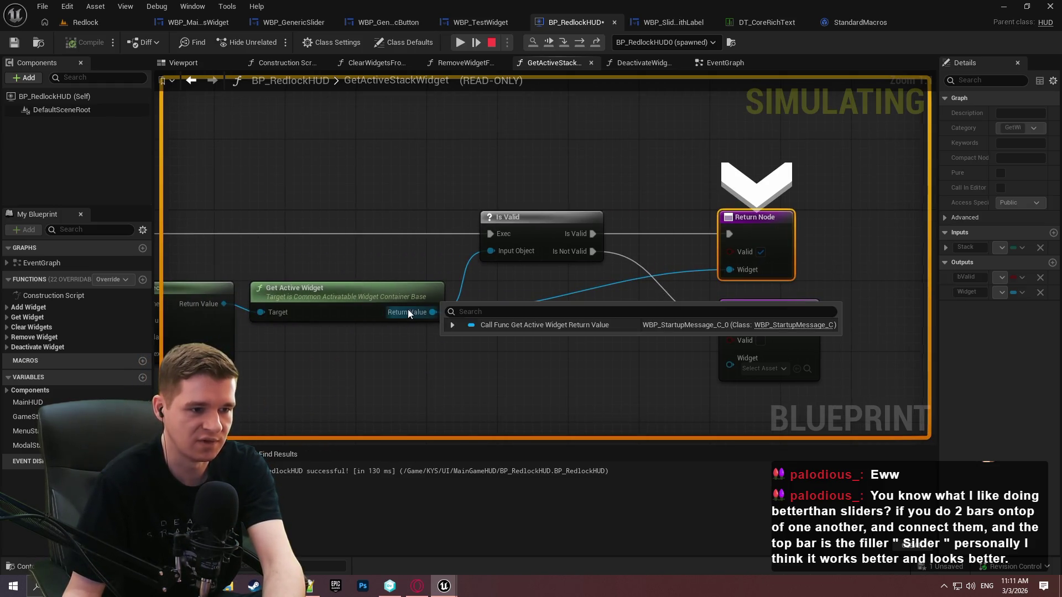
left_click_drag(412, 311, 769, 264)
mouse_move(768, 264)
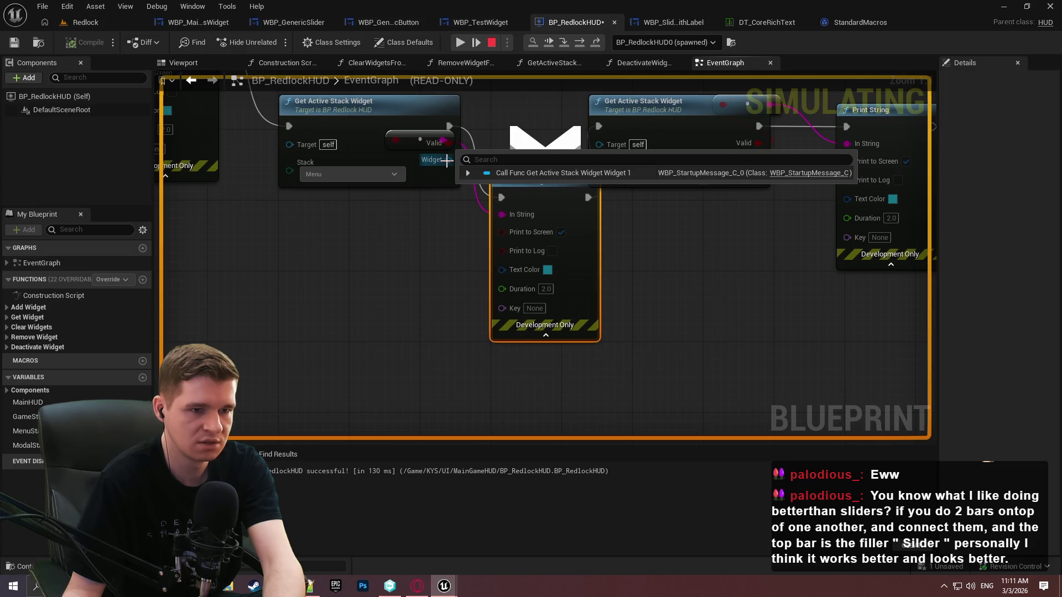
Step through the next check, confirming the menu widget is WBP_StartupMessage_C_0, then resume
key("F11")
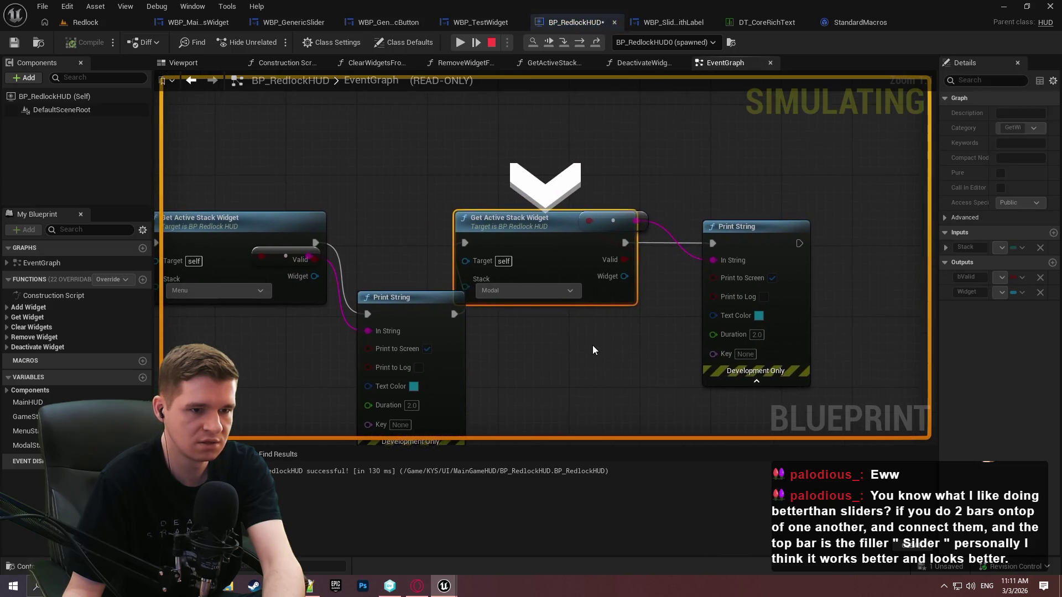
key("F11")
key("F11")
key("F11")
key("F11")
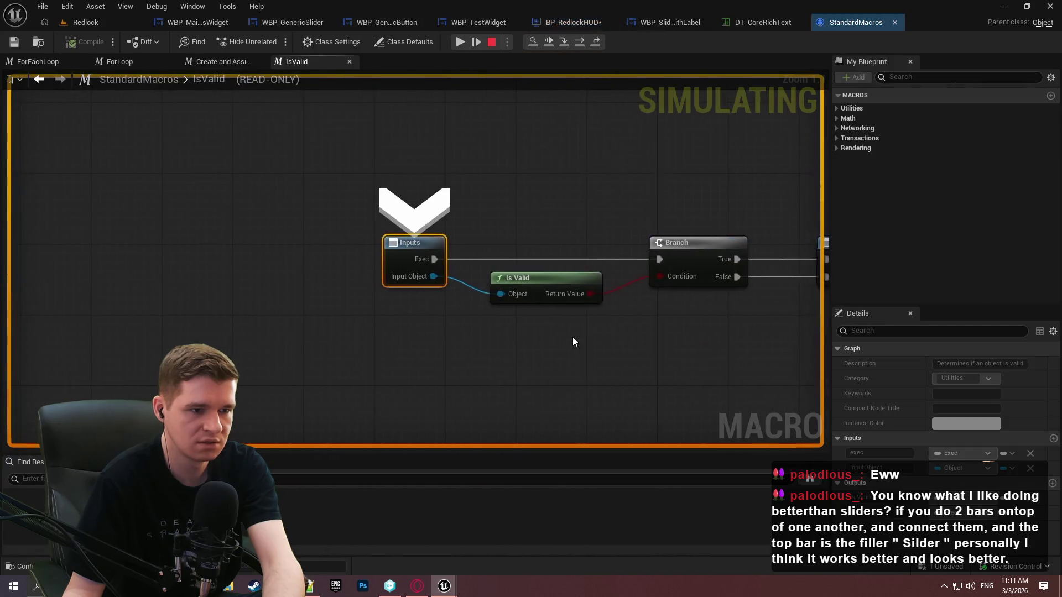
key("F11")
key("F11")
key("F11")
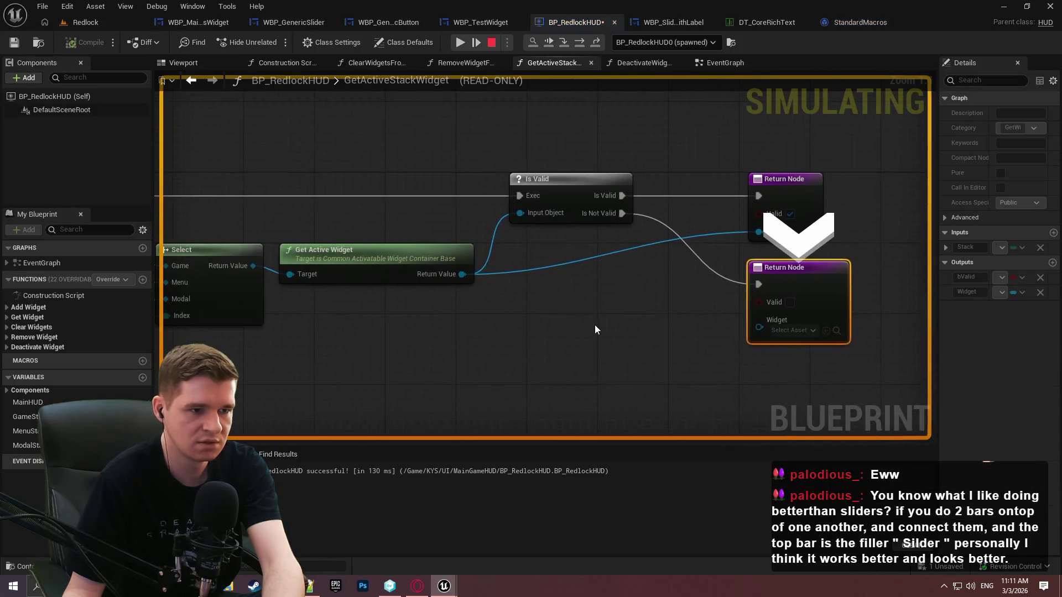
key("F11")
mouse_move(443, 238)
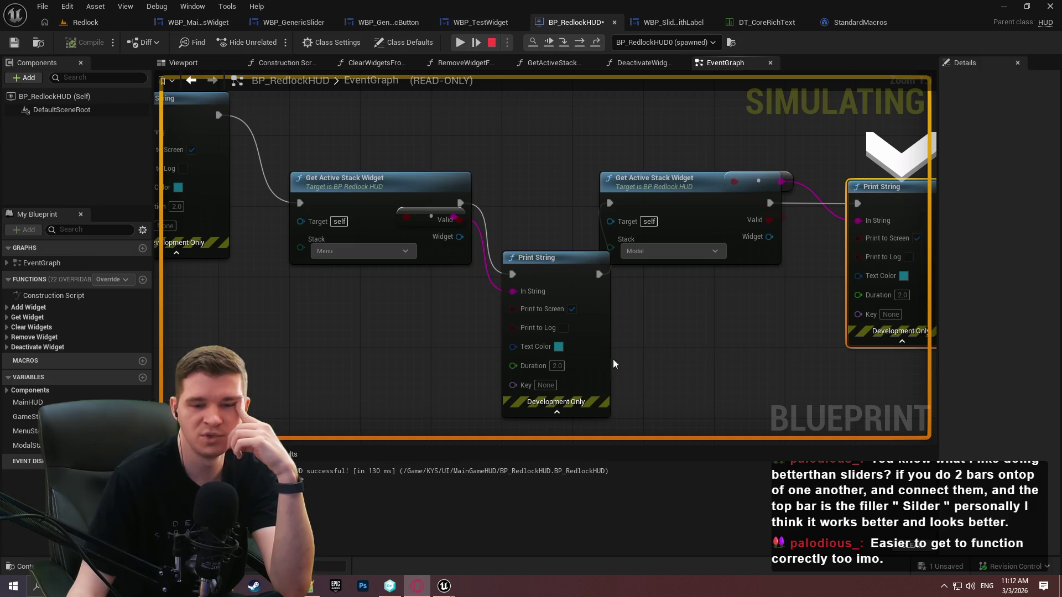
left_click(460, 43)
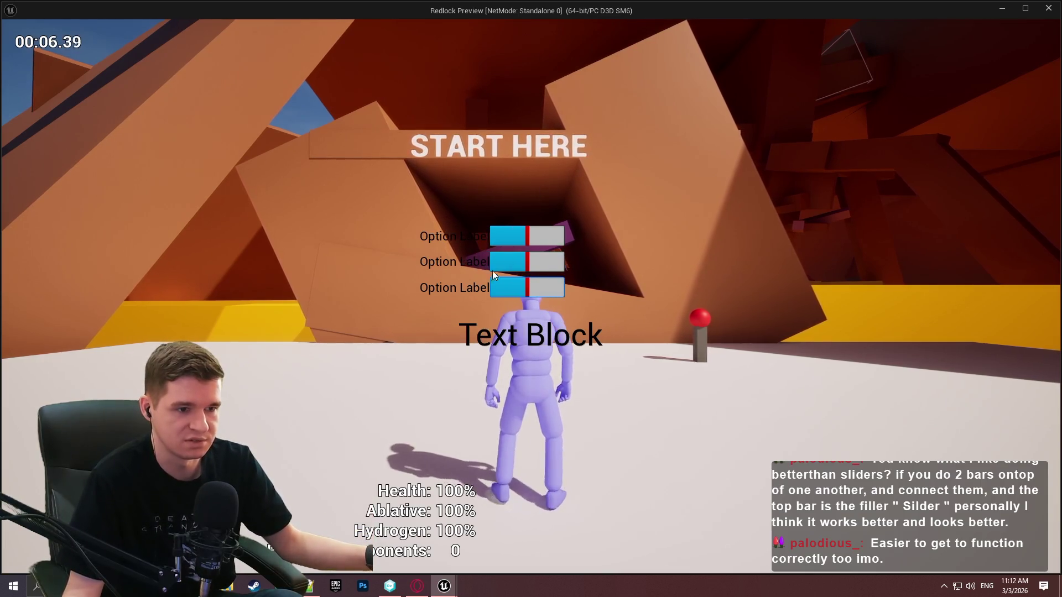
Slide the top option down, nearly full, then back near empty, and stop the play session
left_click(528, 236)
left_click_drag(529, 237, 510, 238)
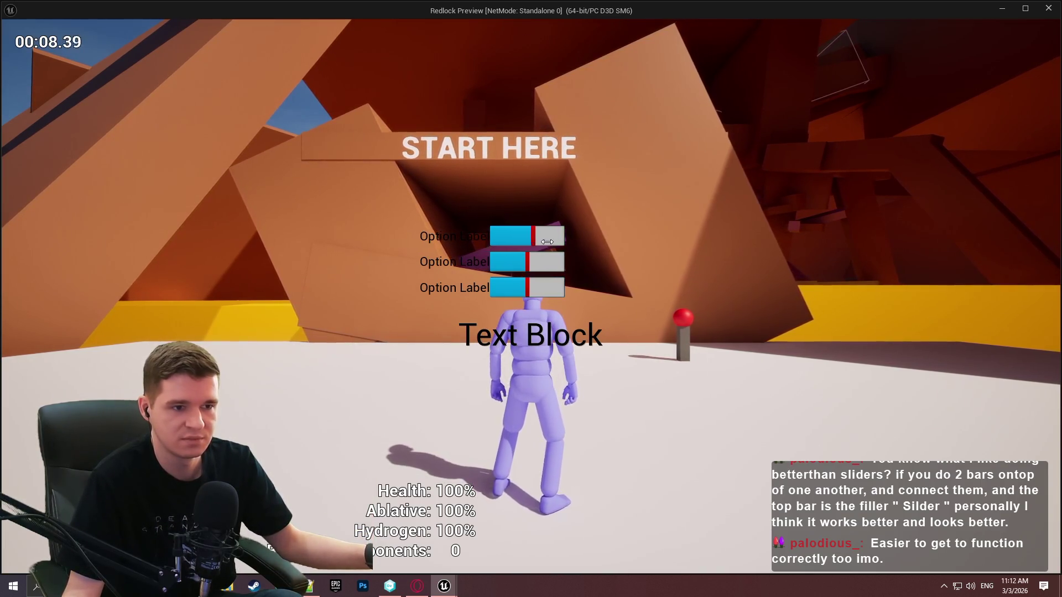
left_click(540, 244)
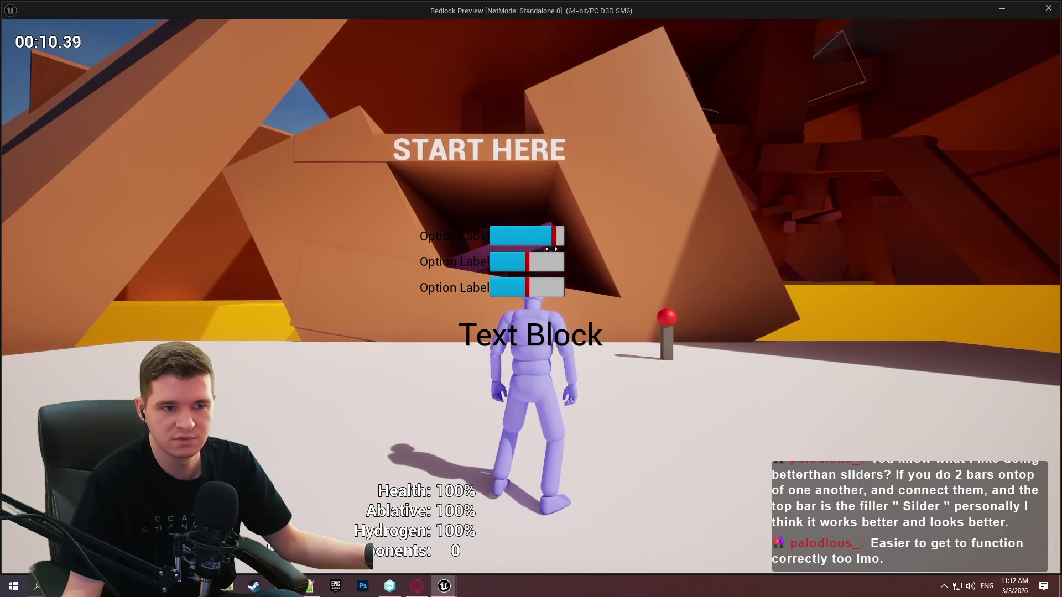
left_click_drag(512, 250, 570, 244)
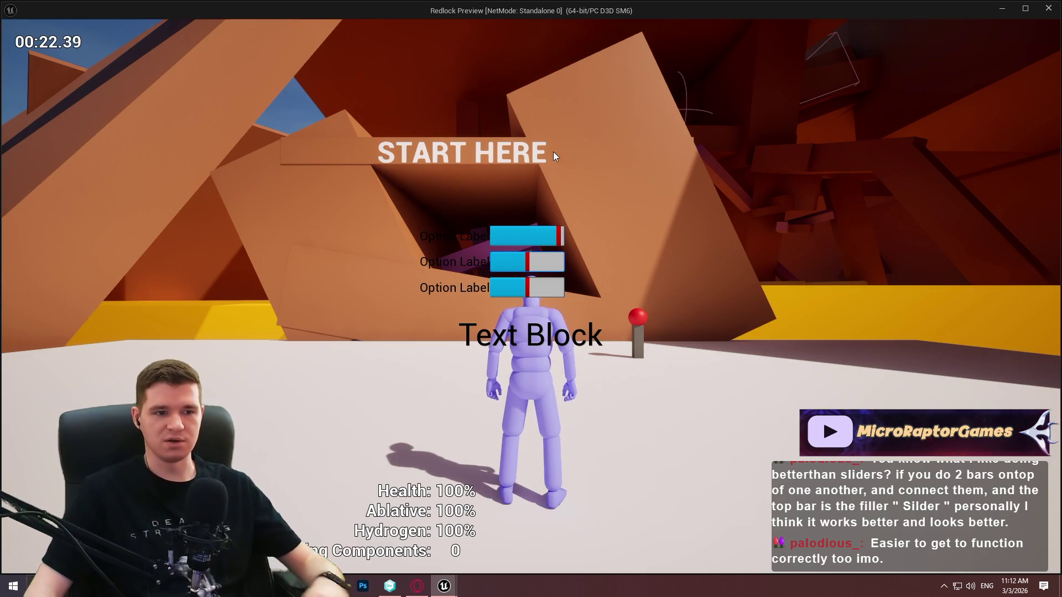
mouse_move(511, 247)
left_mouse_down()
mouse_move(563, 238)
mouse_move(500, 237)
left_mouse_up()
key("Escape")
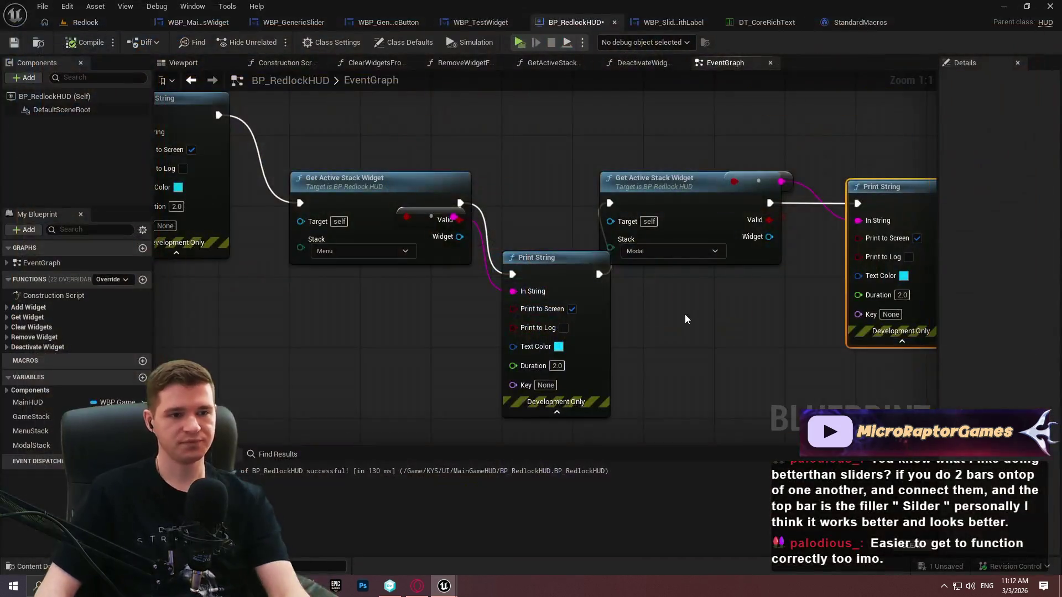
Survey the HUD graph's BeginPlay and stack-check chains, then switch to WBP_TestWidget
scroll(686, 171, "down", 1)
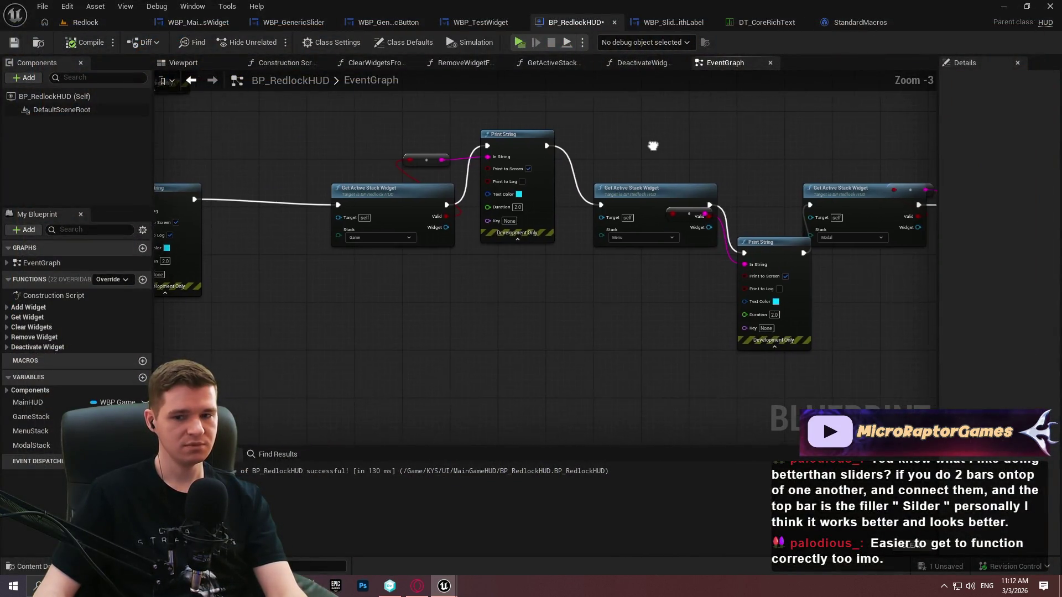
scroll(704, 197, "down", 4)
scroll(472, 182, "up", 4)
scroll(472, 182, "down", 2)
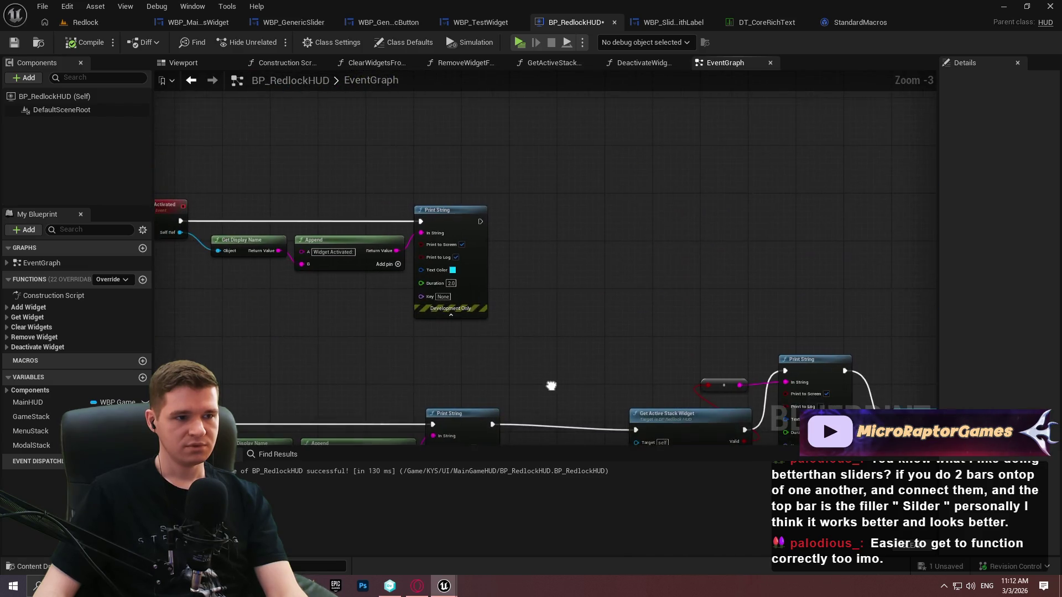
left_click_drag(657, 237, 478, 425)
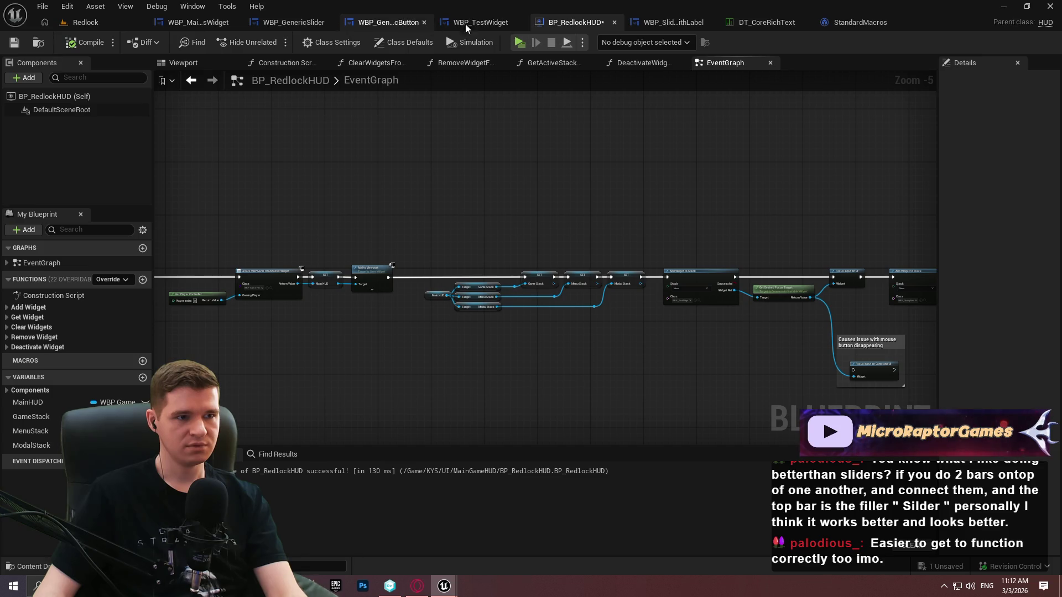
mouse_move(775, 332)
left_mouse_down()
mouse_move(471, 232)
mouse_move(589, 304)
mouse_move(825, 356)
mouse_move(889, 239)
mouse_move(840, 57)
left_mouse_up()
scroll(589, 305, "up", 4)
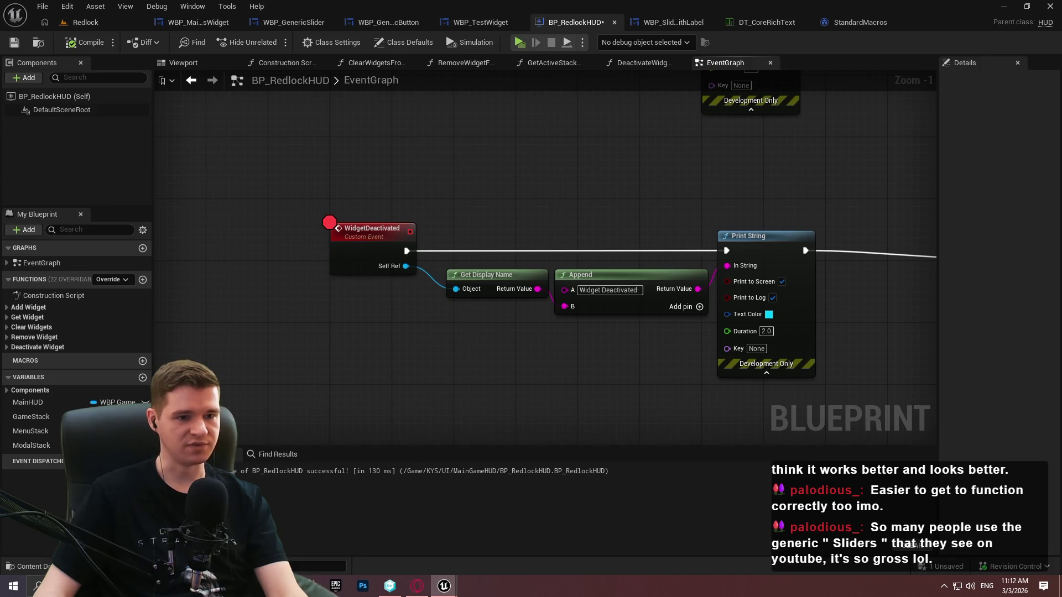
left_click(464, 24)
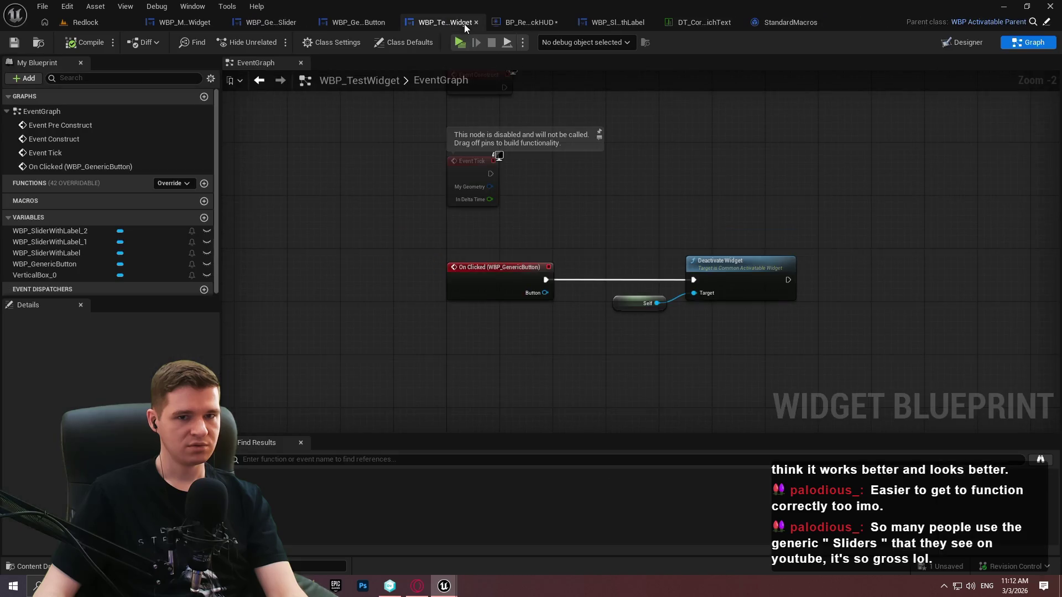
Inspect the WBP_ActivatableParent event graph, then return to the BP_RedlockHUD event graph
left_click(1047, 24)
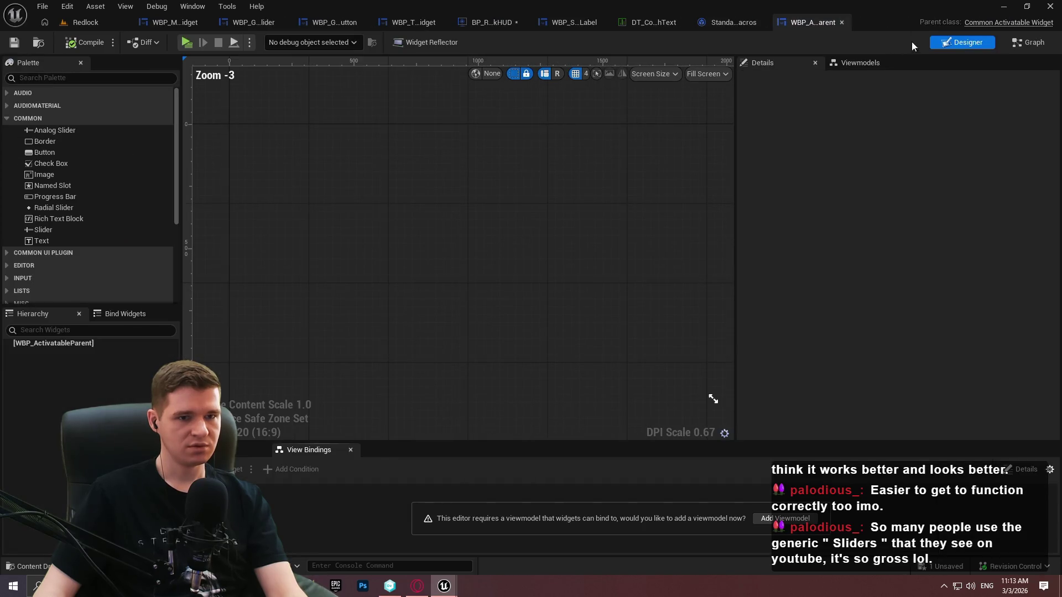
left_click(1022, 43)
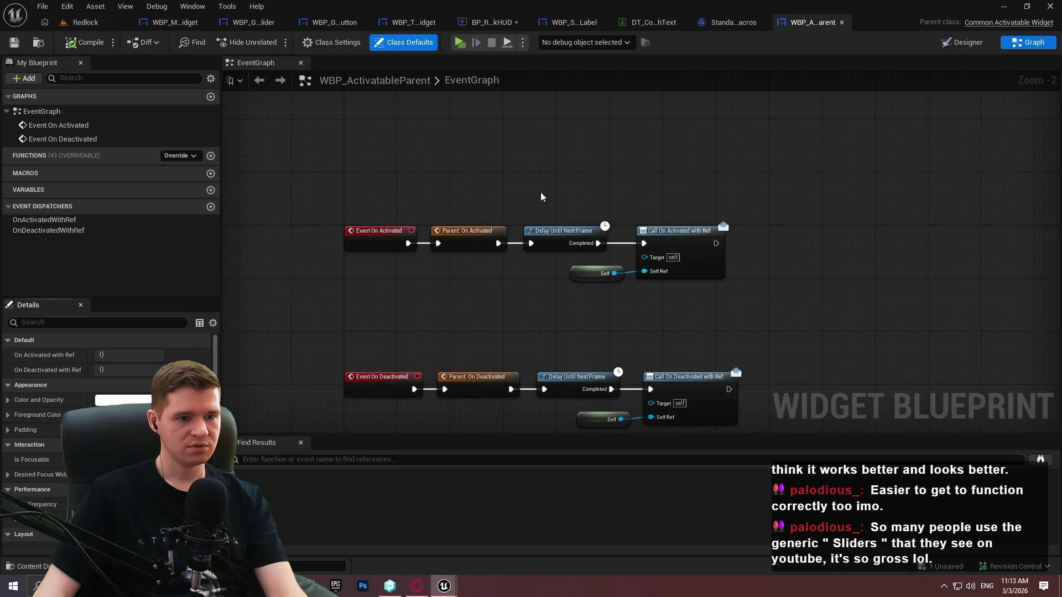
scroll(631, 204, "down", 5)
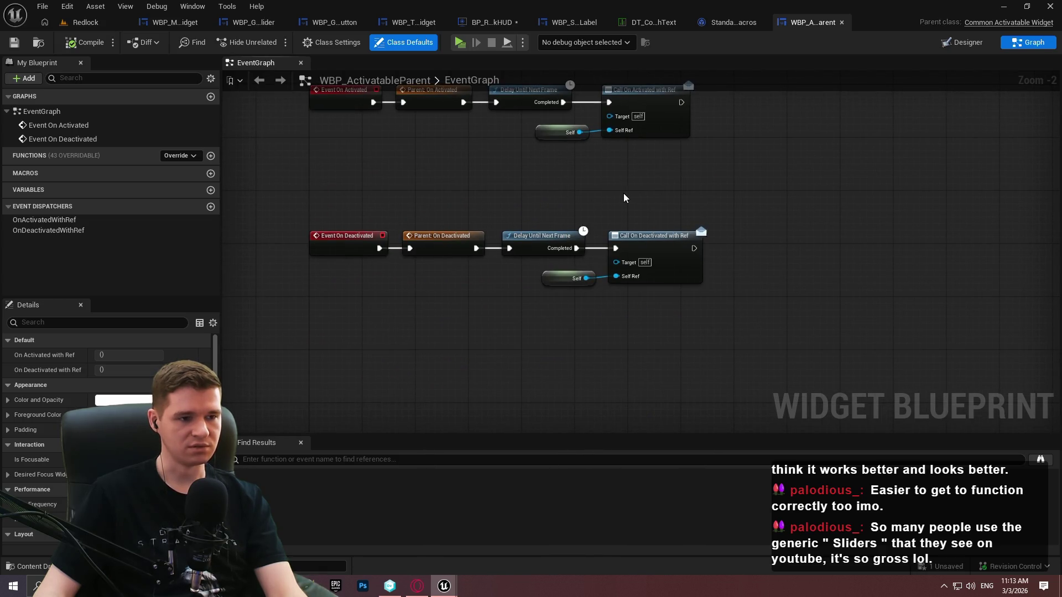
scroll(621, 198, "up", 7)
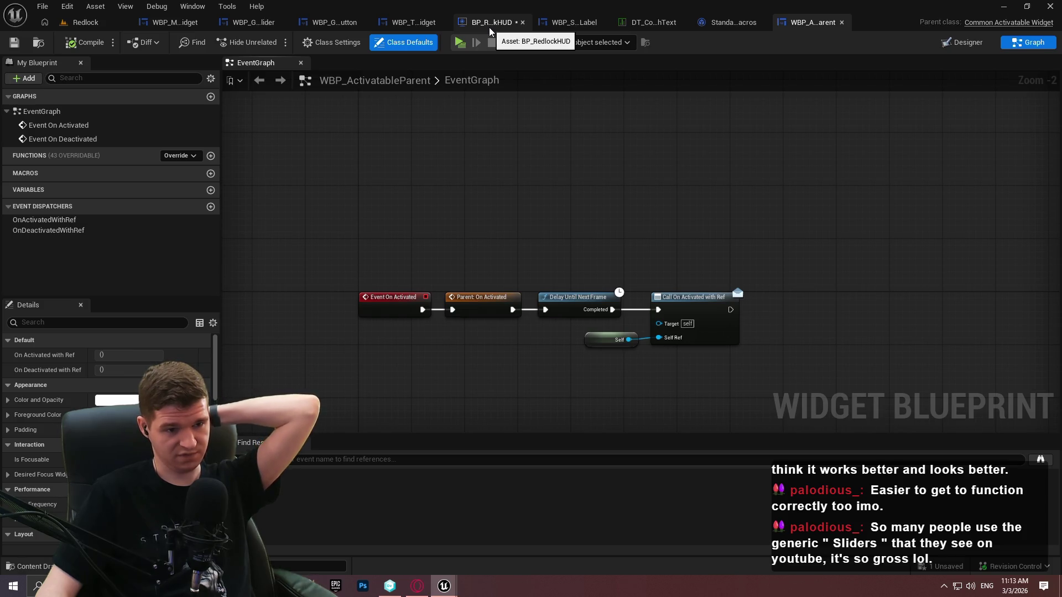
left_click(489, 27)
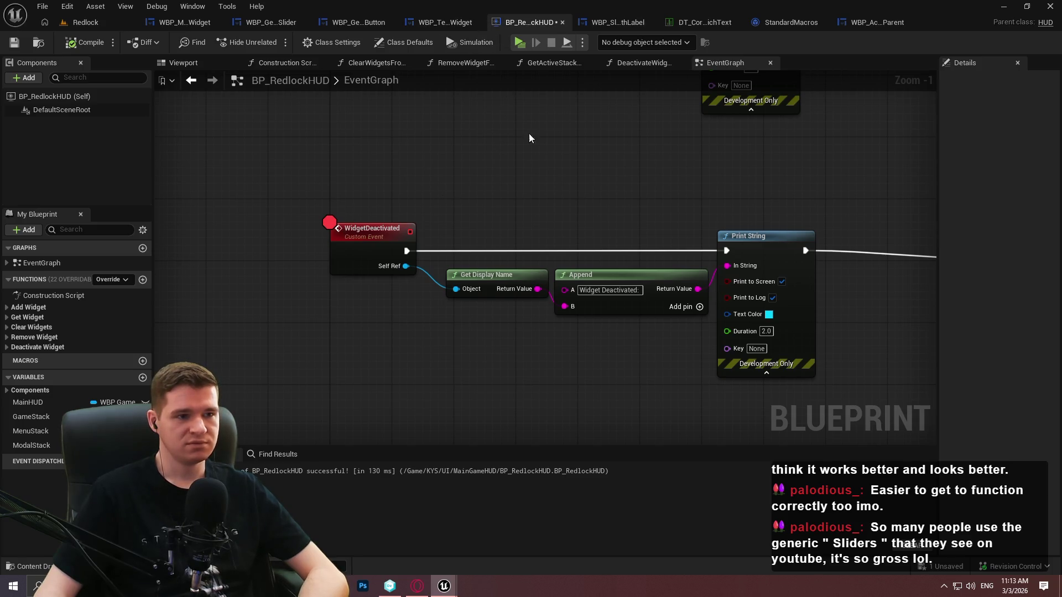
Pan through the deactivation chain and inspect the Get Active Stack Widget function graph
mouse_move(665, 204)
left_mouse_down()
mouse_move(574, 209)
mouse_move(553, 175)
mouse_move(542, 201)
left_mouse_up()
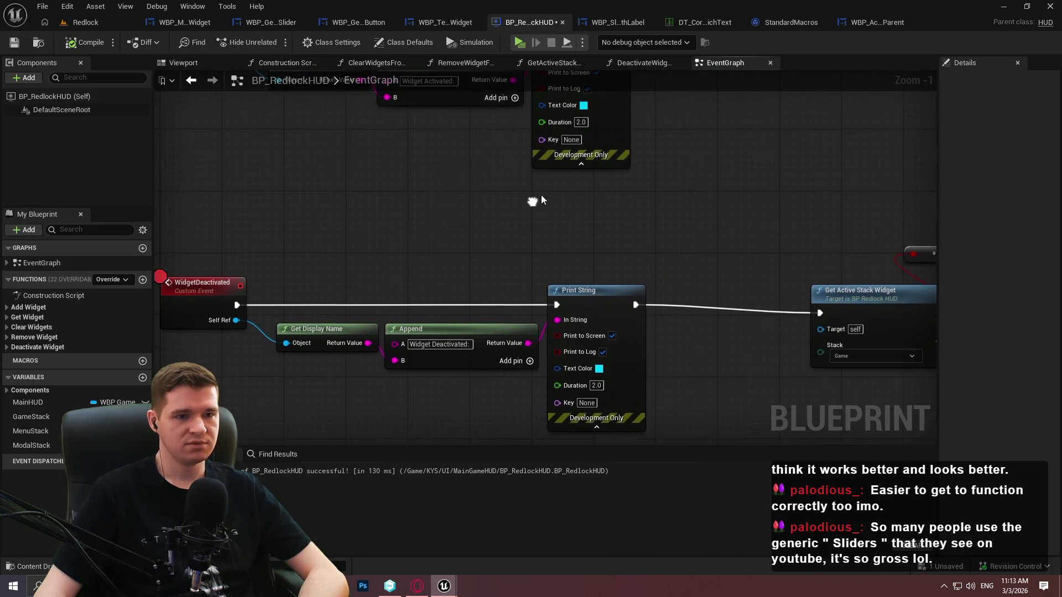
mouse_move(449, 214)
left_mouse_down()
mouse_move(430, 279)
mouse_move(556, 248)
left_mouse_up()
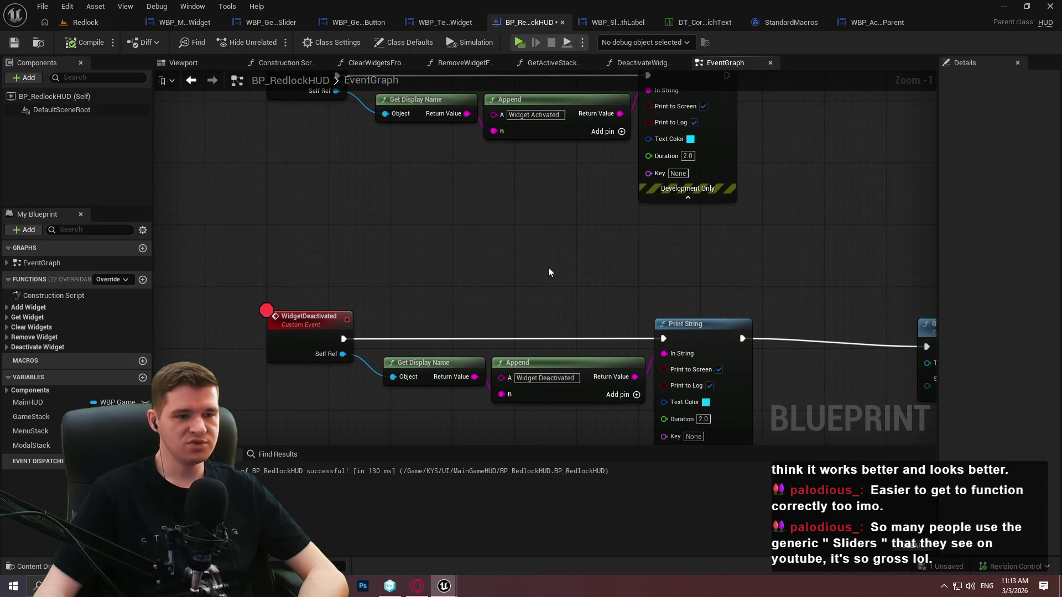
left_click_drag(820, 246, 665, 229)
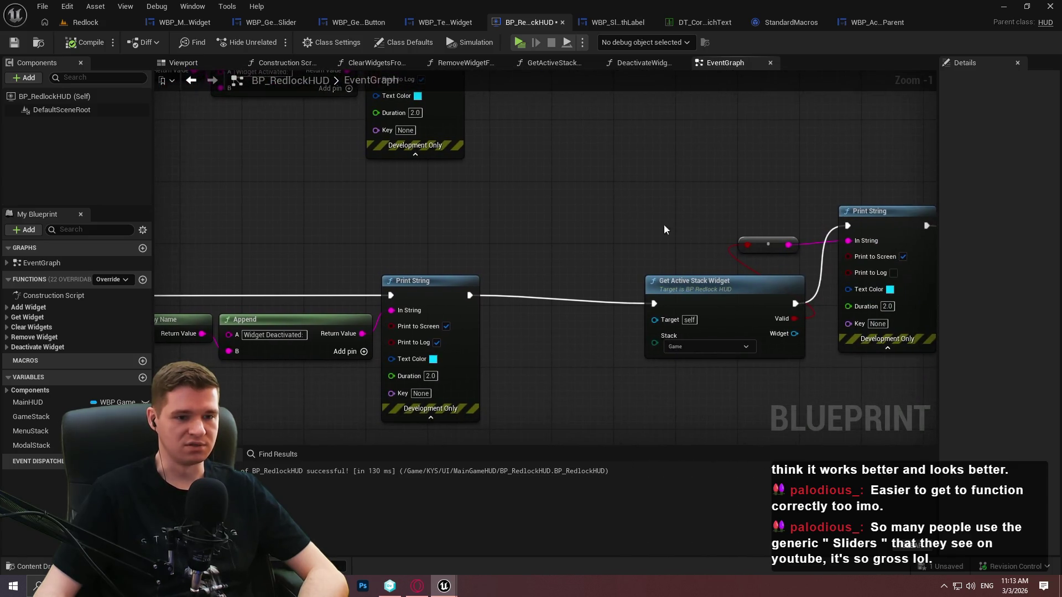
mouse_move(525, 215)
left_mouse_down()
mouse_move(315, 213)
mouse_move(713, 196)
mouse_move(431, 218)
mouse_move(2, 125)
left_mouse_up()
mouse_move(232, 135)
left_mouse_down()
mouse_move(22, 155)
mouse_move(662, 158)
mouse_move(834, 243)
mouse_move(898, 247)
mouse_move(596, 245)
mouse_move(819, 260)
left_mouse_up()
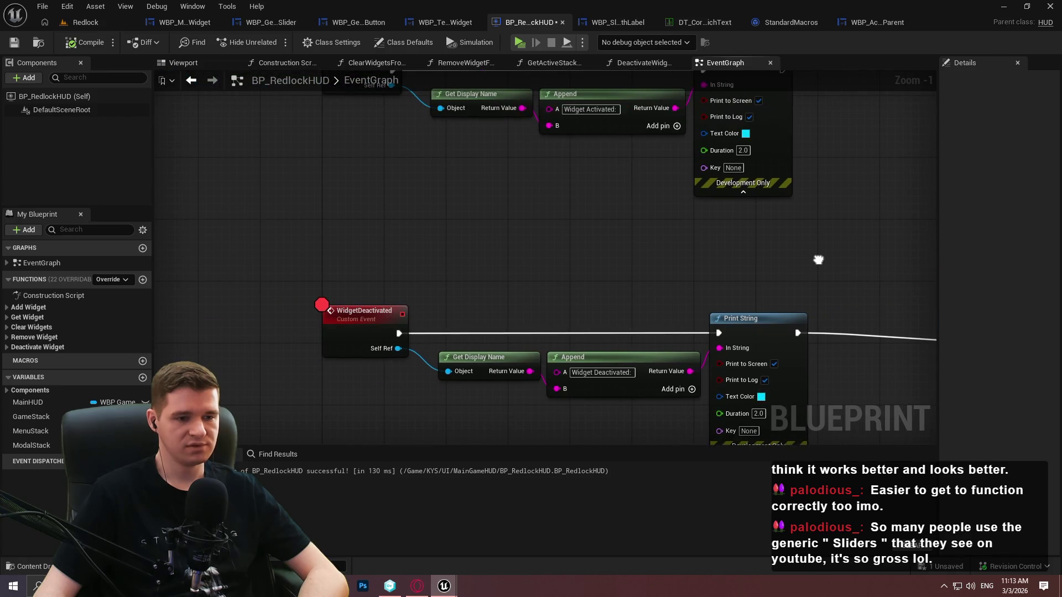
left_click_drag(818, 259, 263, 177)
double_click(499, 246)
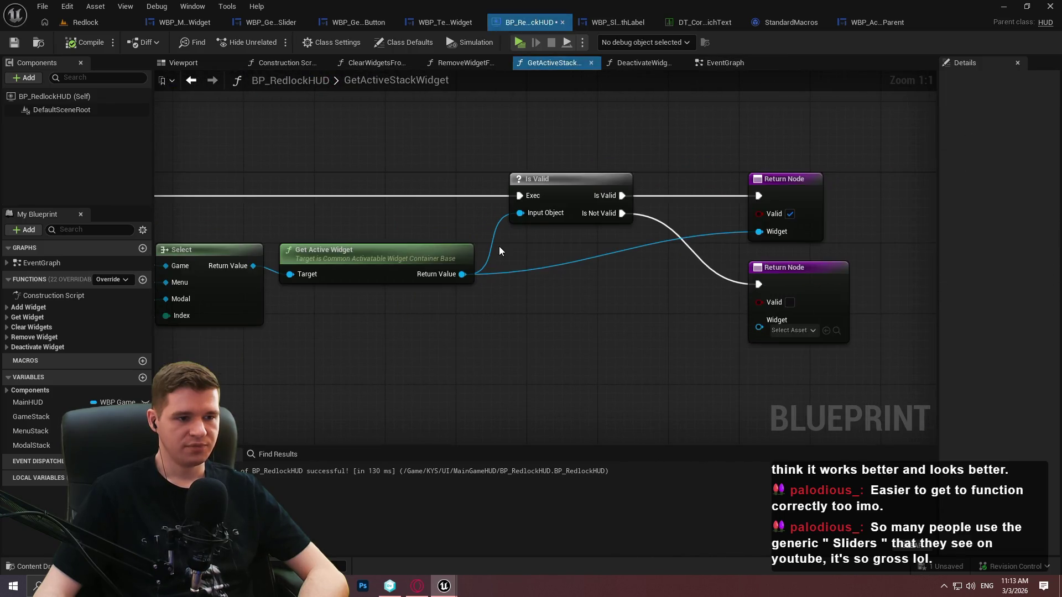
mouse_move(772, 187)
left_mouse_down()
mouse_move(733, 292)
mouse_move(785, 297)
mouse_move(781, 277)
mouse_move(771, 285)
left_mouse_up()
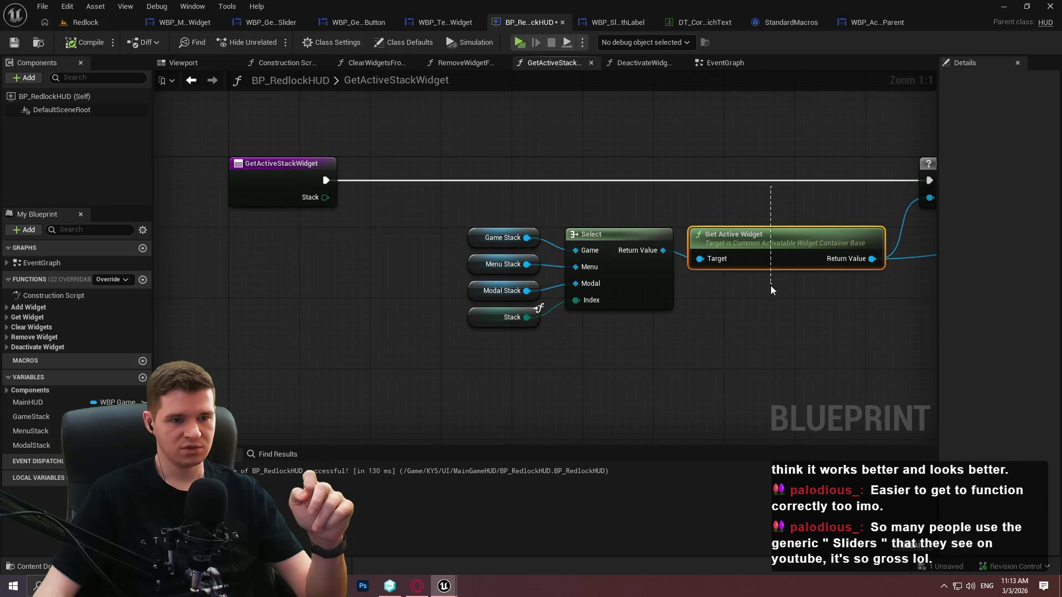
left_click_drag(771, 286, 771, 286)
left_click(722, 62)
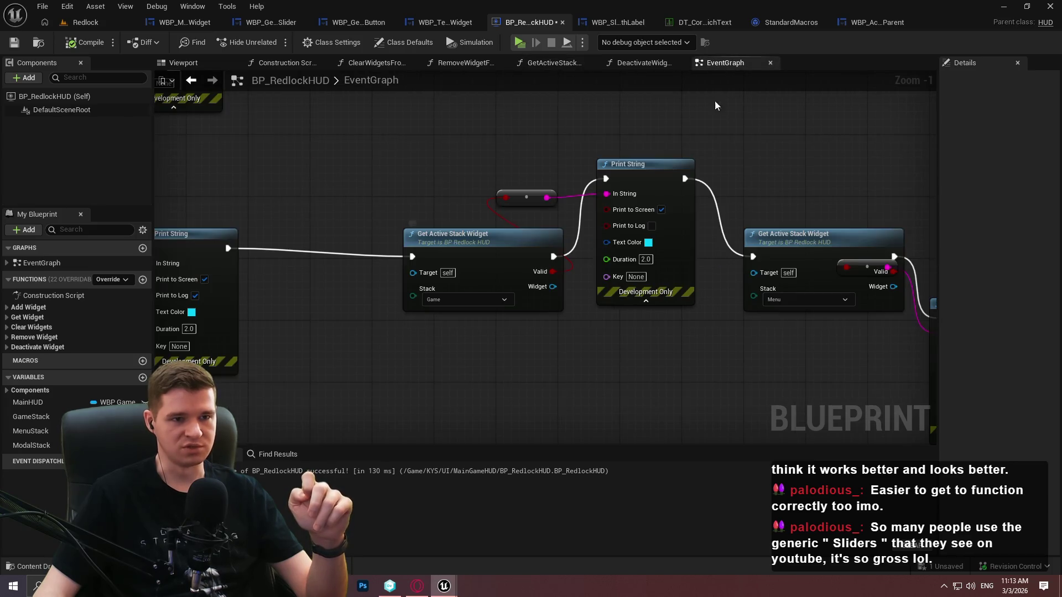
Insert a Delay Until Next Tick after the Print String, compile, and start a play test
left_click_drag(367, 232, 429, 323)
type("delay")
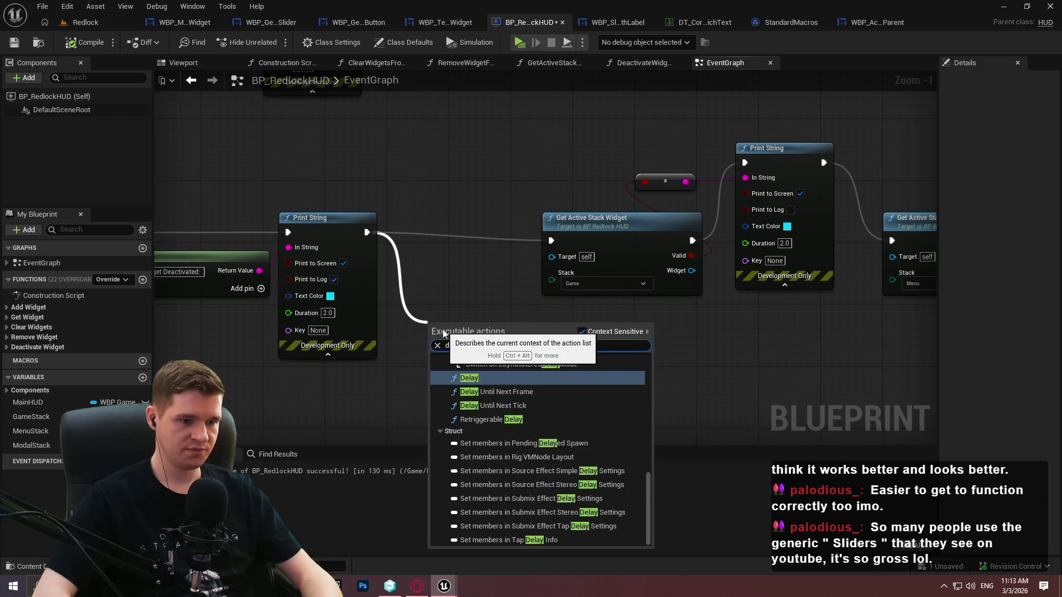
left_click(496, 405)
left_click(83, 43)
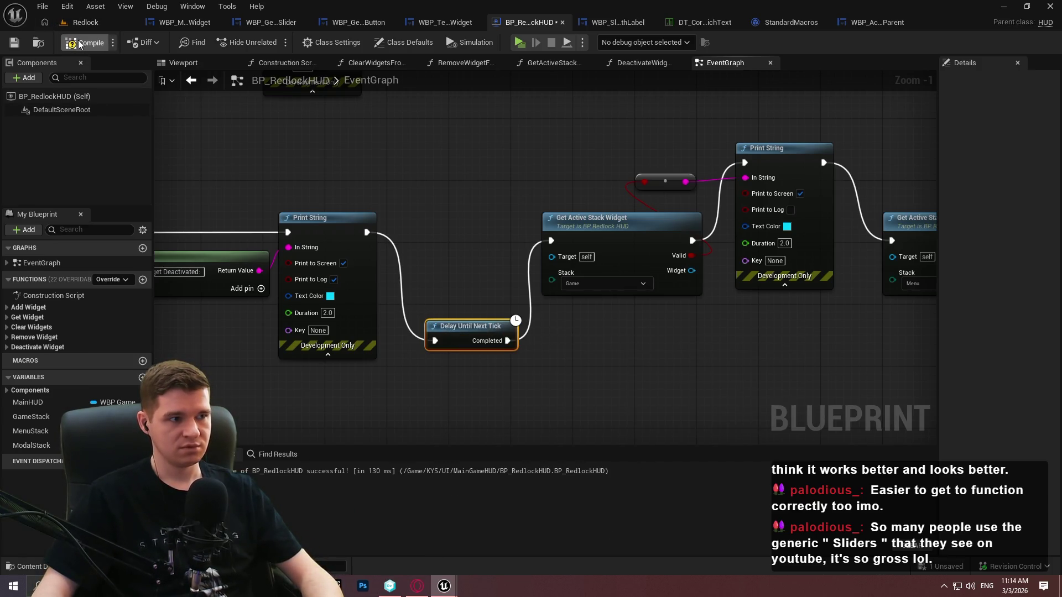
left_click(520, 43)
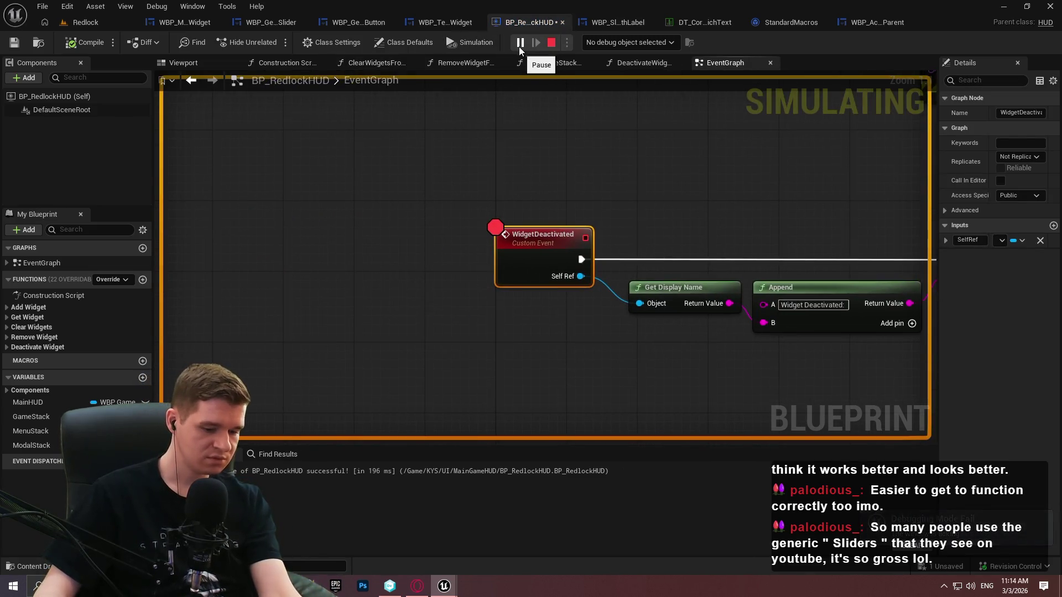
Step past the current breakpoint and add a breakpoint on the Game Get Active Stack Widget node
mouse_move(444, 586)
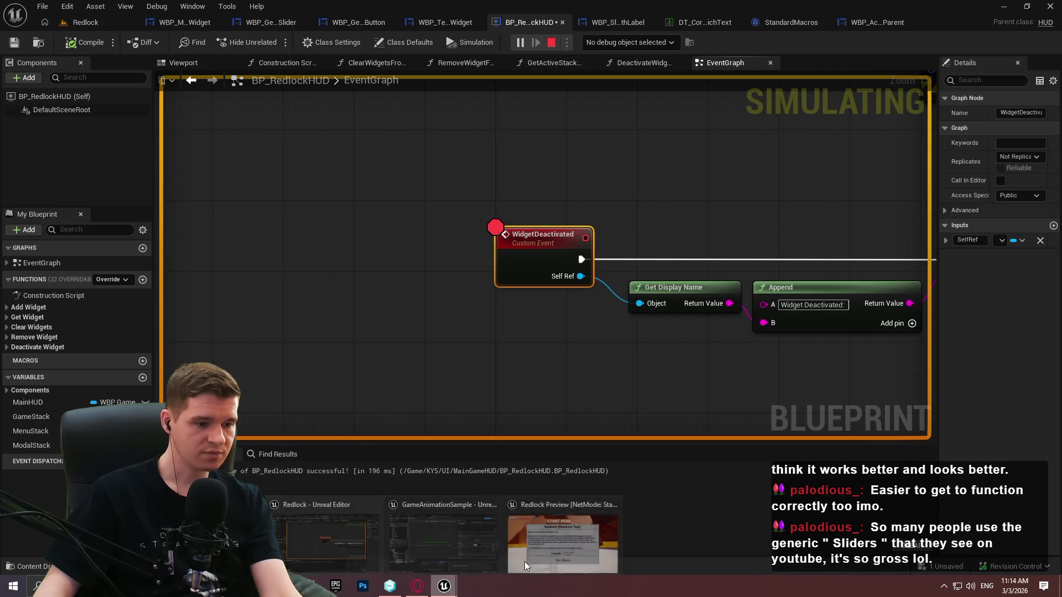
left_click(526, 566)
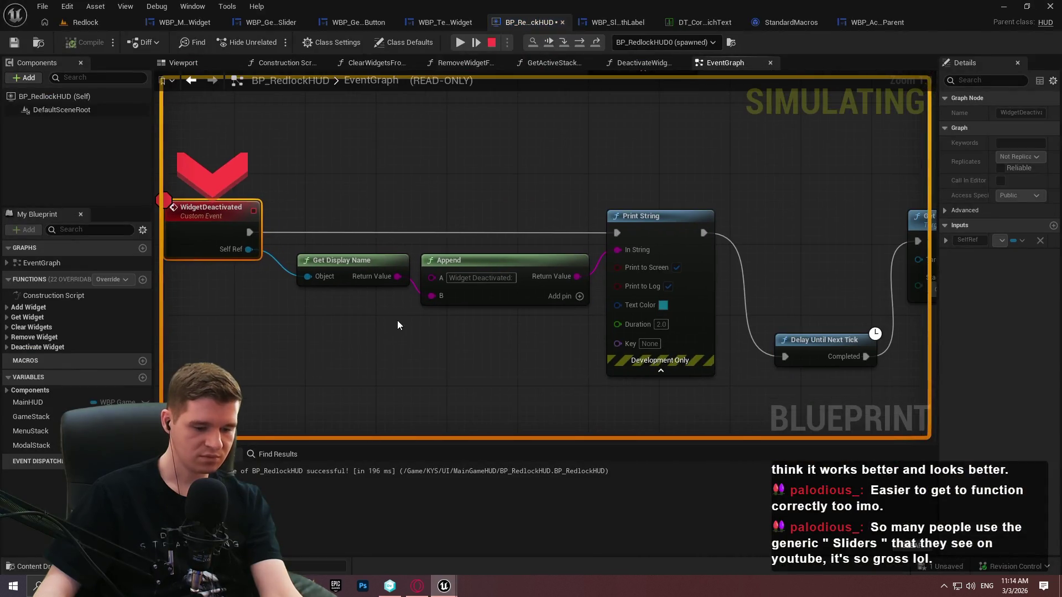
key("F11")
key("F11")
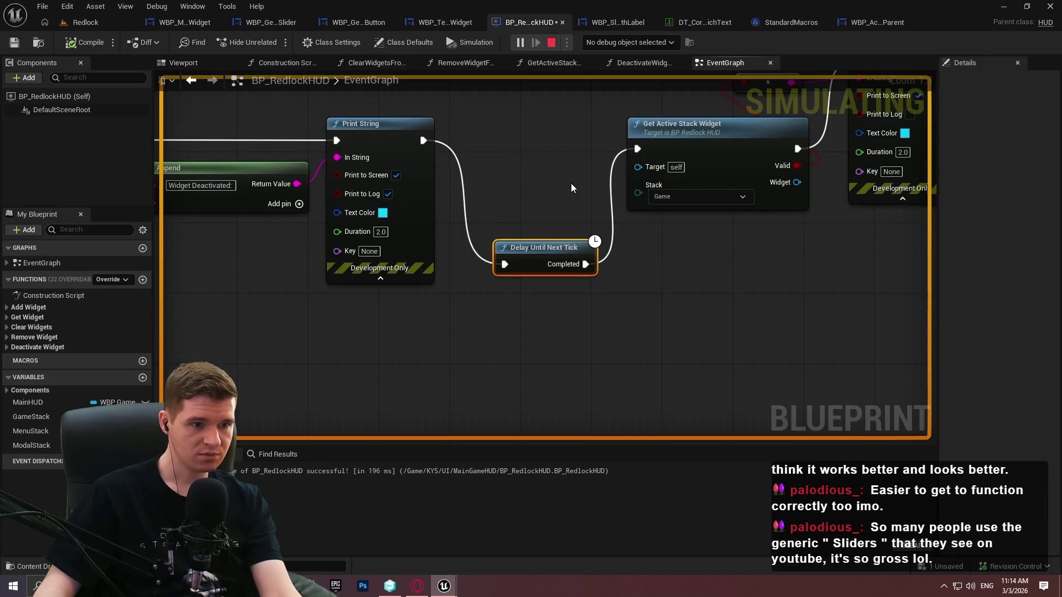
right_click(687, 127)
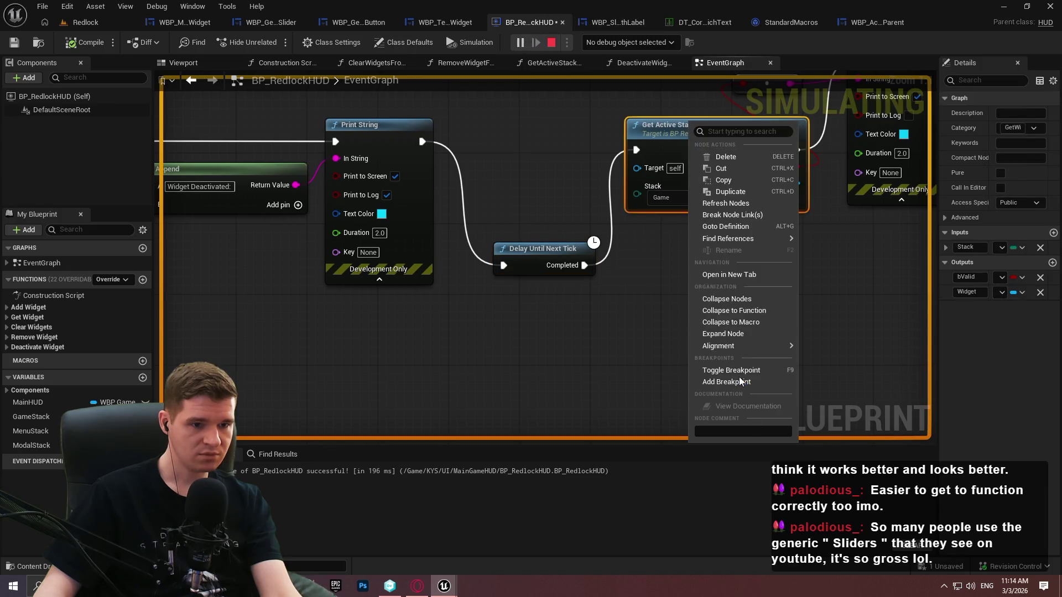
left_click(719, 383)
Restart play, resume past WidgetDeactivated, and step through the stack checks into the IsValid macro
key("Escape")
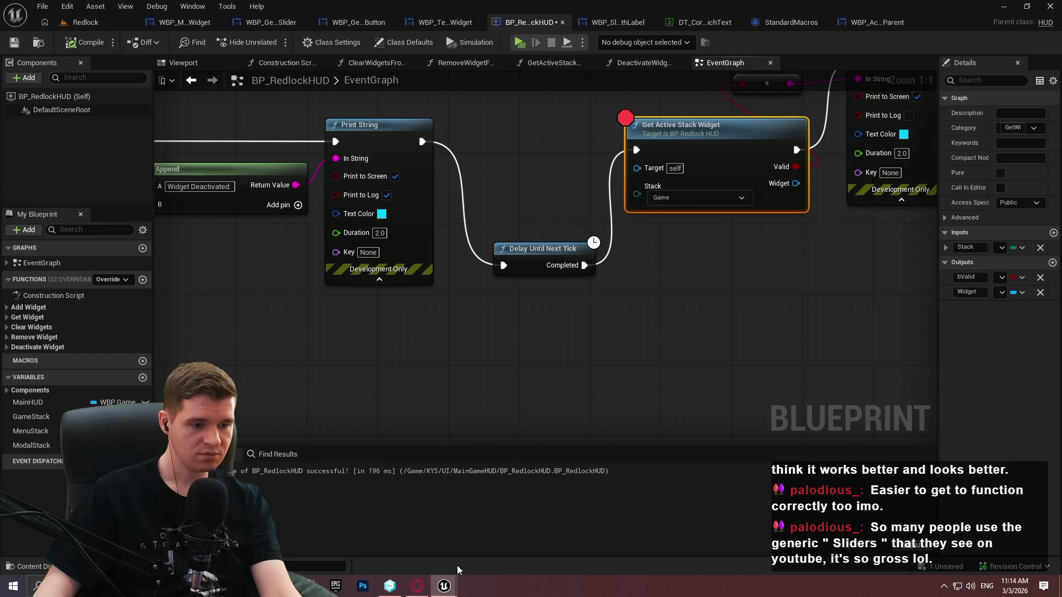
left_click(520, 42)
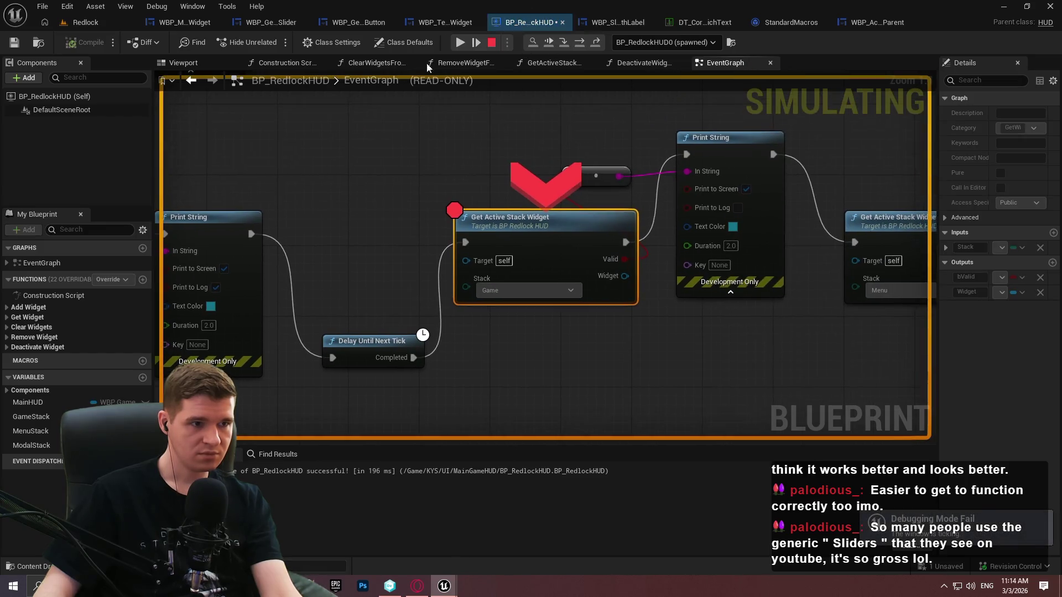
left_click(459, 43)
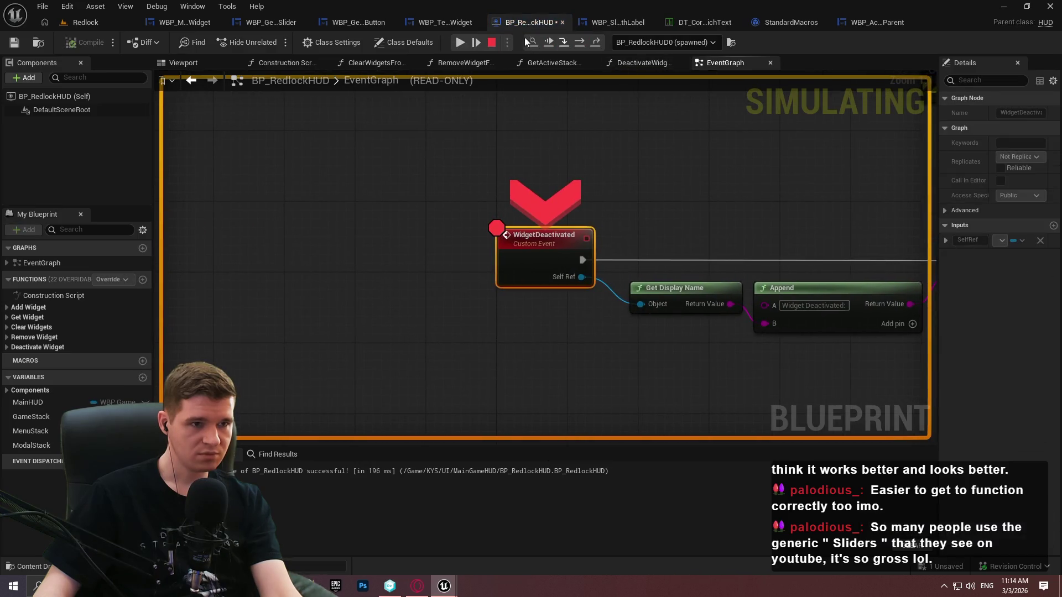
left_click(462, 42)
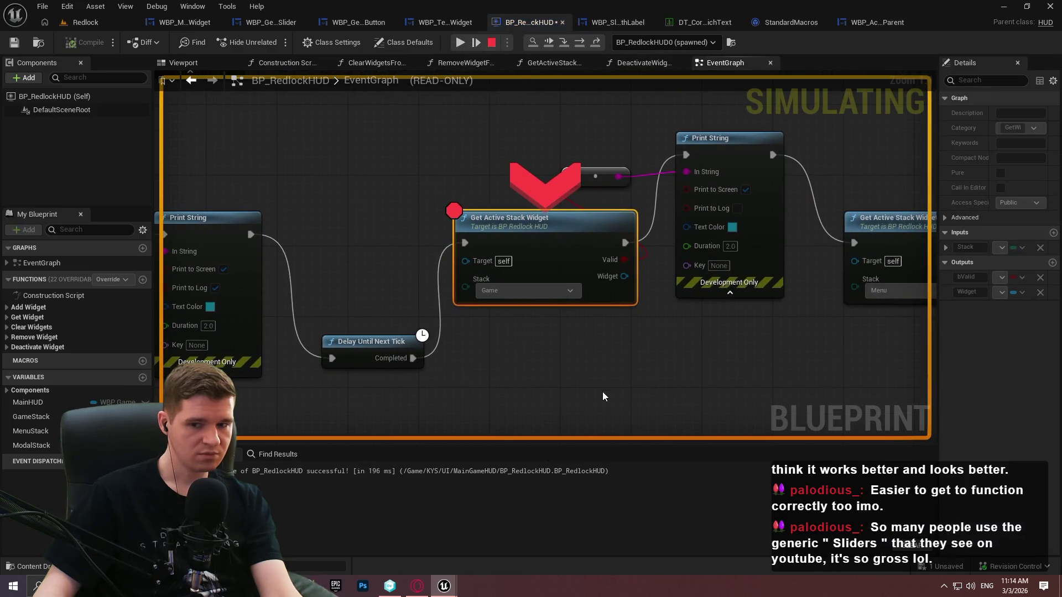
key("F11")
key("F11")
key("F11")
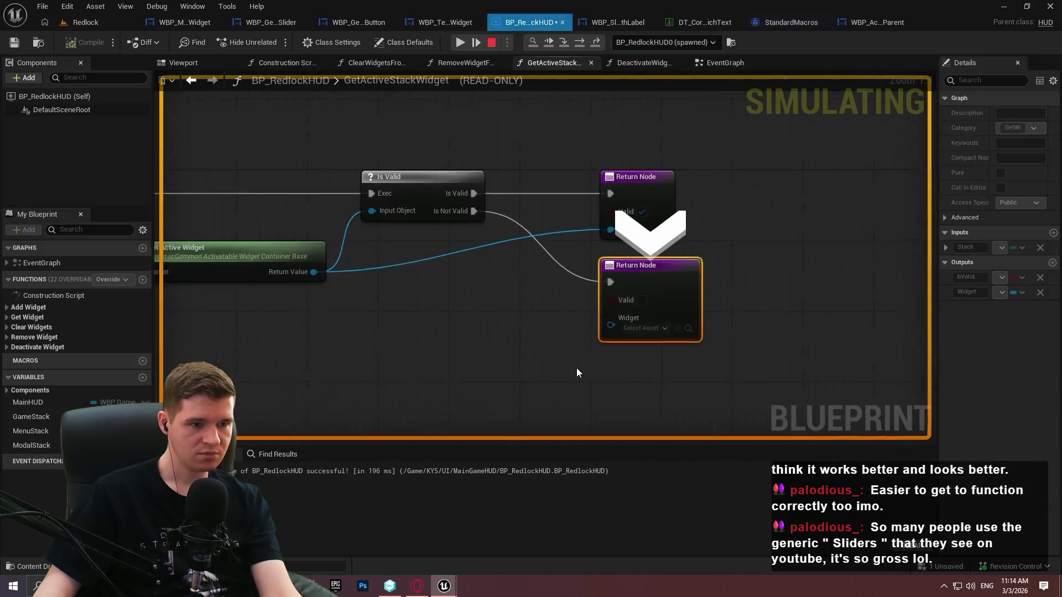
key("F11")
key("F11")
key("F11")
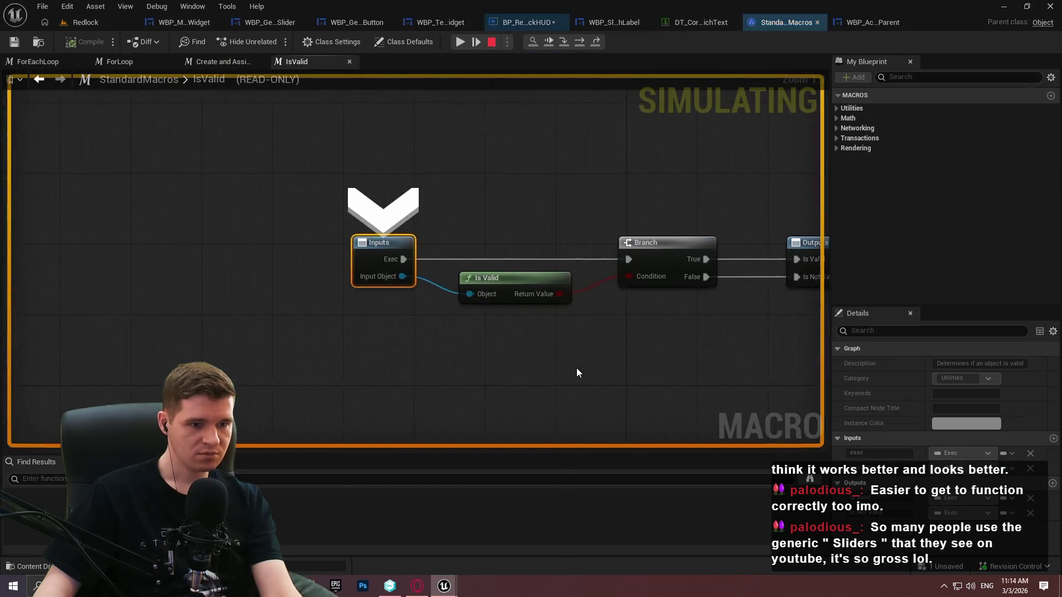
key("F11")
key("F11")
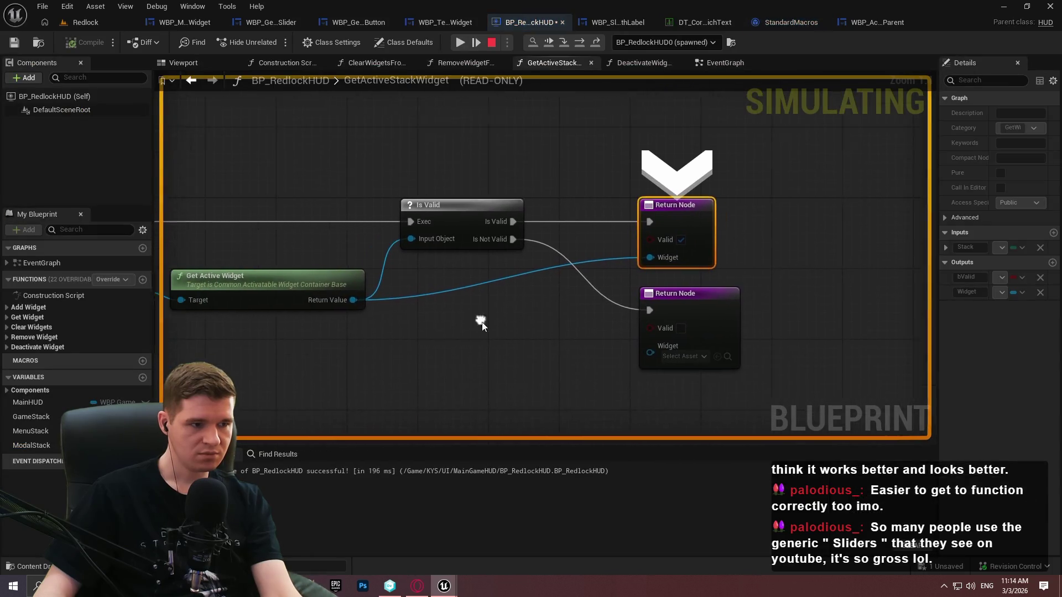
Stop debugging and show the WBP_ActivatableParent widget blueprint in its Designer
mouse_move(357, 304)
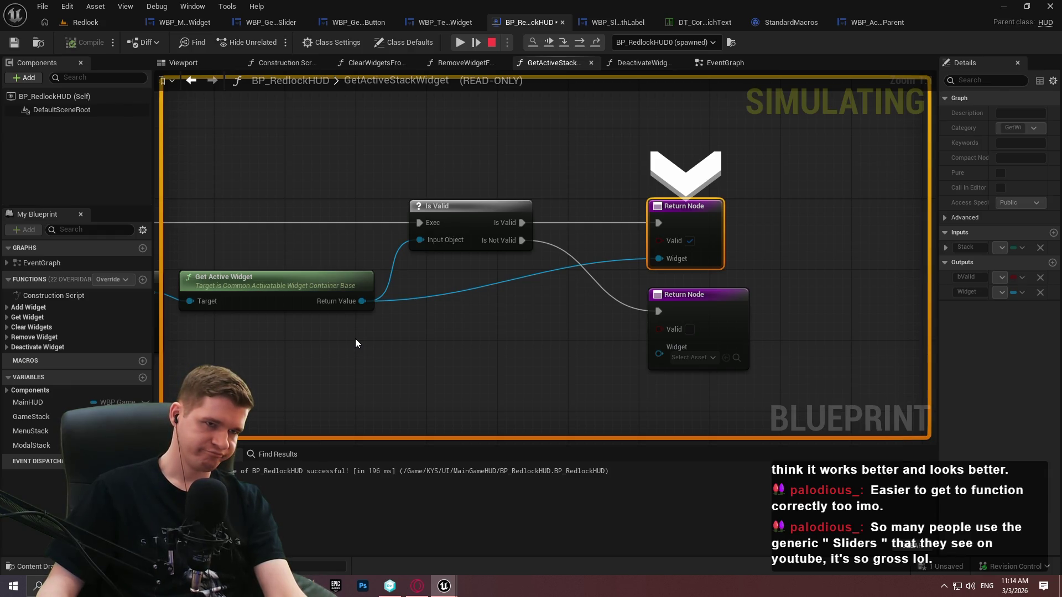
left_click(498, 44)
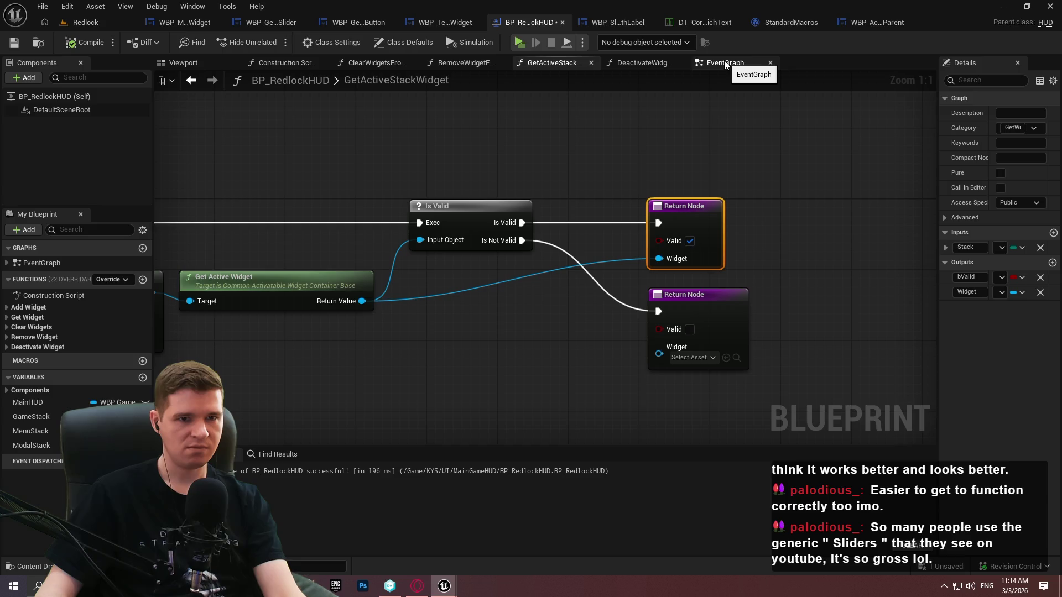
left_click(866, 22)
left_click(964, 43)
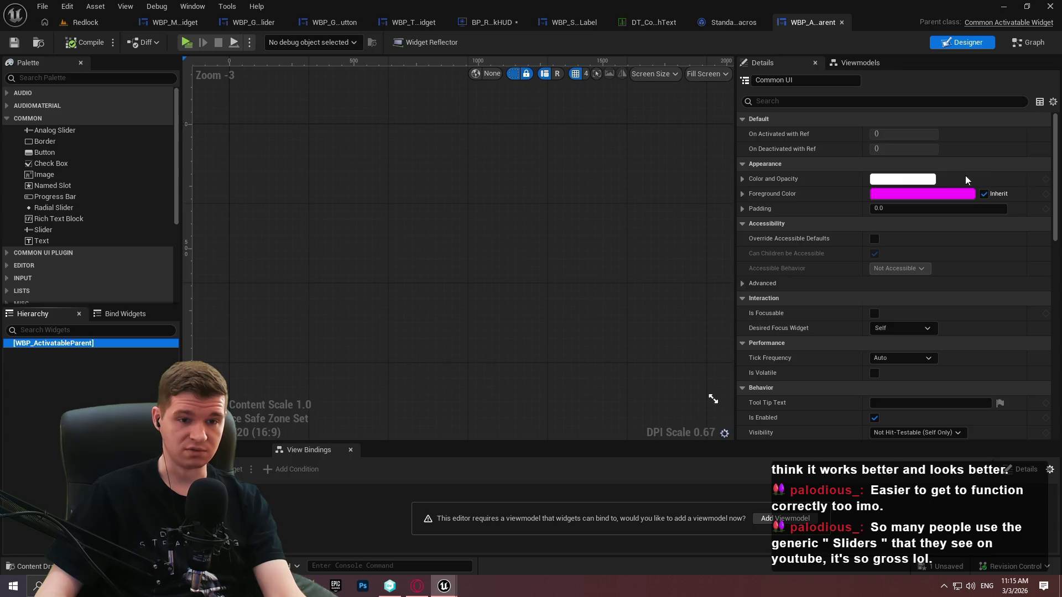
Scroll through the WBP_ActivatableParent widget blueprint to review its setup
mouse_move(1056, 130)
left_mouse_down()
mouse_move(1049, 366)
mouse_move(1057, 114)
left_mouse_up()
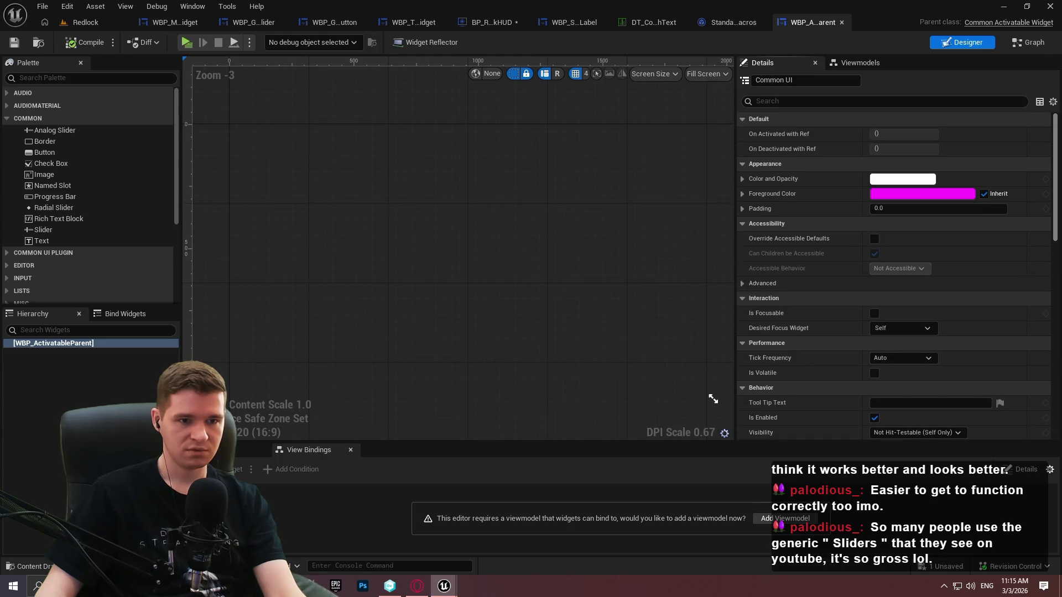
scroll(894, 276, "down", 5)
scroll(1059, 276, "down", 4)
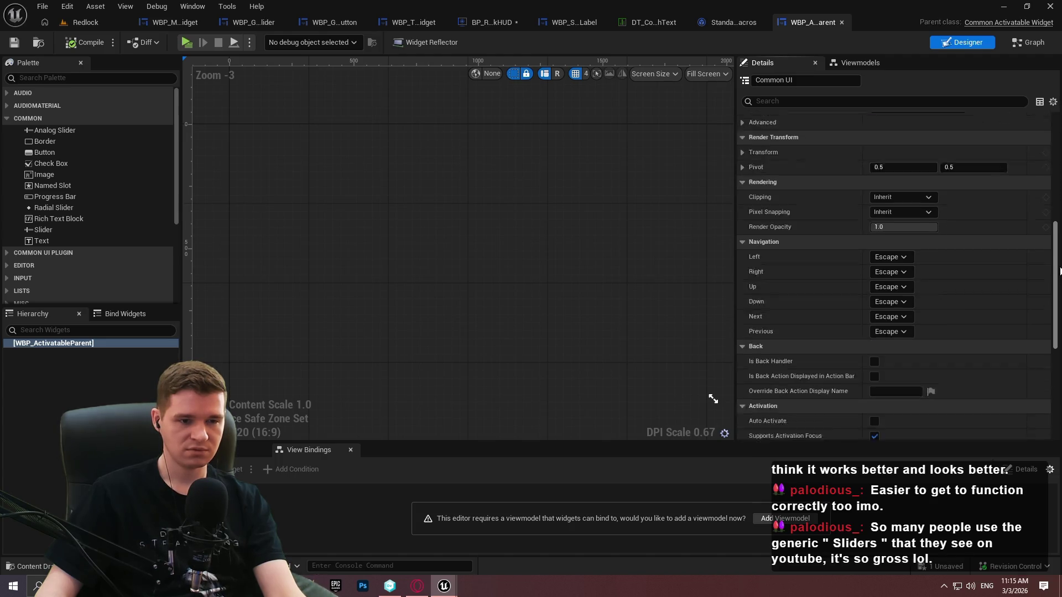
left_click_drag(1059, 276, 1045, 357)
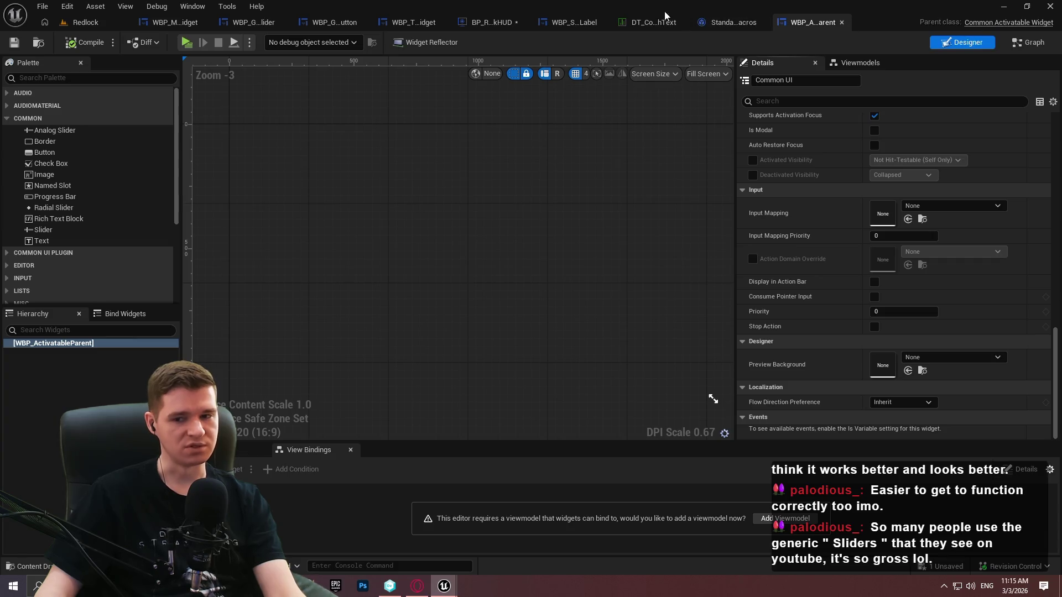
Look over the BP_RedlockHUD, test widget and WBP_ActivatableParent tabs before returning to the Redlock level
left_click(498, 25)
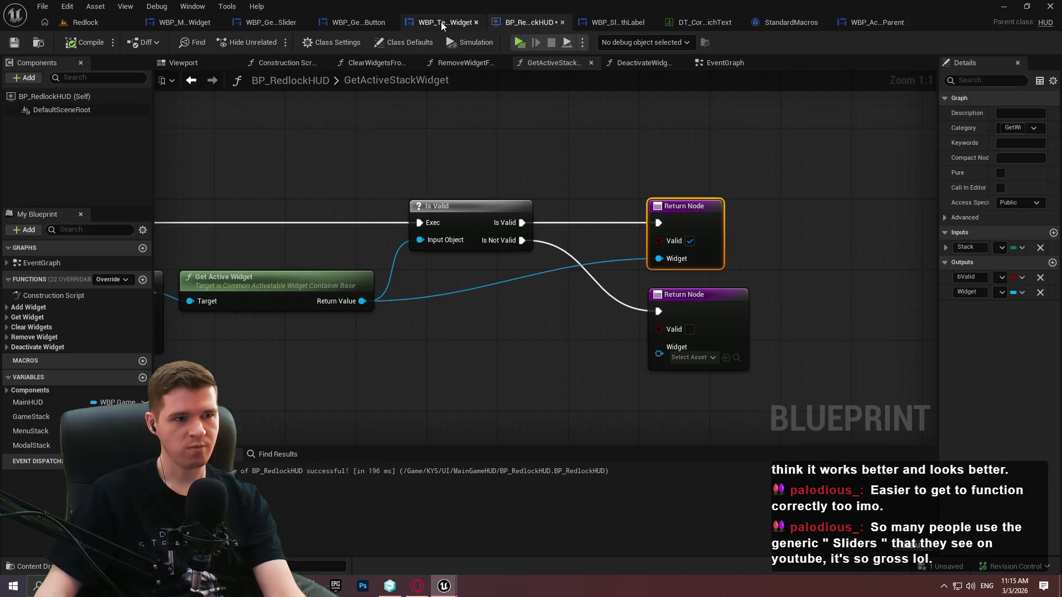
left_click(441, 22)
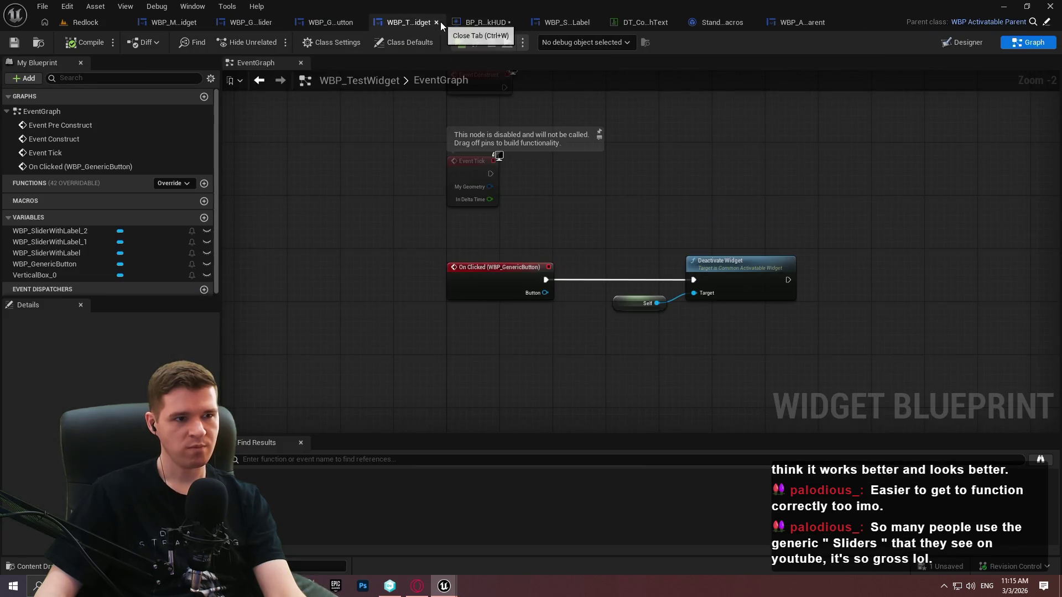
left_click(1046, 22)
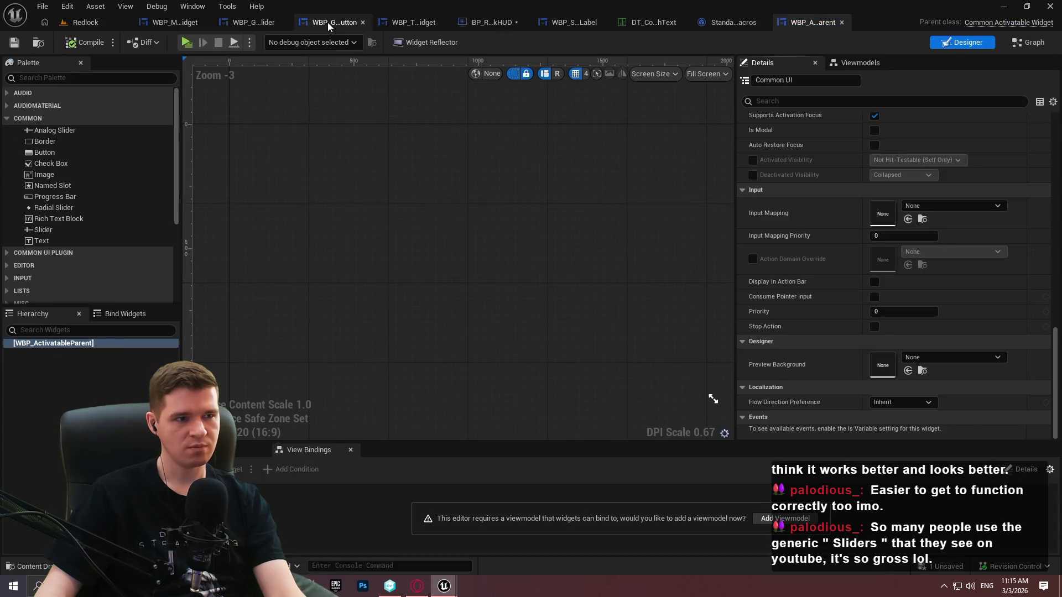
left_click(330, 25)
left_click(420, 22)
left_click(492, 21)
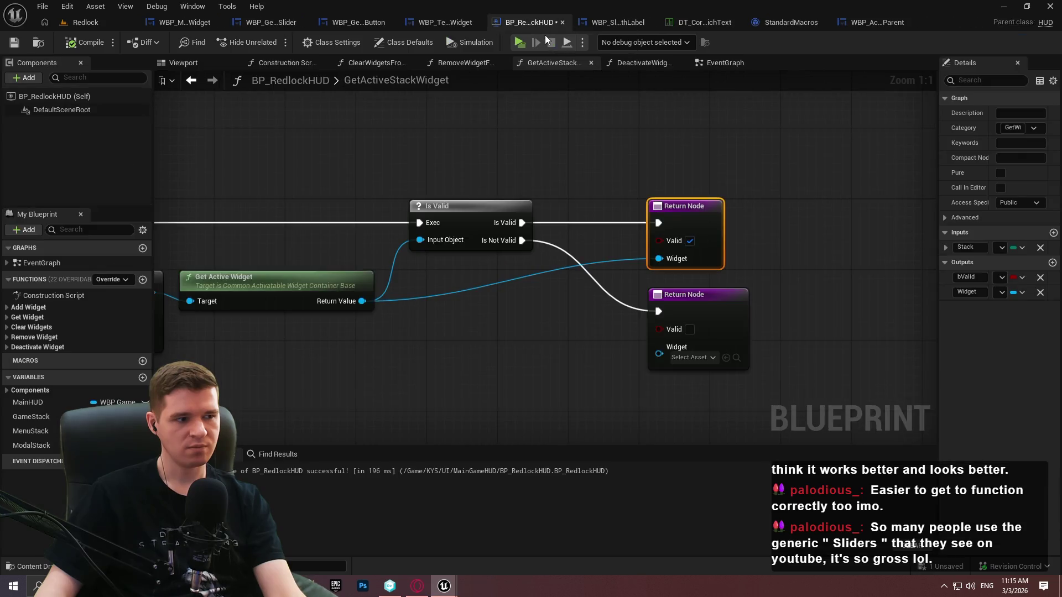
left_click(859, 23)
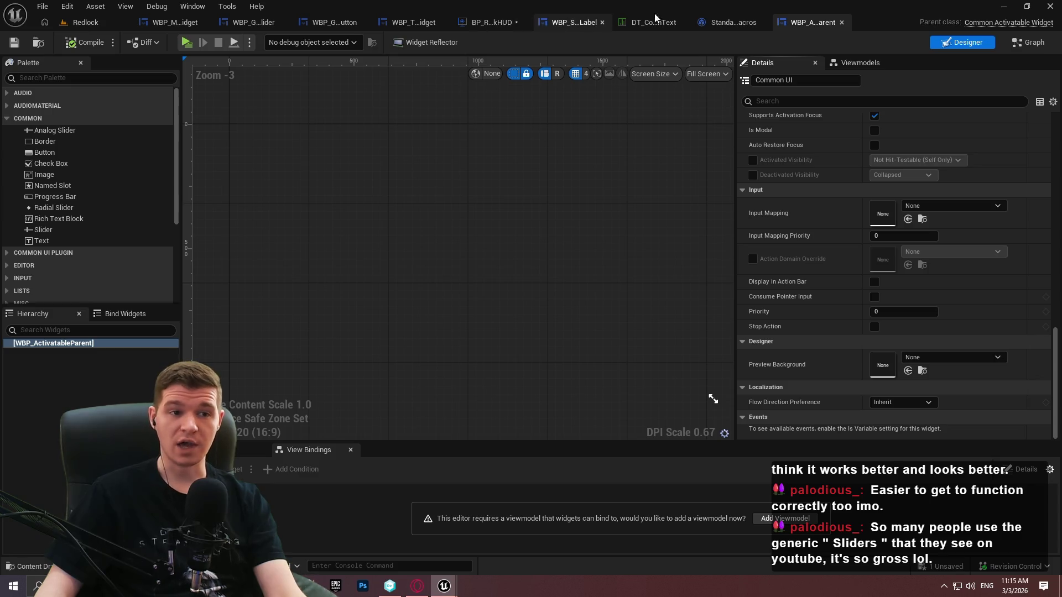
left_click(119, 22)
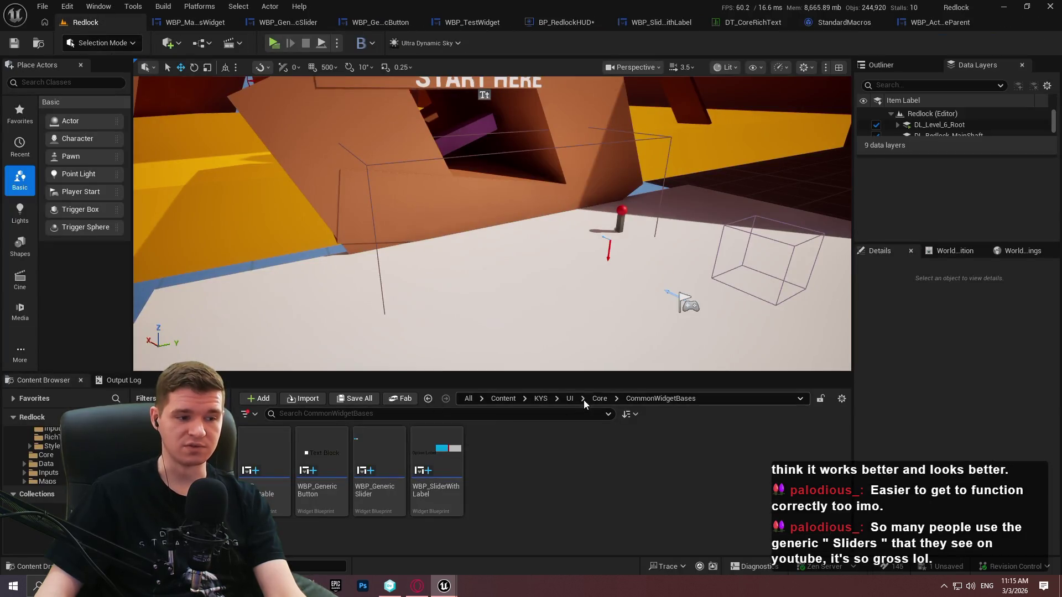
Browse the Content Browser to UI > MainGameHUD and open WBP_GameHUDStacks
left_click(600, 399)
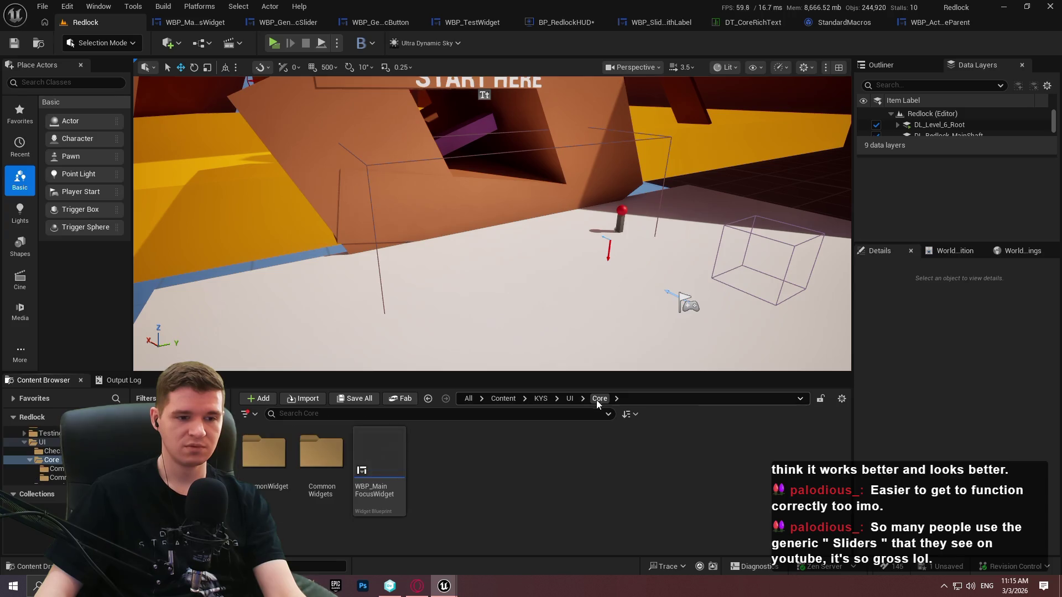
left_click(379, 476)
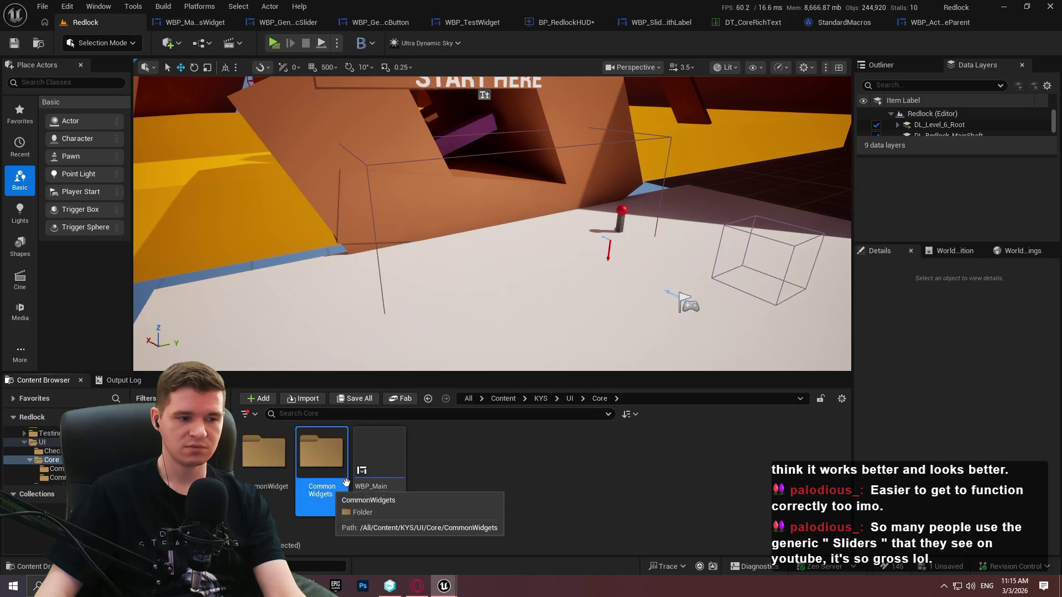
left_click(570, 399)
left_click(492, 461)
double_click(492, 461)
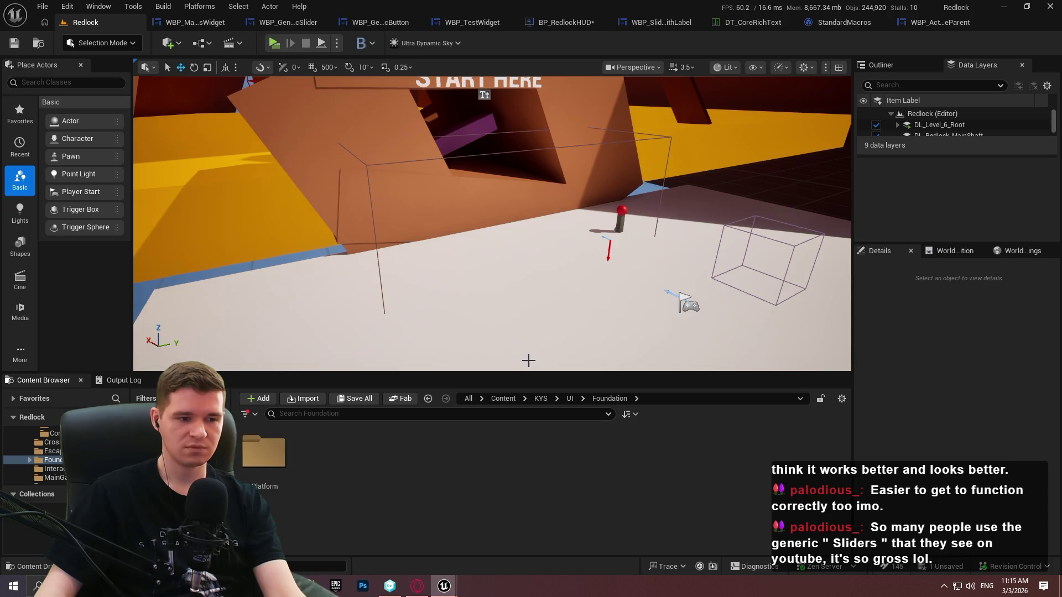
left_click_drag(526, 374, 591, 173)
left_click(564, 194)
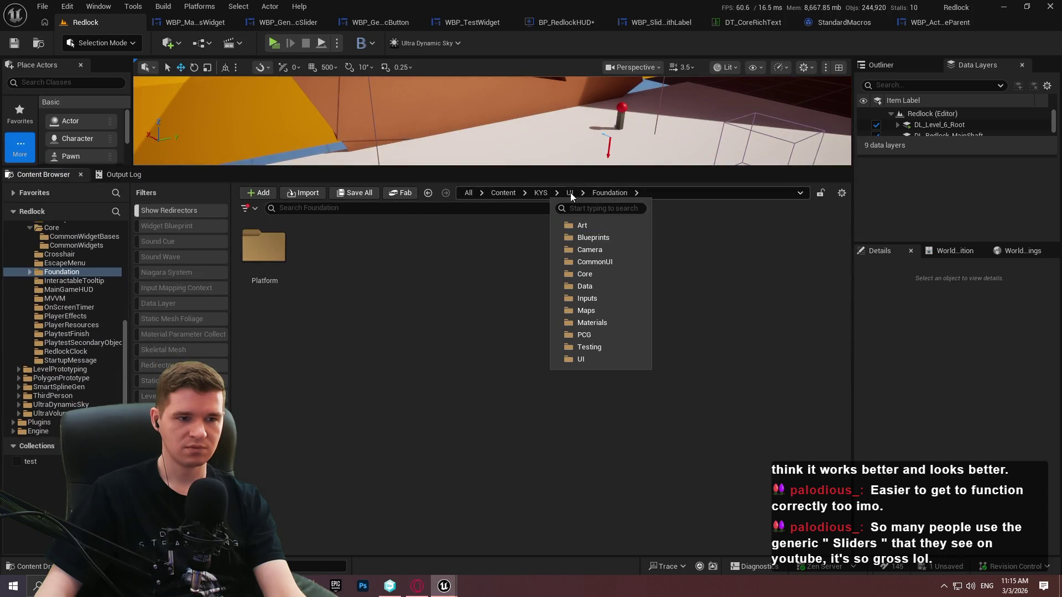
left_click(569, 192)
double_click(607, 246)
double_click(380, 294)
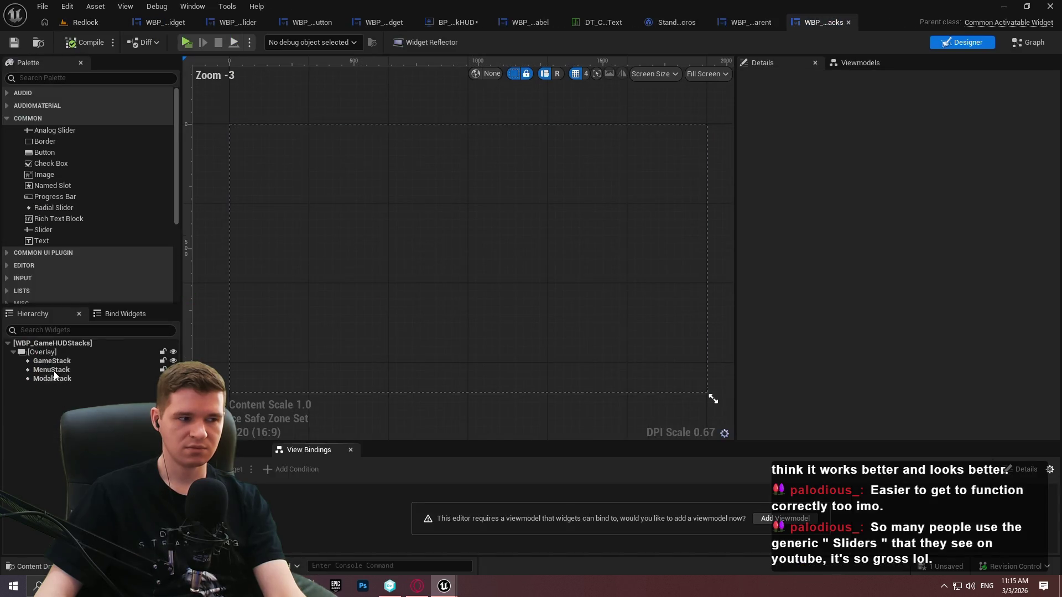
Inspect GameStack and MenuStack, keeping MenuStack's transition type Fade Only, then go back to BP_RedlockHUD
left_click(51, 360)
left_click(51, 370)
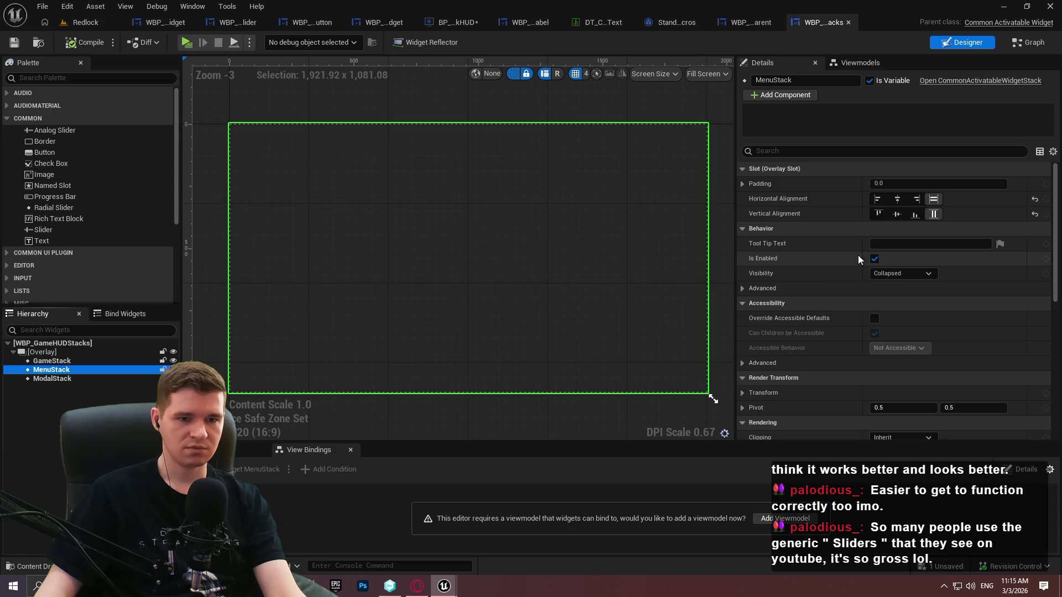
scroll(847, 237, "down", 6)
scroll(821, 231, "down", 3)
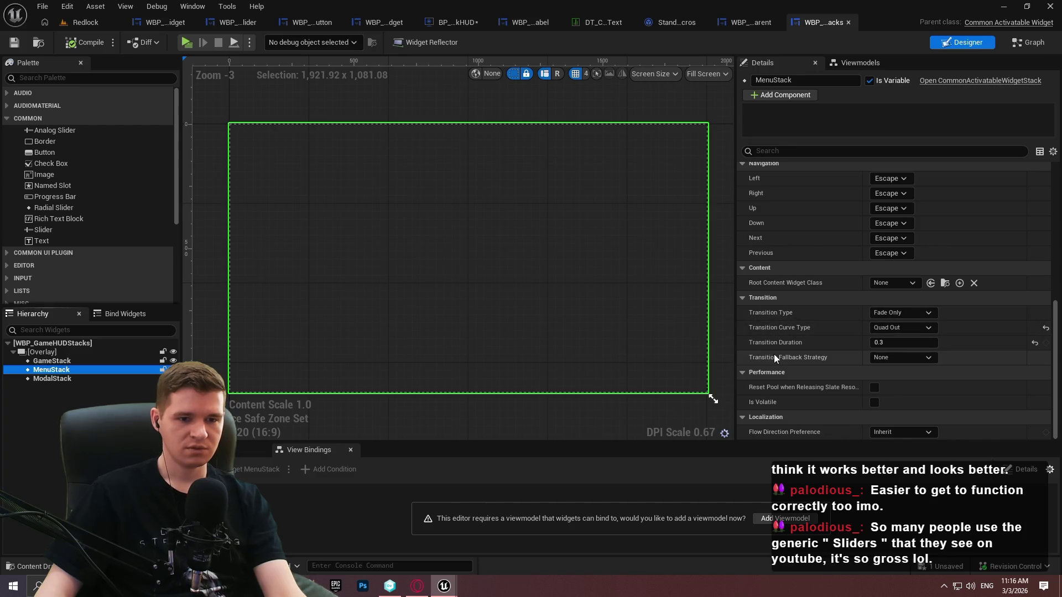
left_click(898, 310)
left_click(895, 312)
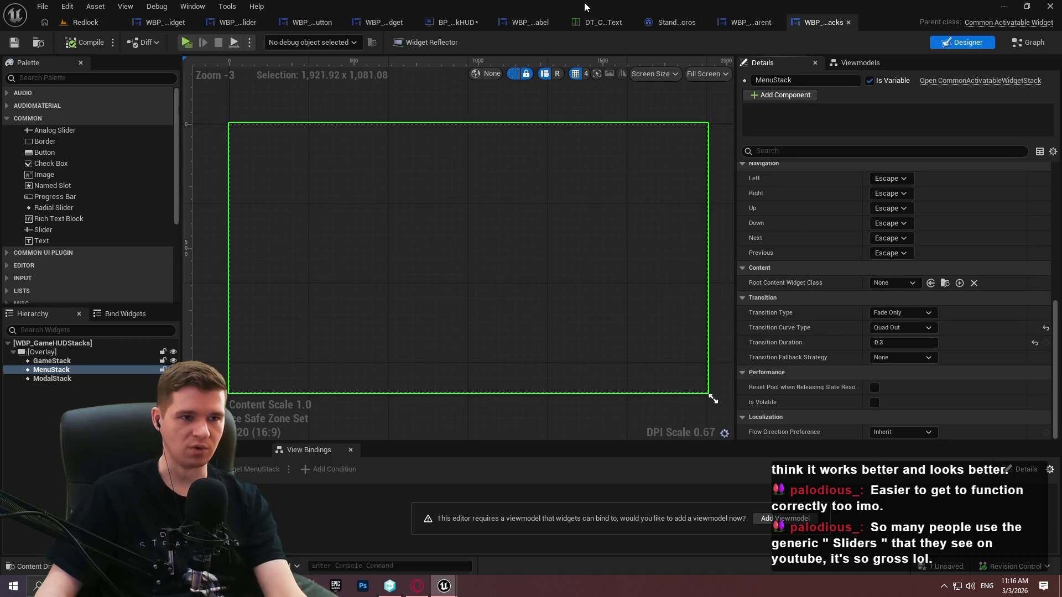
left_click(464, 21)
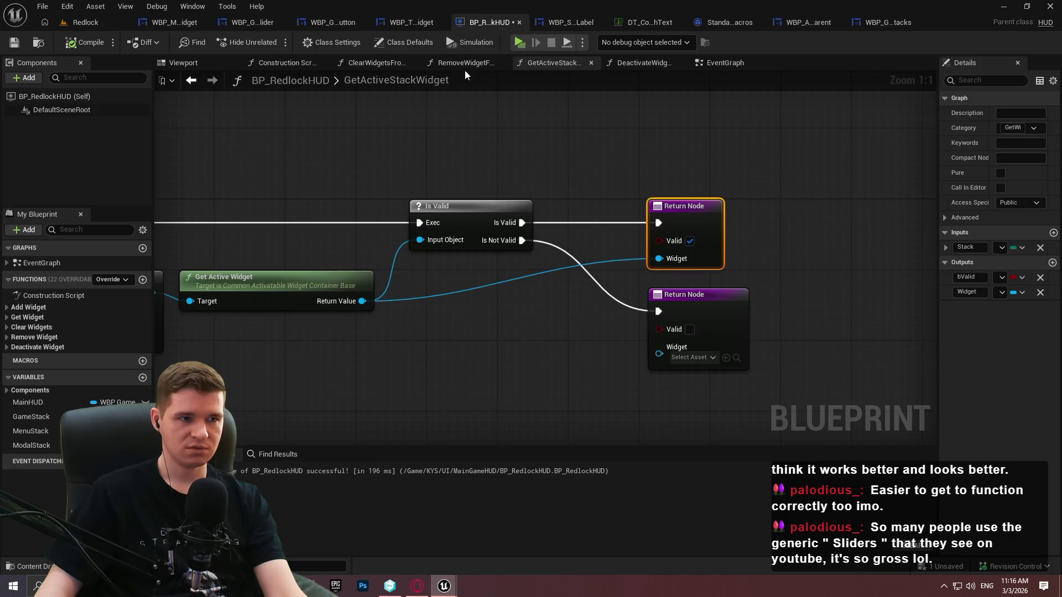
Replace the Delay Until Next Tick node with a Delay of 0.4 seconds
left_click(724, 63)
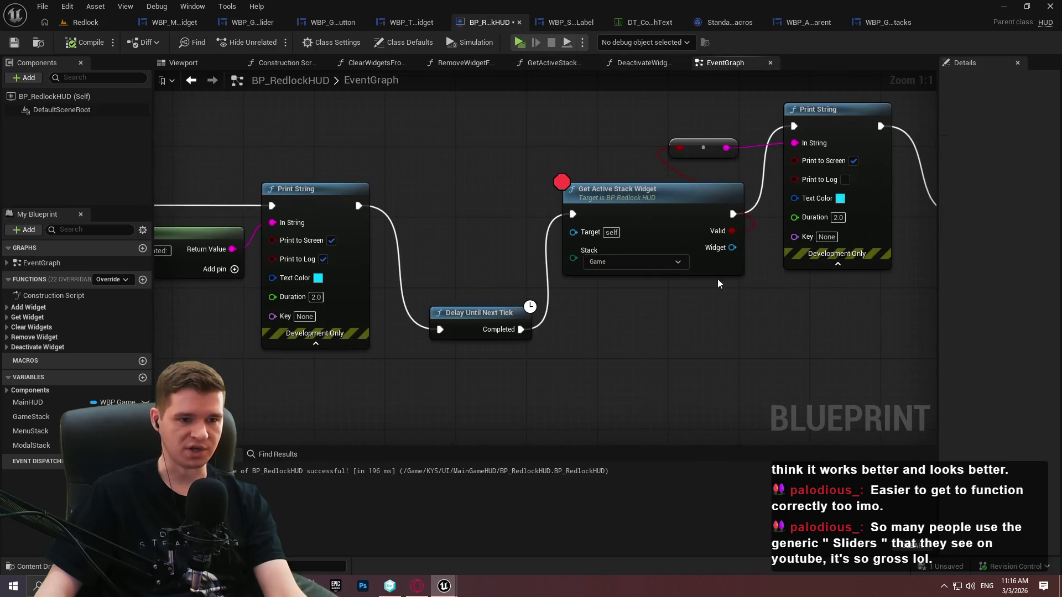
left_click_drag(513, 376, 465, 290)
key("Delete")
right_click(454, 309)
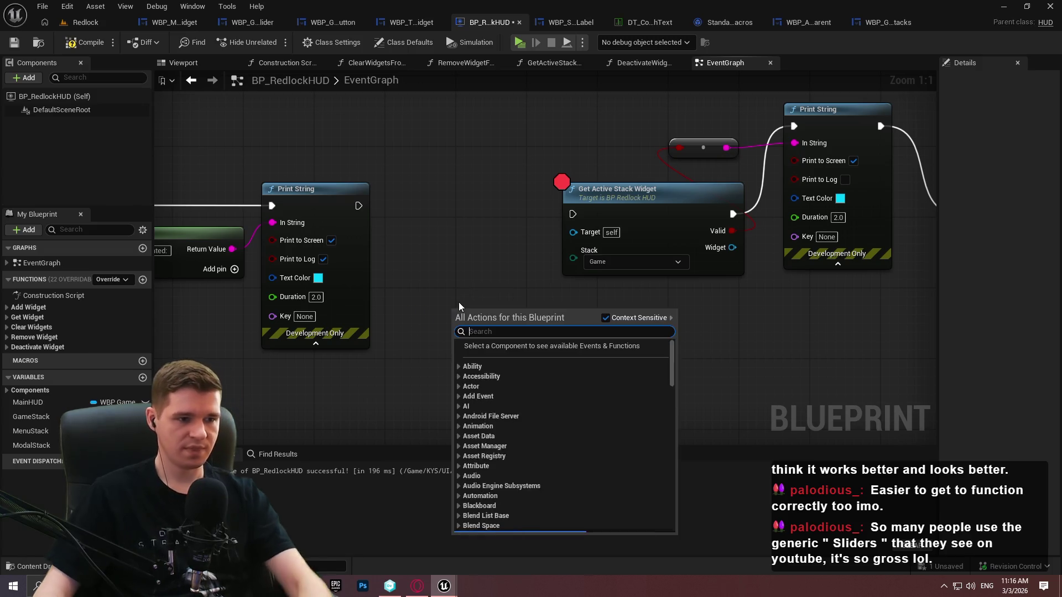
type("delay")
left_click(550, 357)
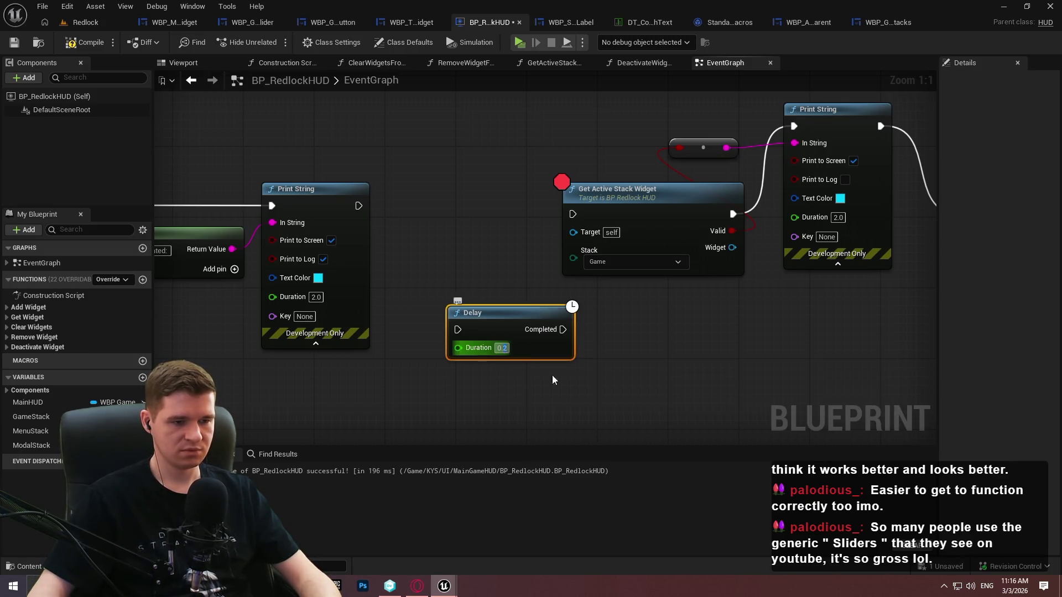
type("0.4")
left_click(553, 380)
Wire Print String → Delay → Get Active Stack Widget and launch the game preview
left_click_drag(359, 205, 458, 330)
left_click_drag(562, 330, 573, 214)
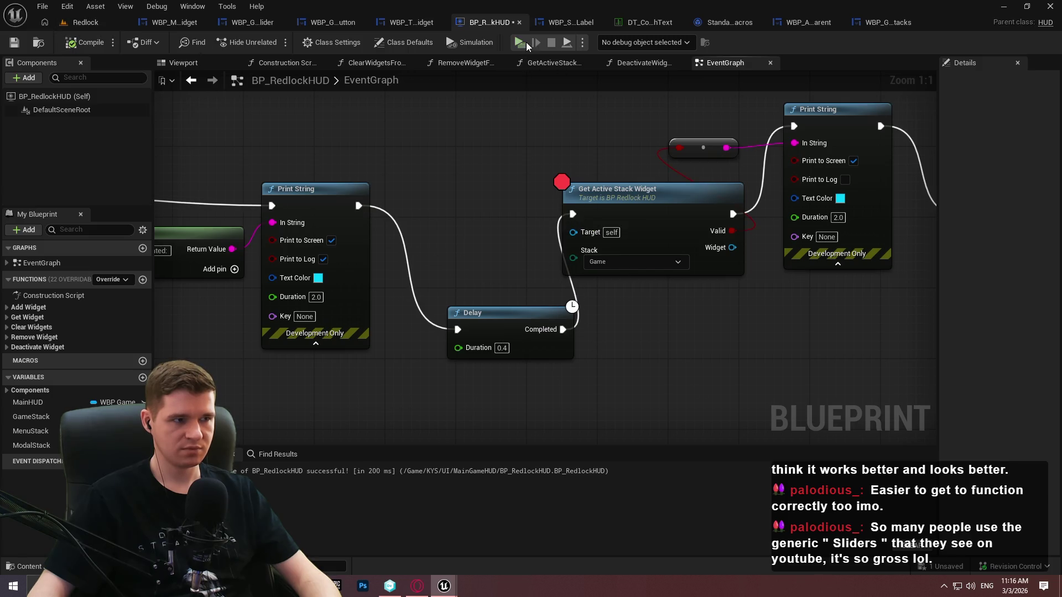
key("alt+p")
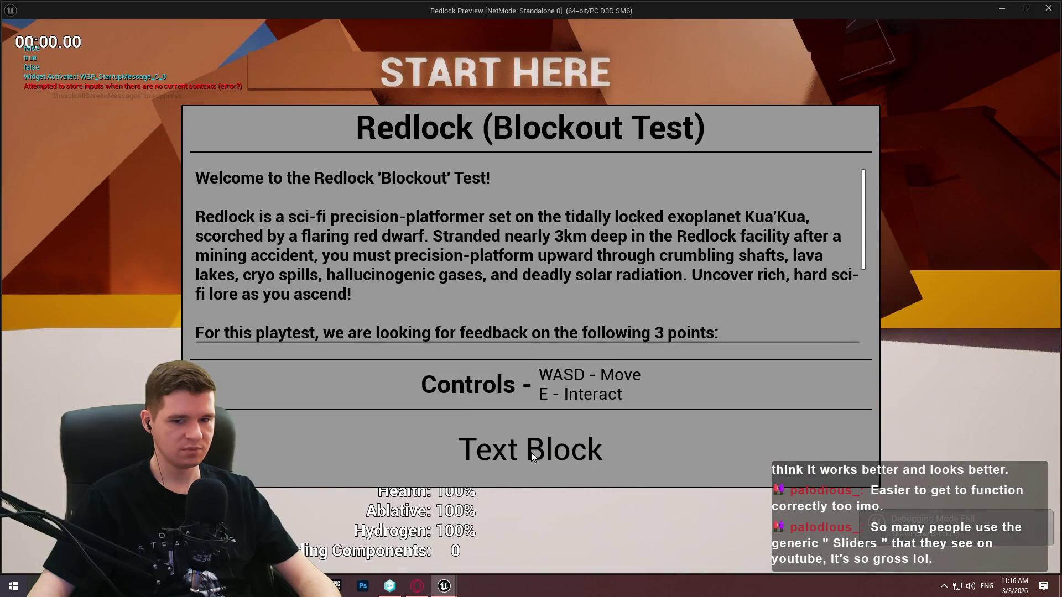
Resume to the Get Active Stack Widget breakpoint, step through its Is Valid check, then stop and reopen EventGraph
left_click(531, 452)
left_click(460, 44)
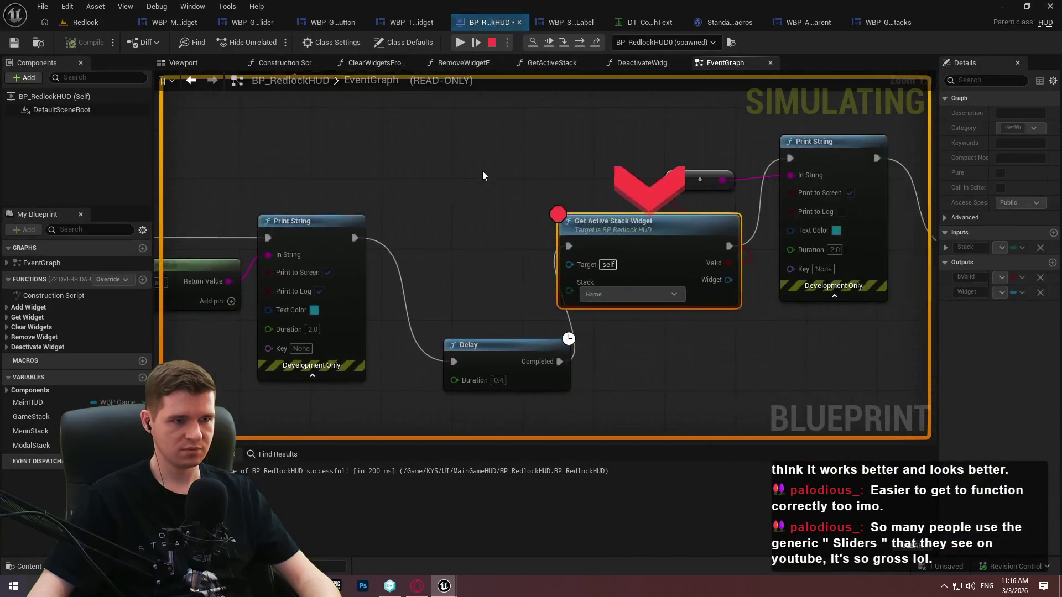
key("F11")
key("F11")
key("F11")
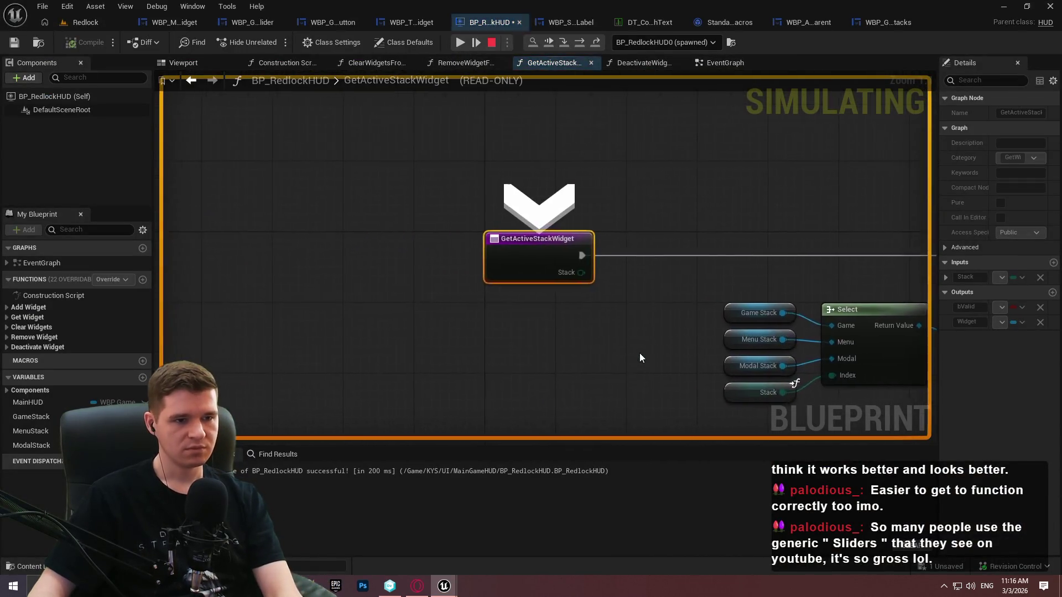
key("F11")
key("F11")
key("F11")
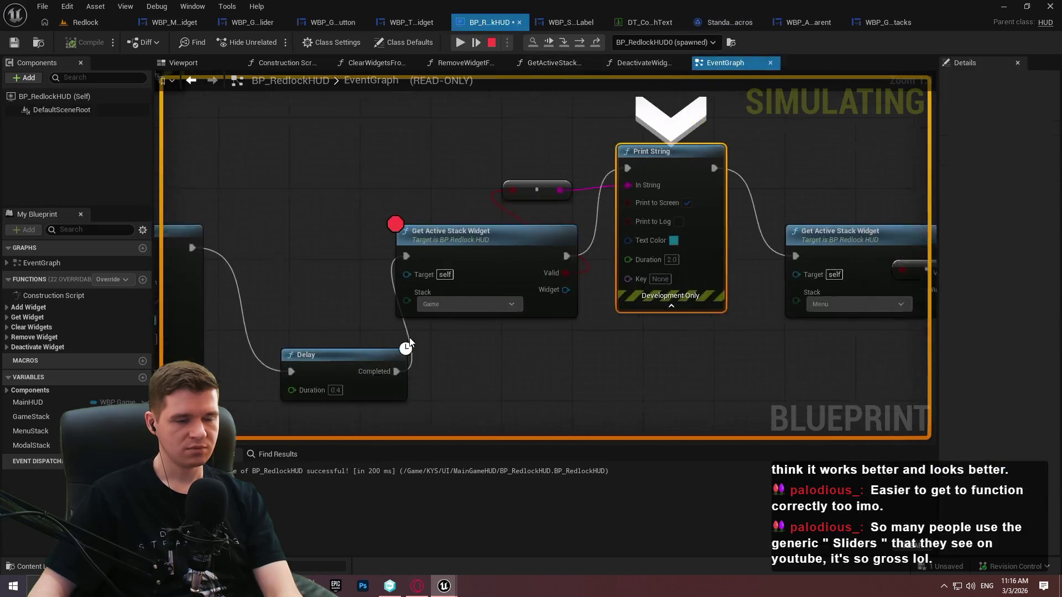
key("F11")
key("F11")
key("F11")
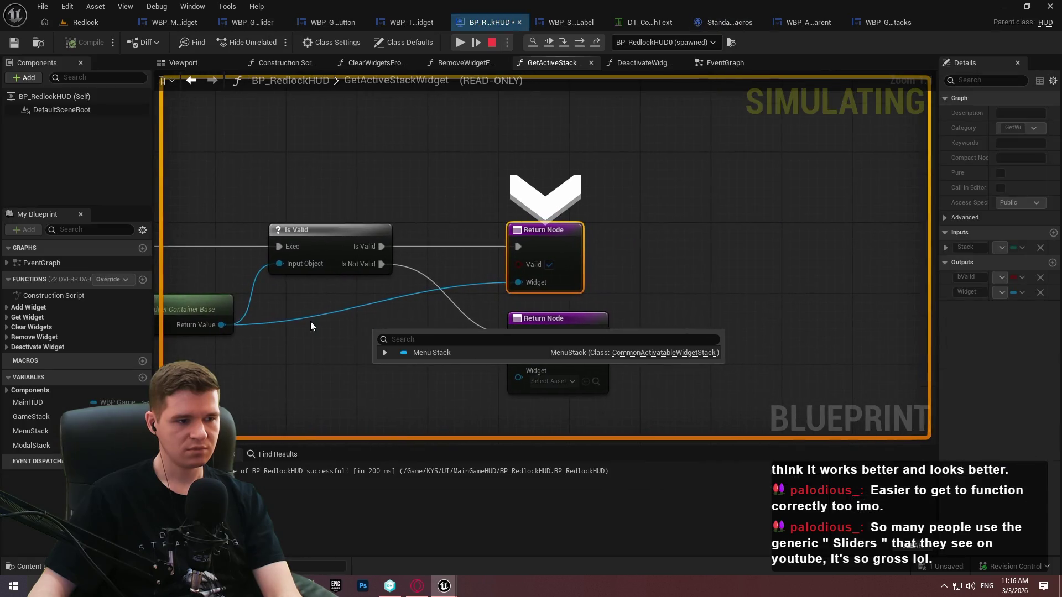
mouse_move(217, 327)
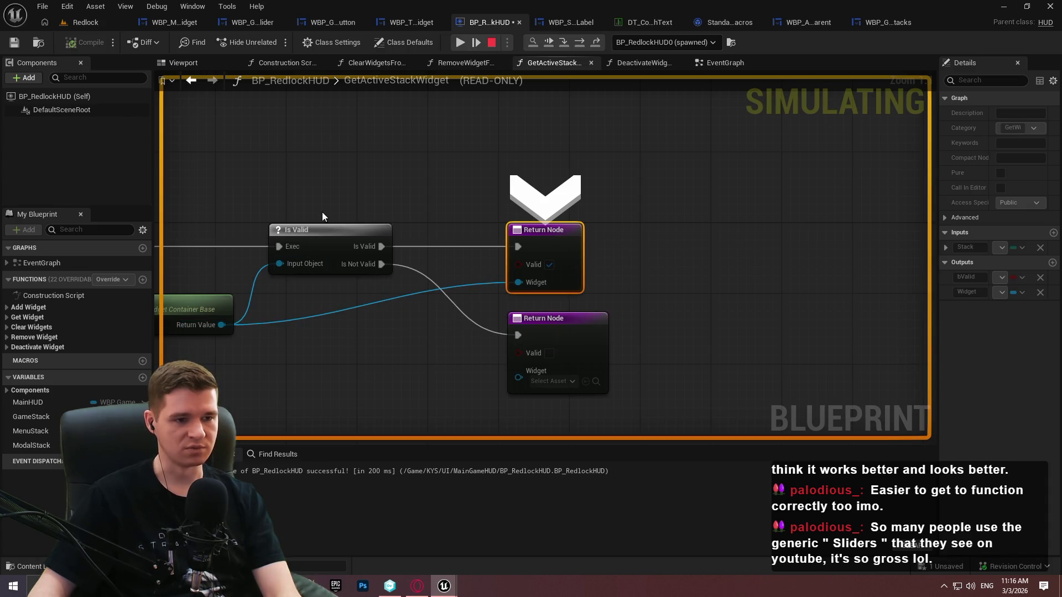
mouse_move(321, 209)
left_mouse_down()
mouse_move(557, 175)
mouse_move(717, 174)
left_mouse_up()
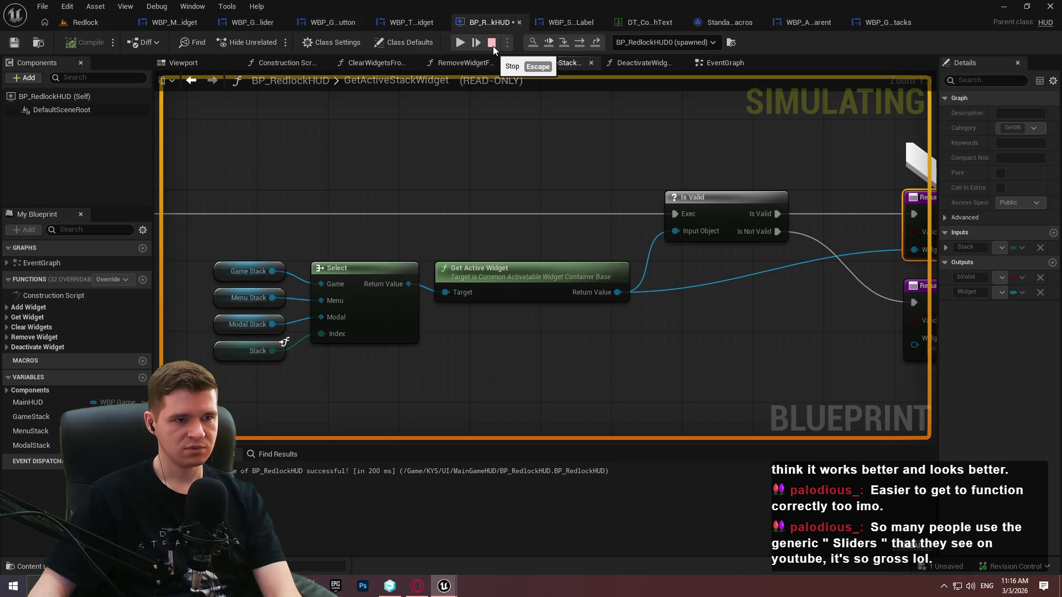
left_click(493, 45)
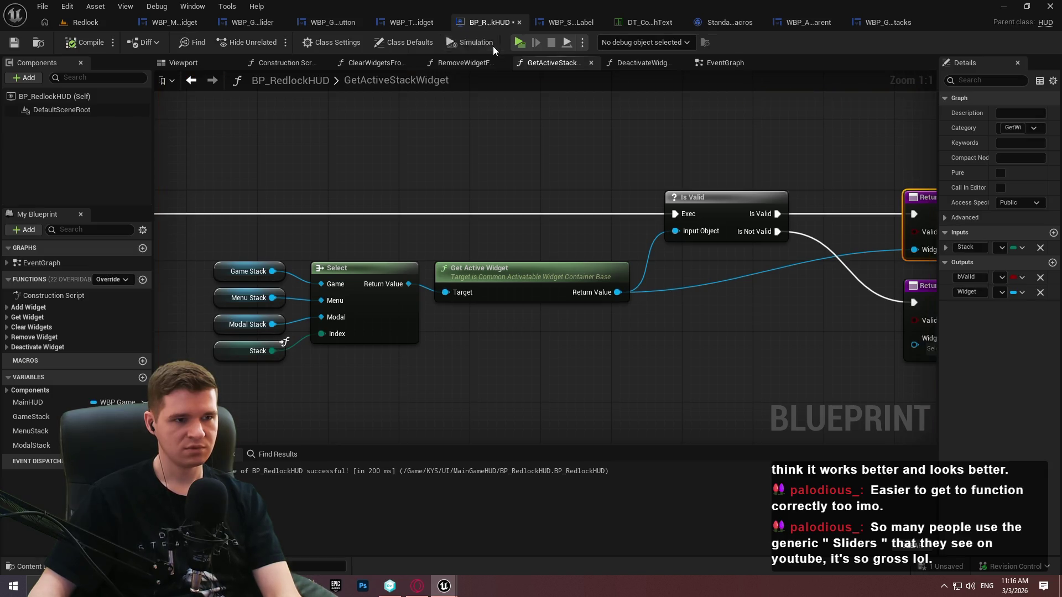
left_click(719, 68)
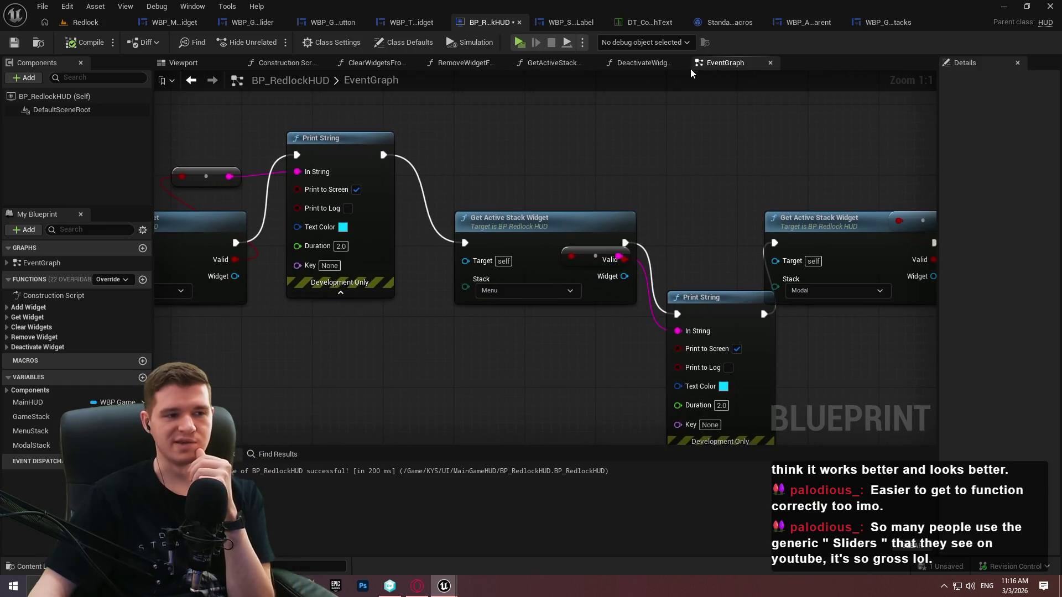
Set the Delay to 0.2 seconds, compile BP_RedlockHUD, and play until the Game stack breakpoint
mouse_move(605, 120)
left_mouse_down()
mouse_move(935, 166)
mouse_move(845, 136)
mouse_move(495, 130)
left_mouse_up()
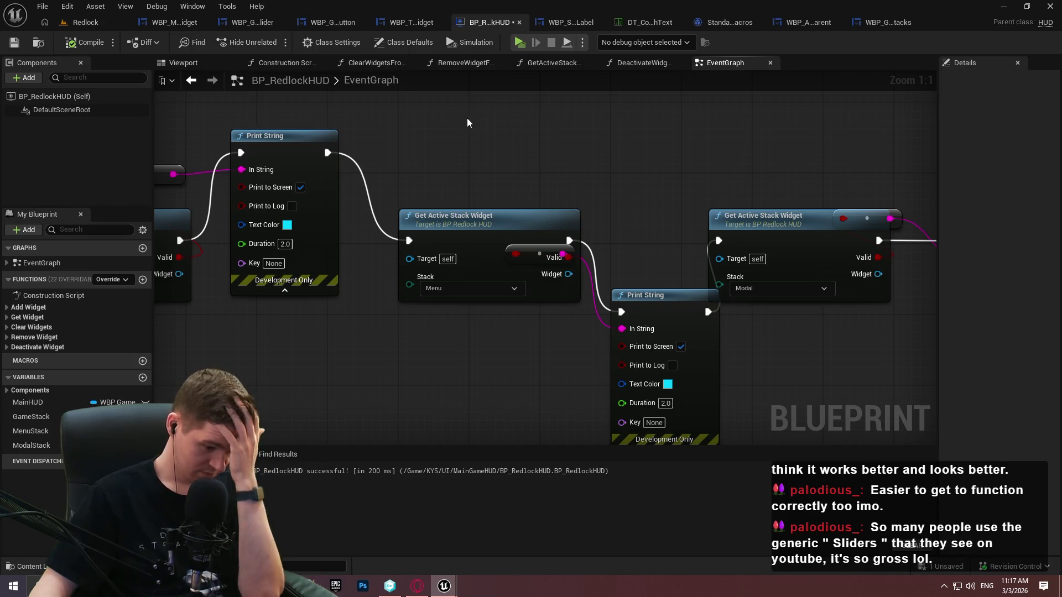
left_click(98, 51)
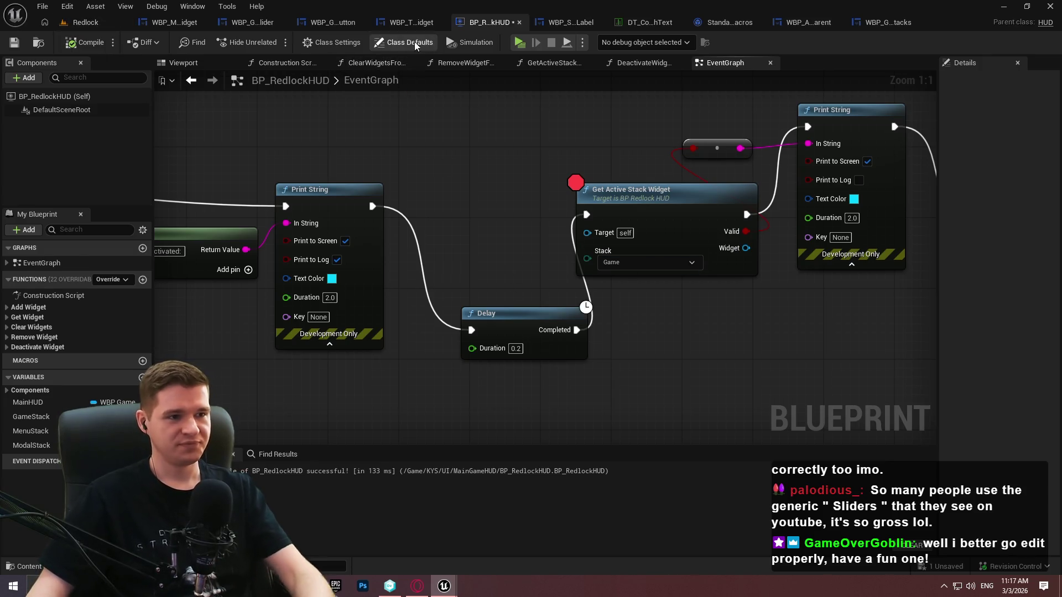
key("alt+p")
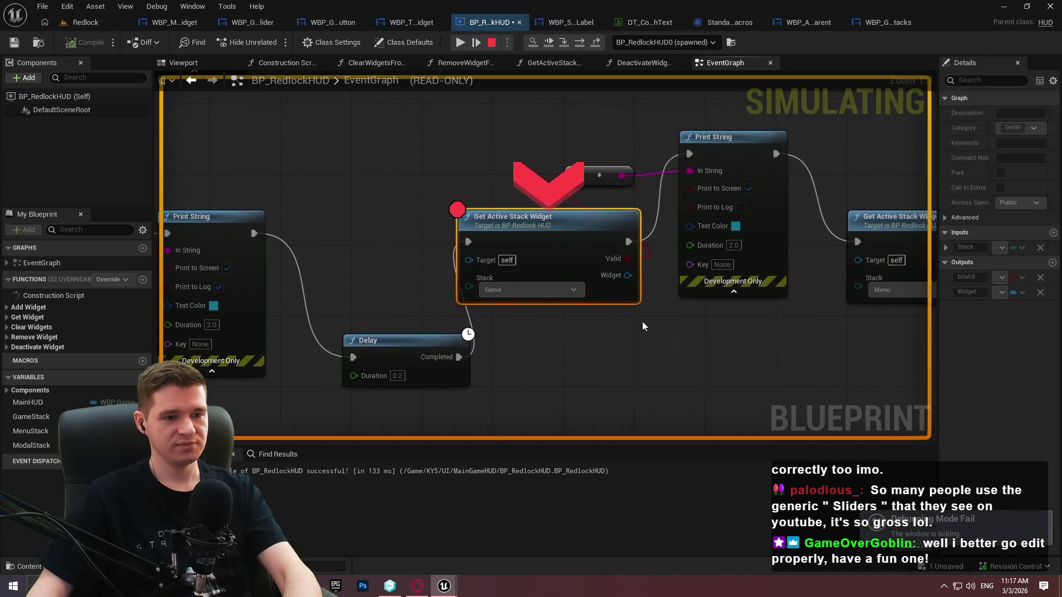
Resume from the breakpoint, trigger the widget deactivation in game, and continue past the breakpoints
left_click(460, 42)
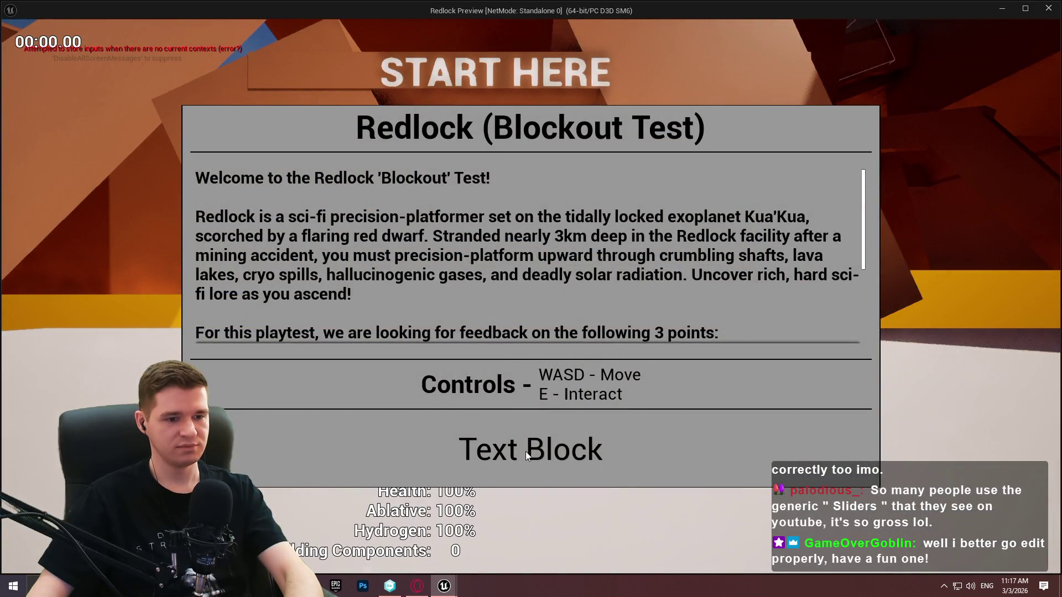
left_click(525, 451)
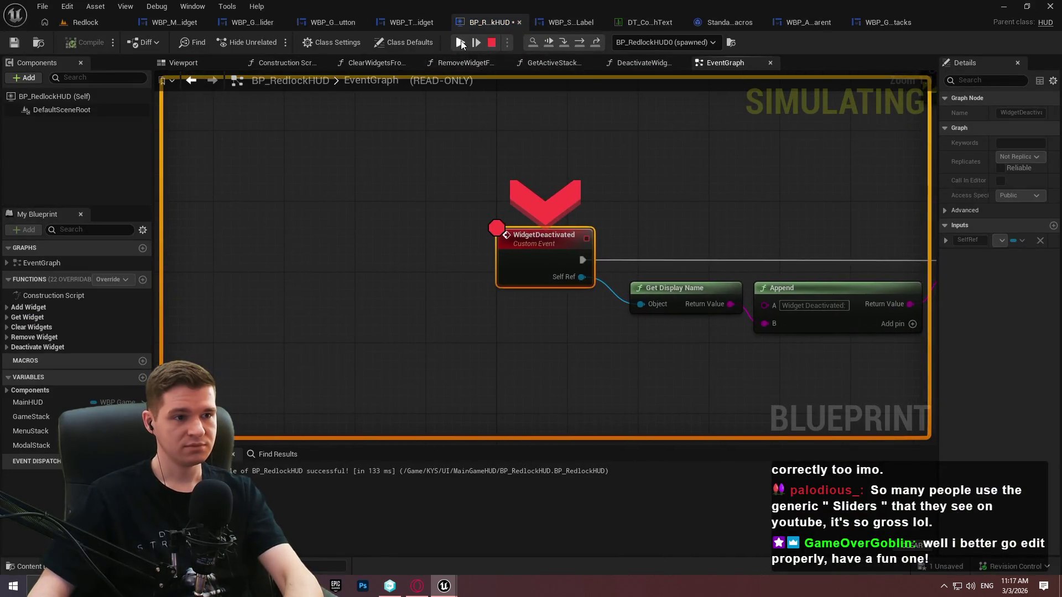
left_click(475, 38)
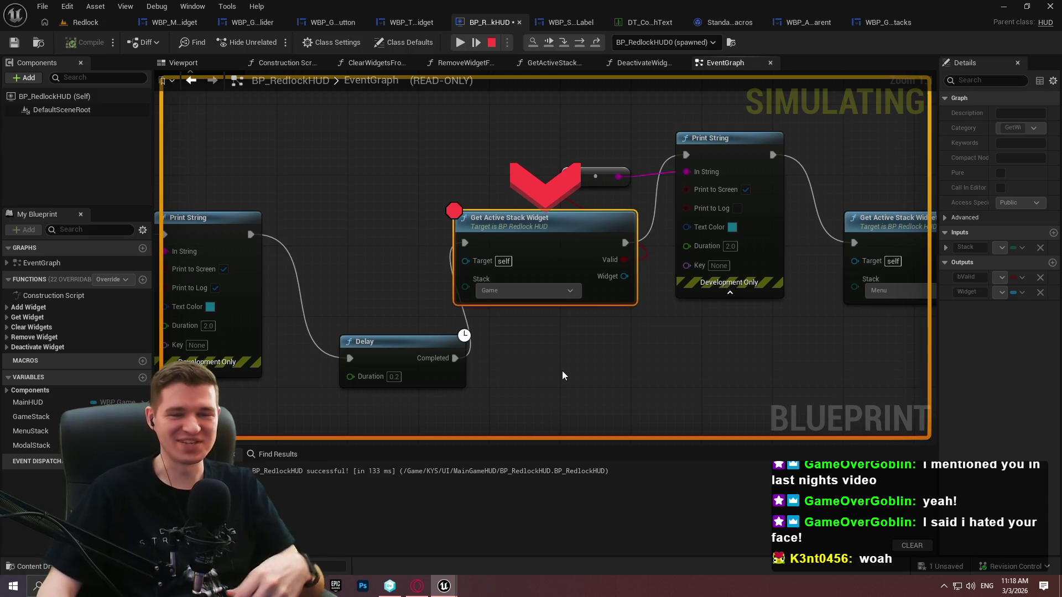
left_click(539, 334)
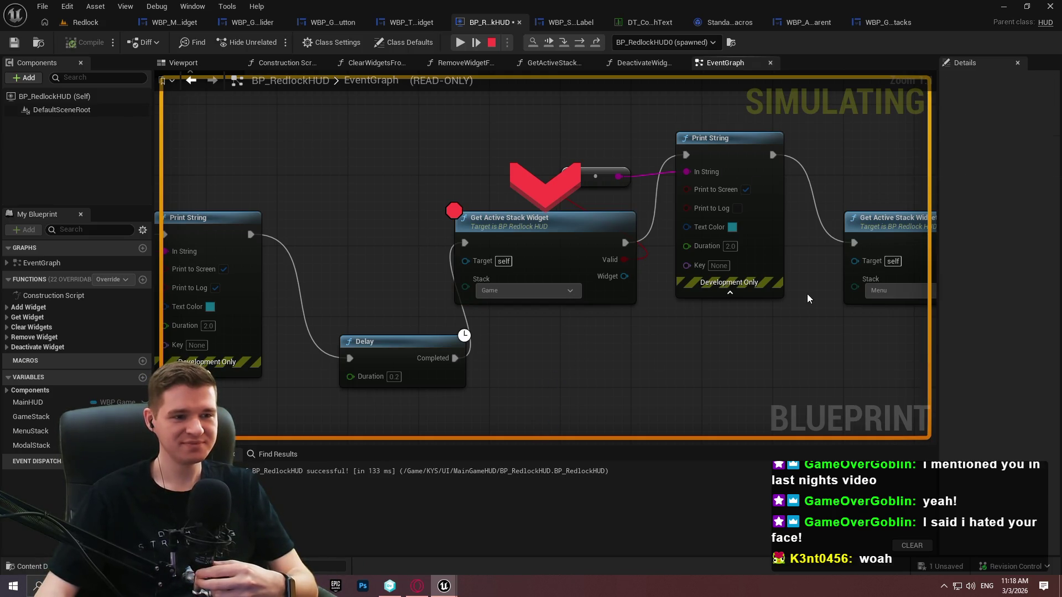
left_click(467, 44)
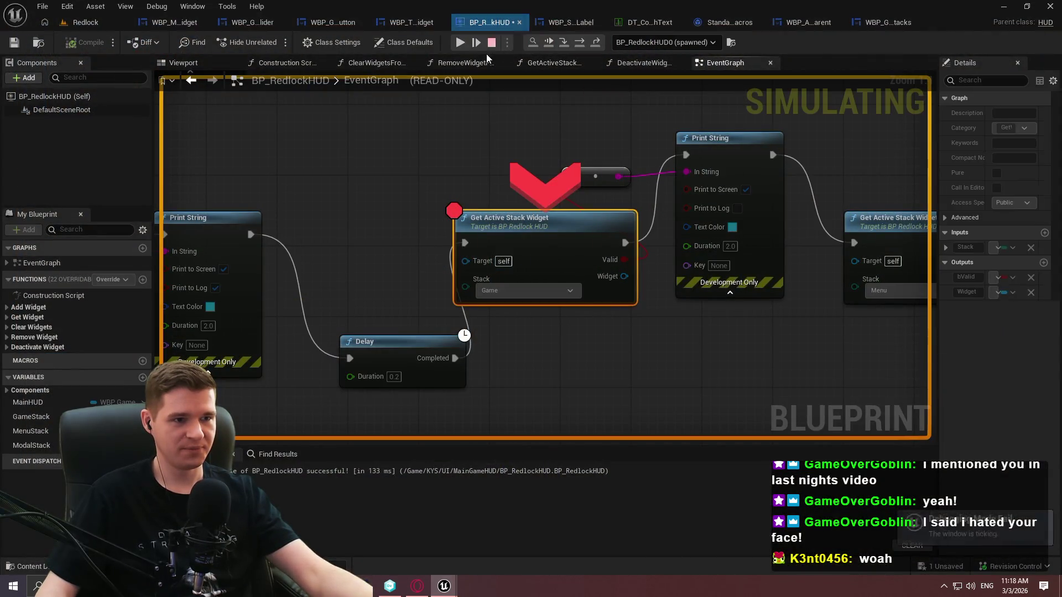
left_click(474, 41)
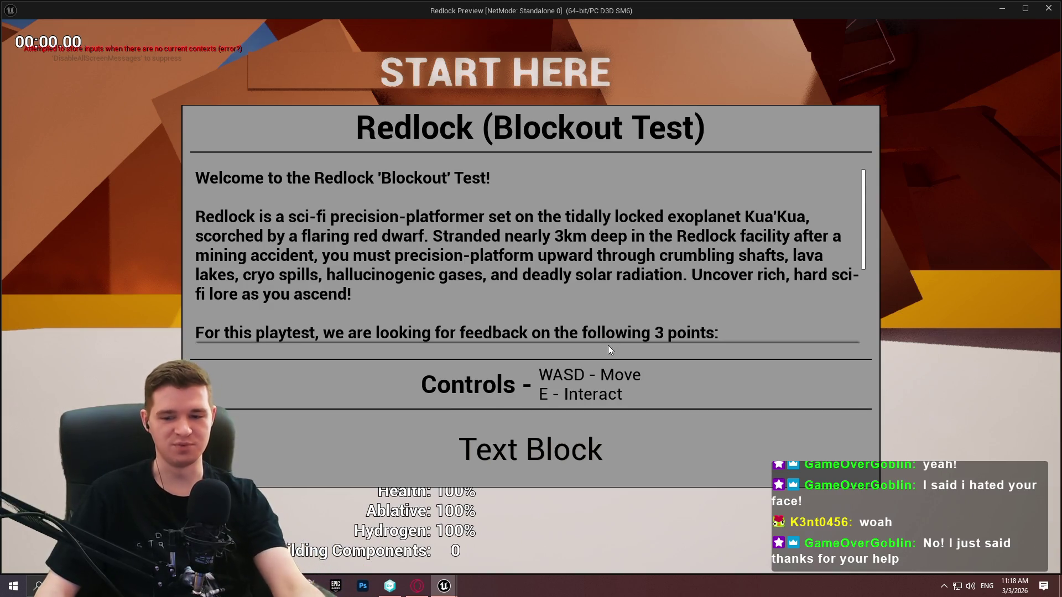
Trigger deactivation again and step into GetActiveStackWidget, confirming Get Active Widget returns WBP_TestWidget_C_0
left_click(522, 449)
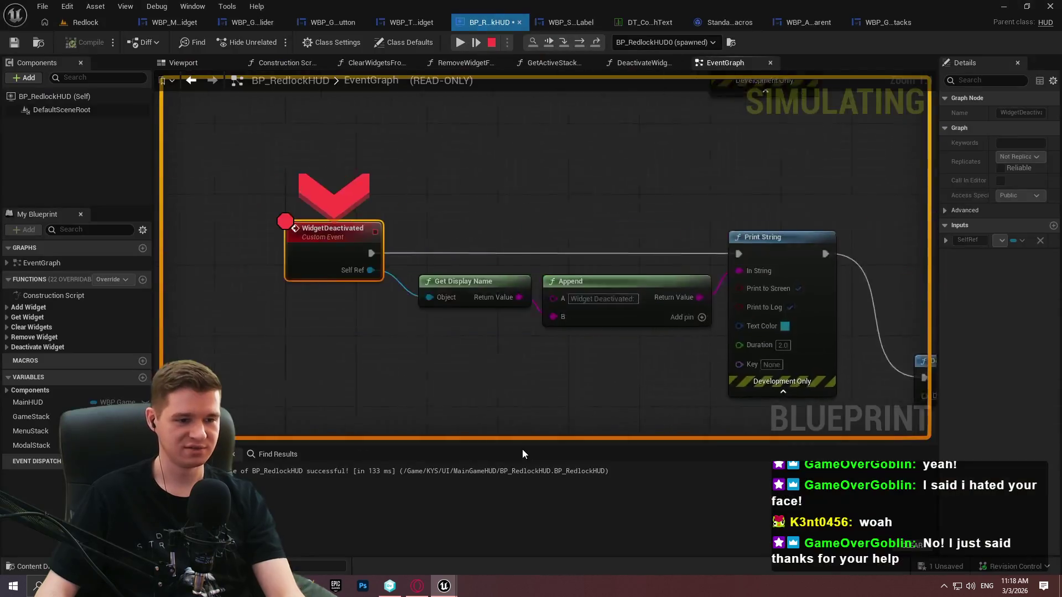
key("F10")
key("F10")
key("F10")
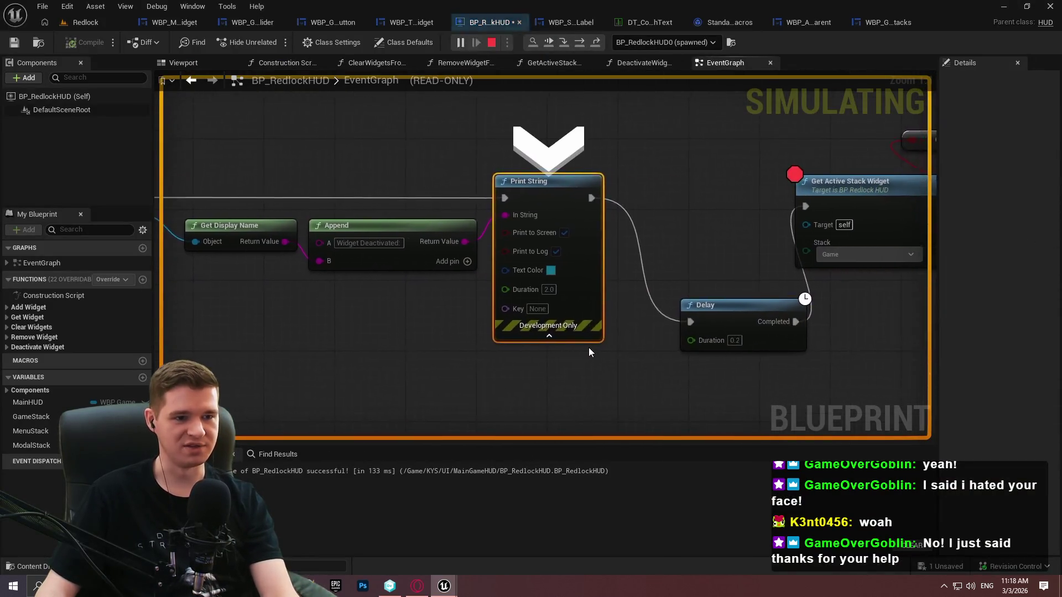
key("F10")
key("F10")
key("F10")
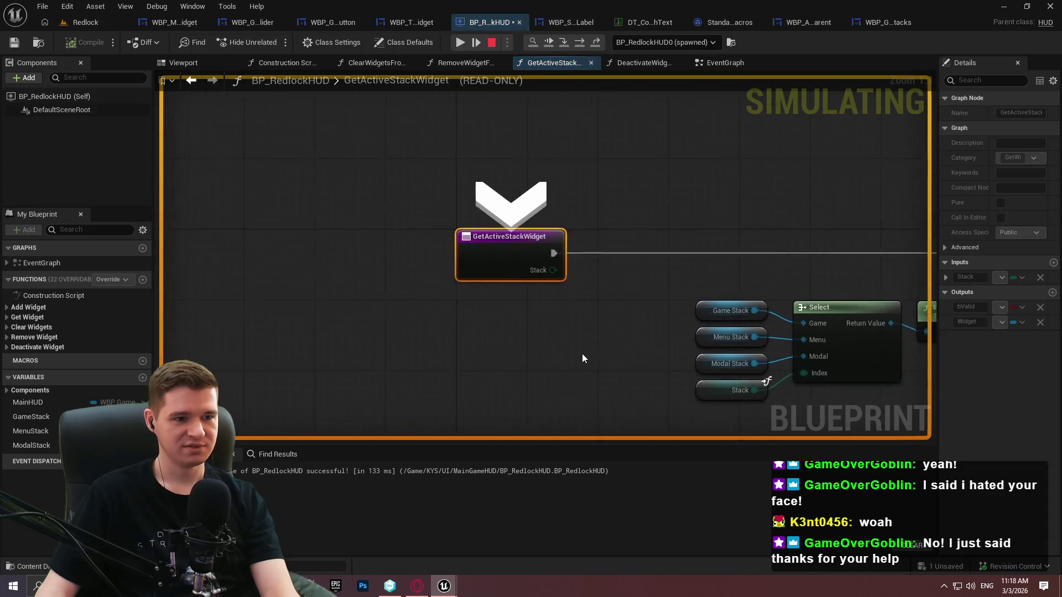
key("F11")
key("F11")
key("F11")
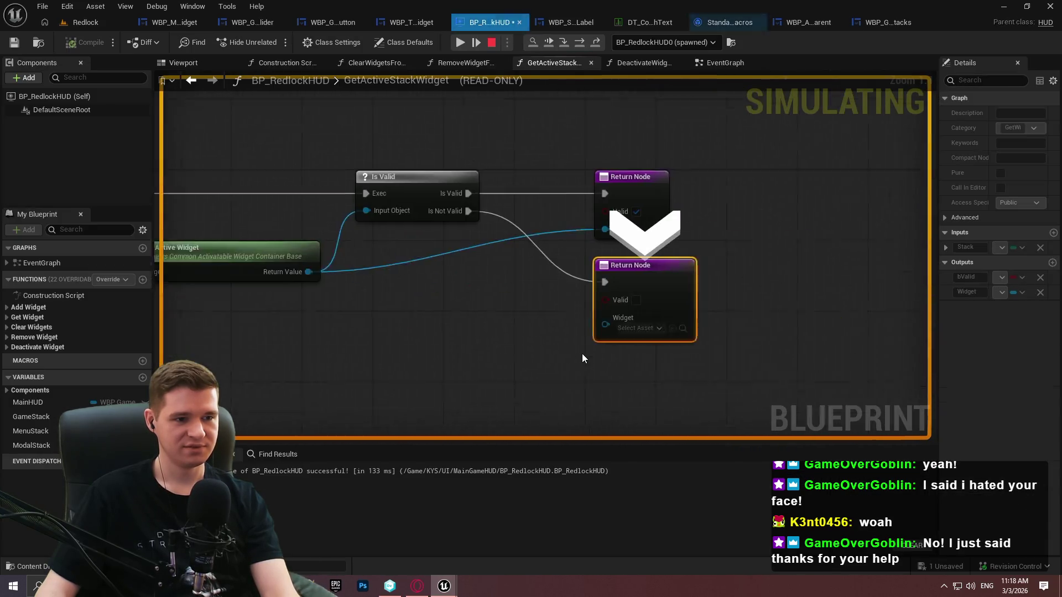
key("F11")
key("F11")
key("F11")
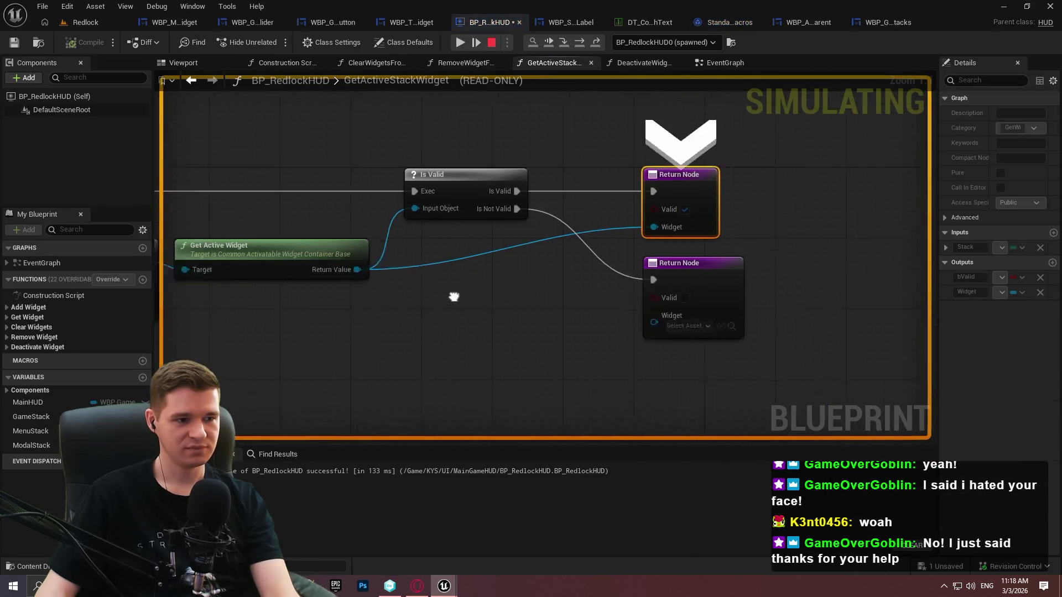
mouse_move(427, 252)
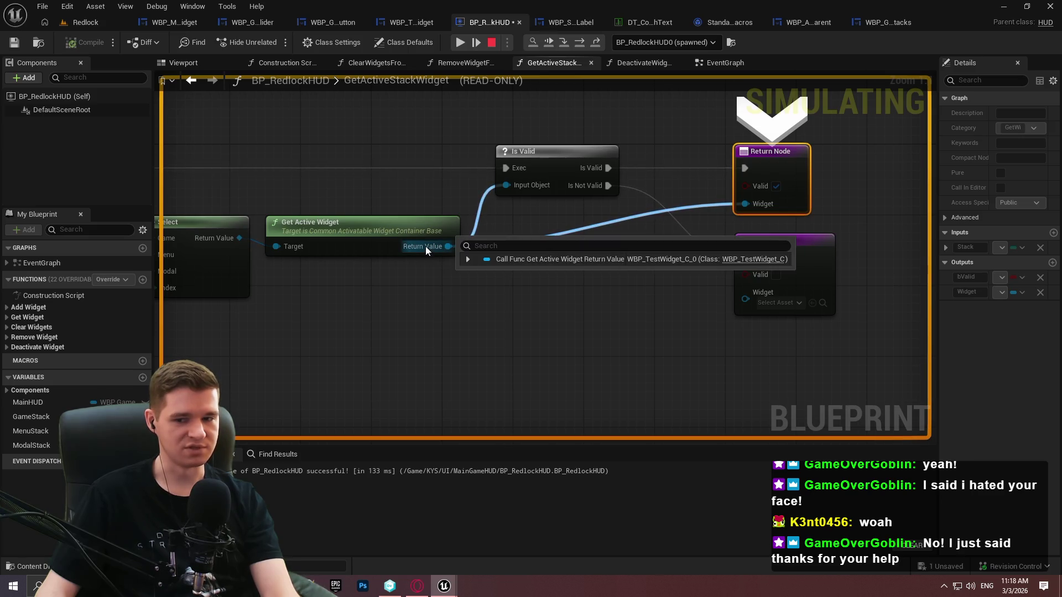
End the debug session, set the Delay Duration to 0.1, then compile and save BP_RedlockHUD
left_click(486, 44)
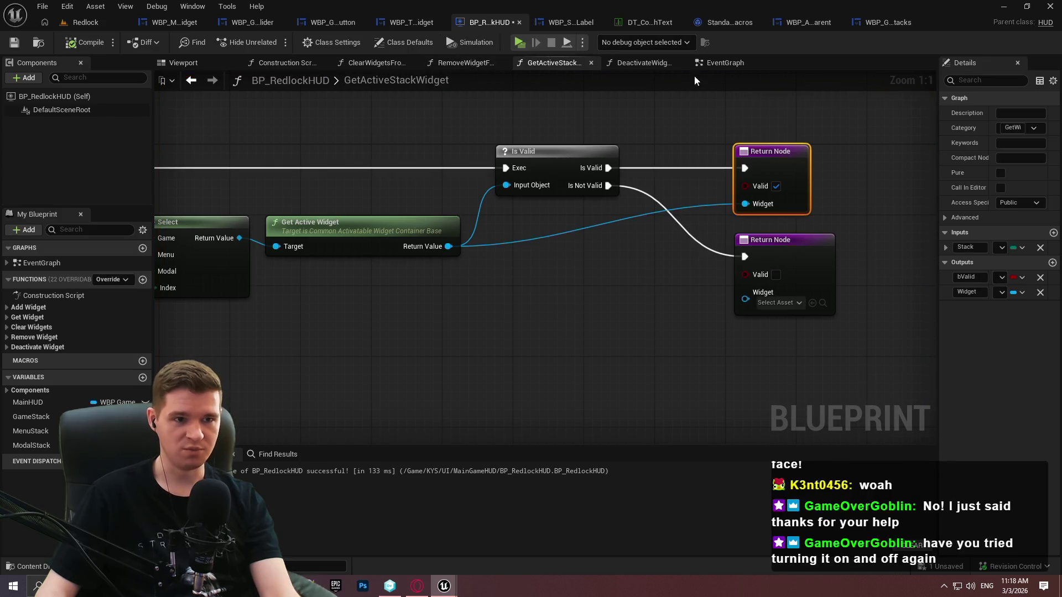
left_click(717, 63)
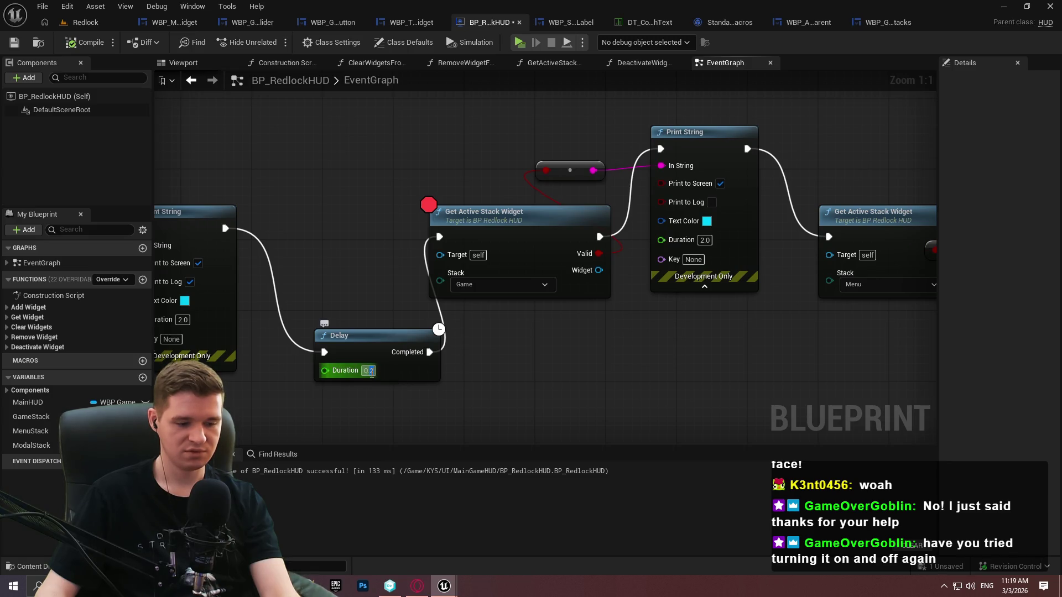
type("0.1")
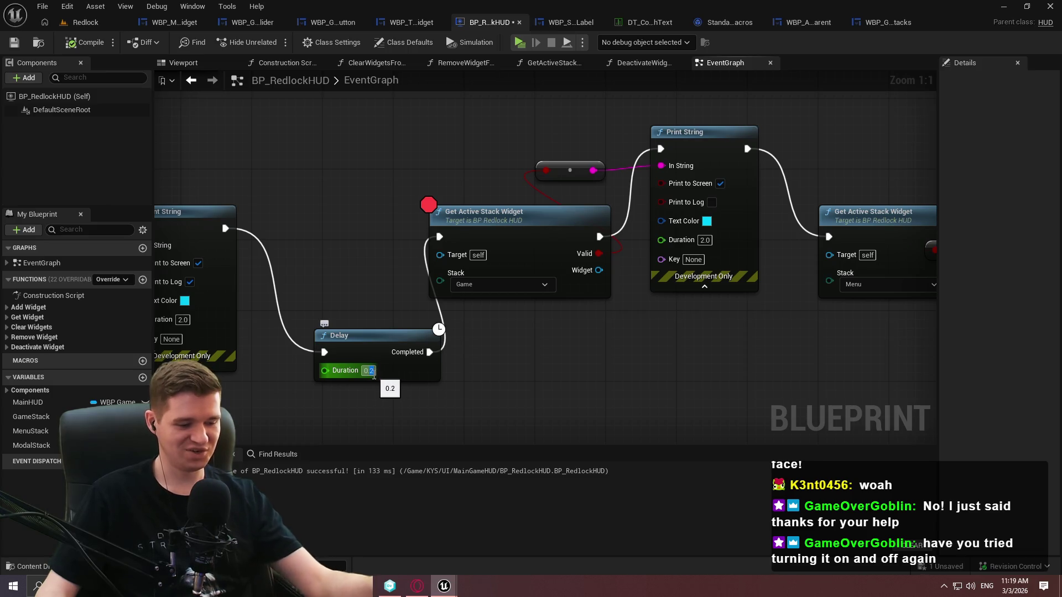
left_click(83, 42)
left_click(14, 43)
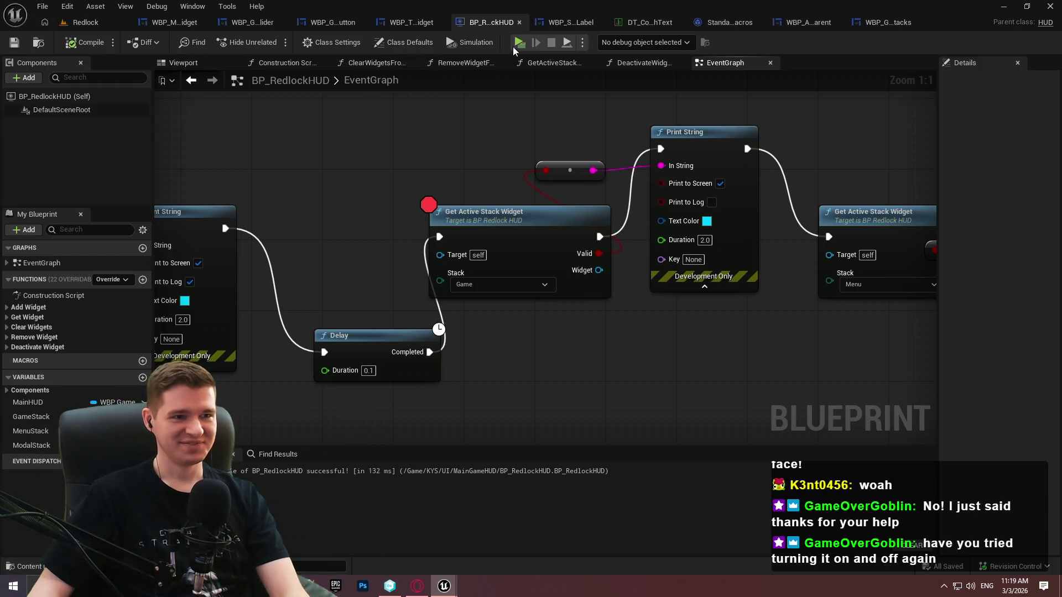
Play with the 0.1-second Delay, step through GetActiveStackWidget and its IsValid checks, then stop
key("alt+s")
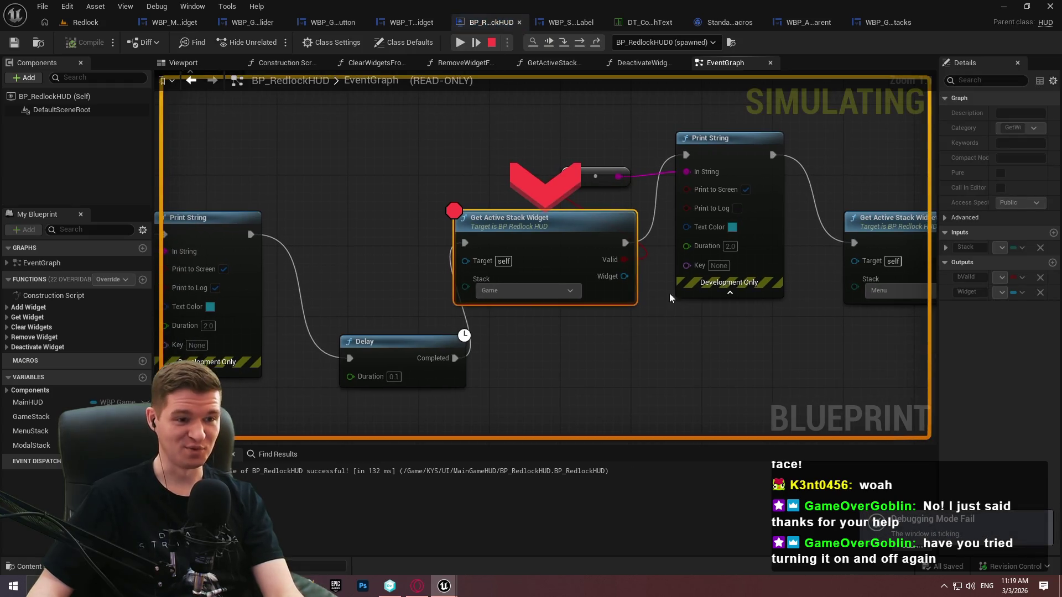
left_click(466, 41)
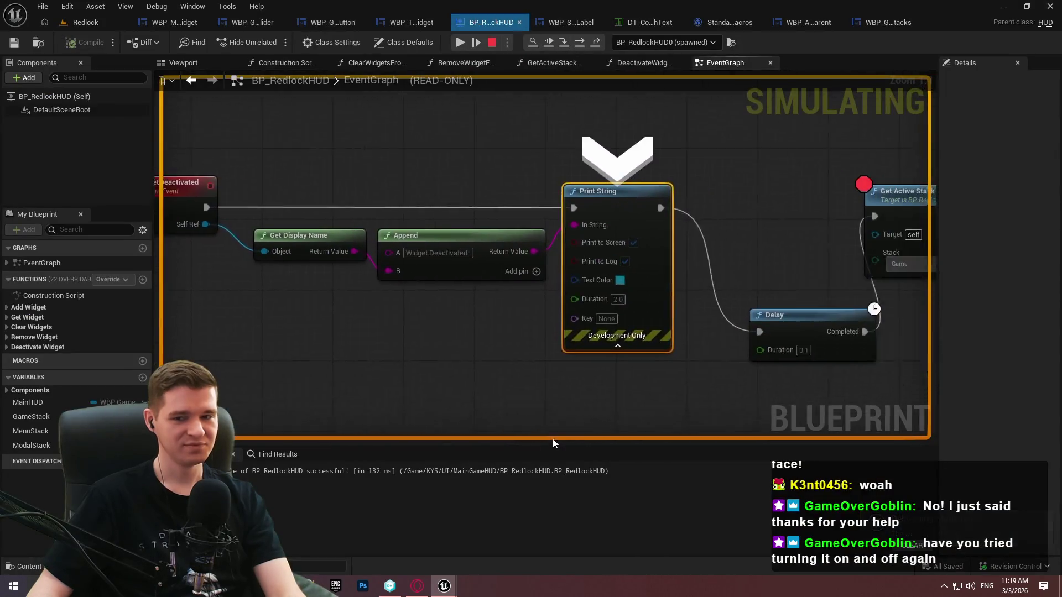
key("F11")
key("F11")
key("F11")
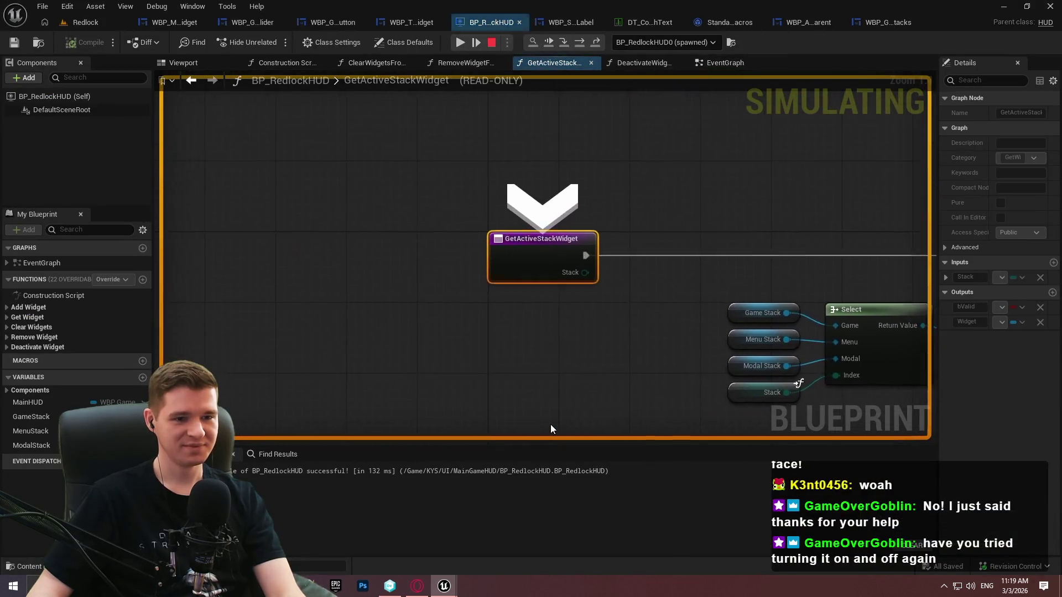
key("F11")
key("F11")
key("F11")
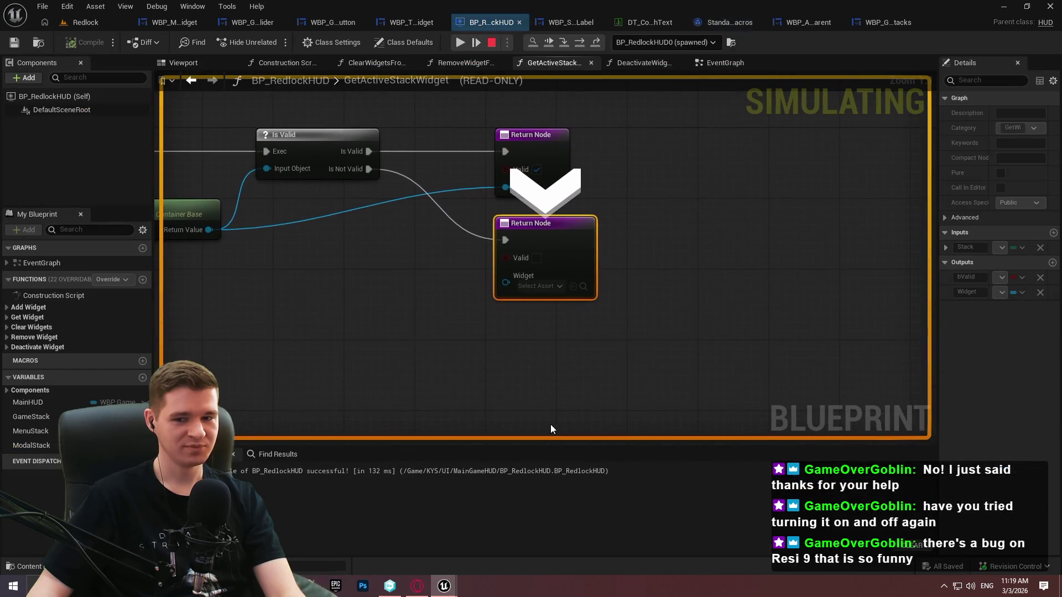
key("F11")
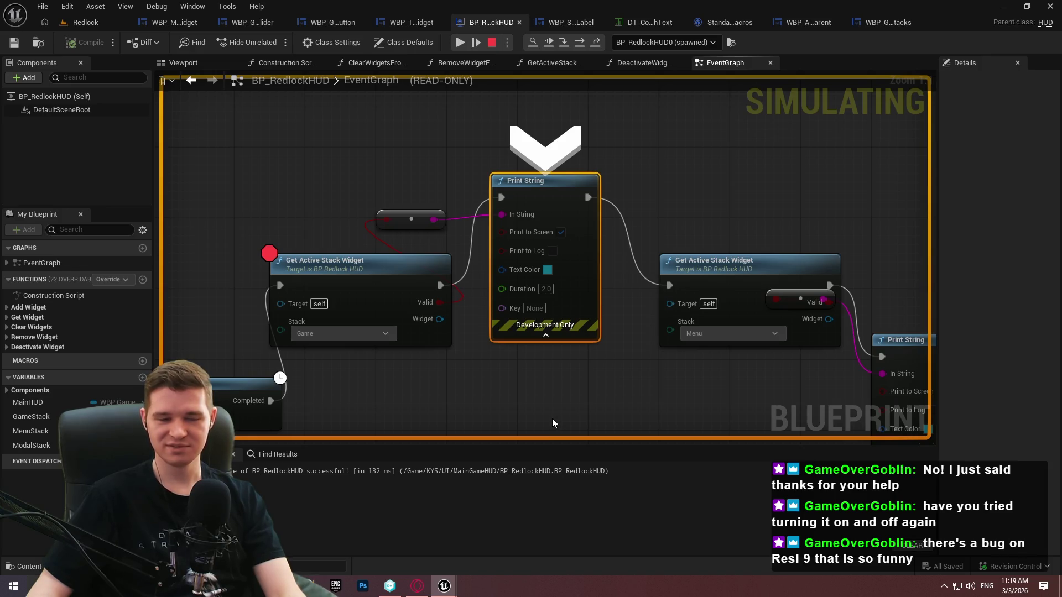
key("F11")
key("F11")
key("F11")
key("F11")
key("F11")
key("F11")
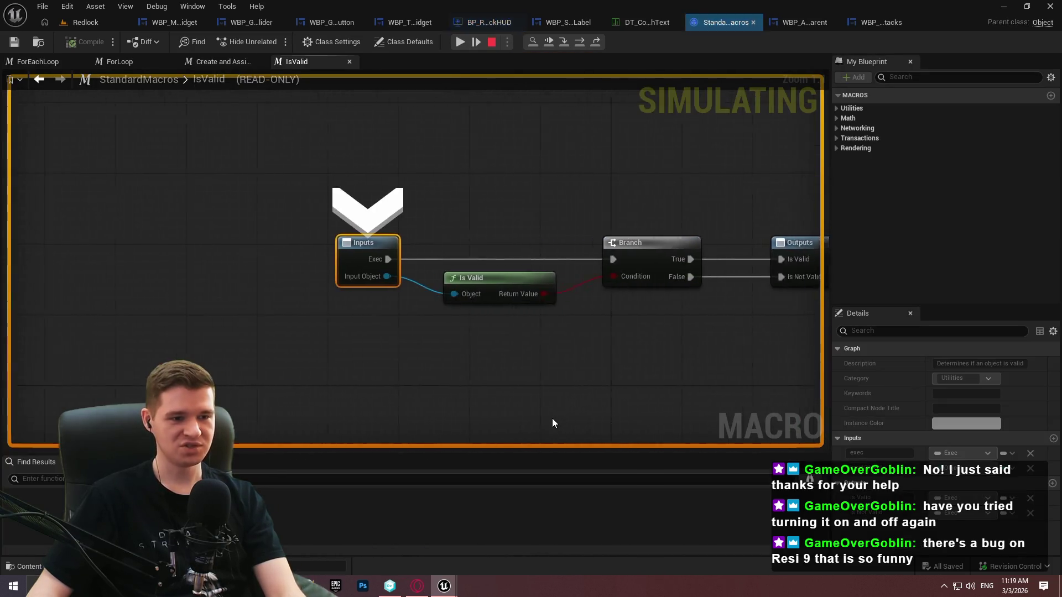
key("F11")
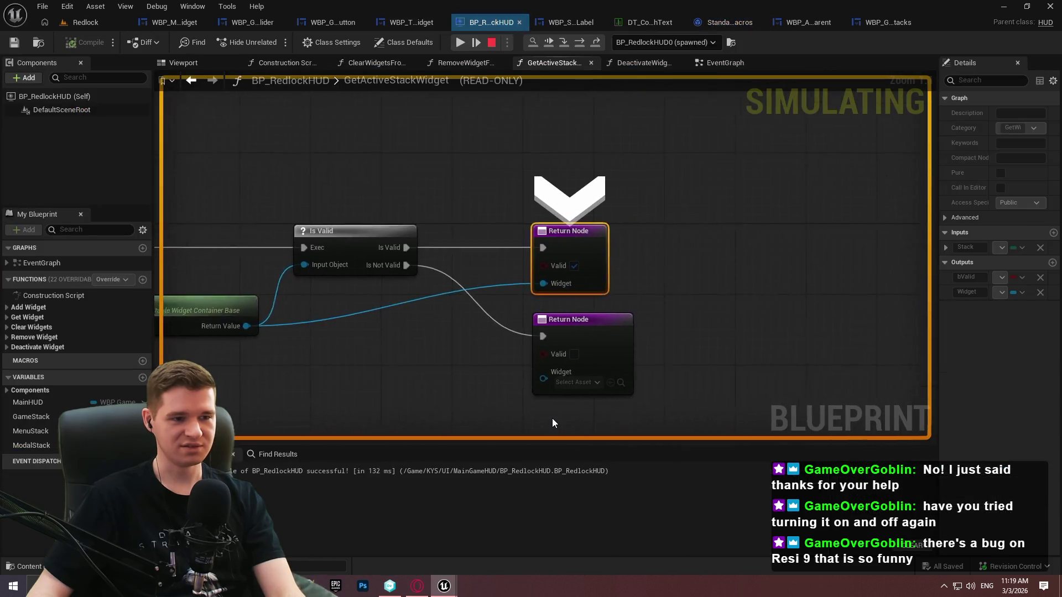
mouse_move(382, 289)
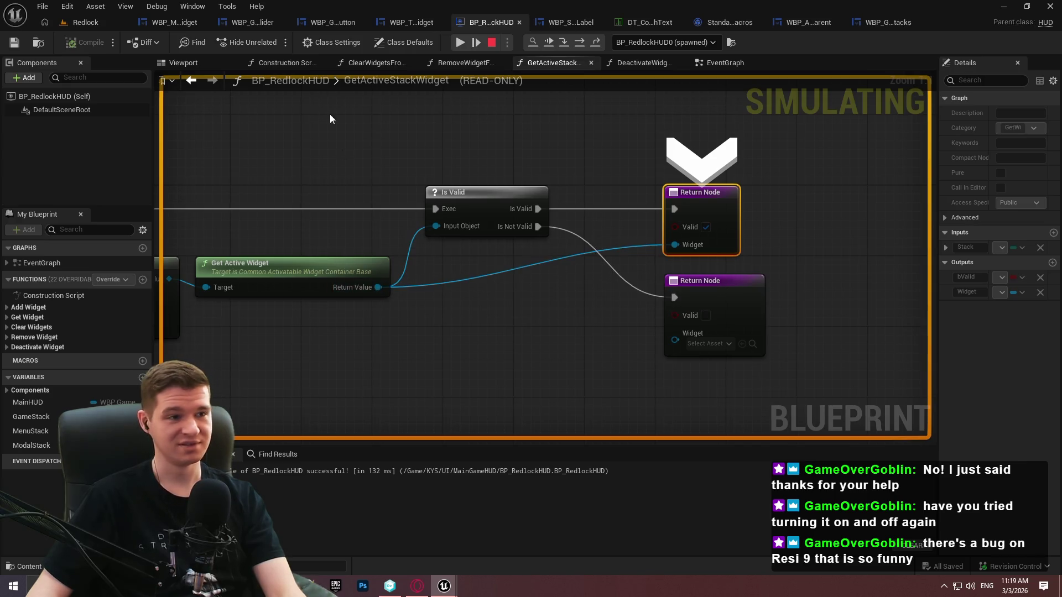
left_click(492, 42)
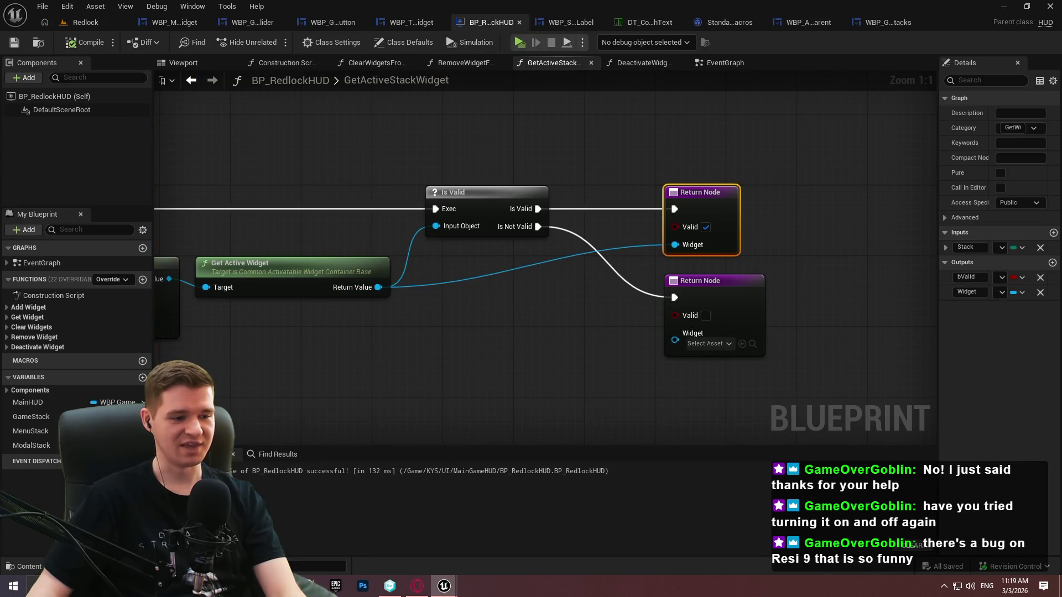
scroll(905, 249, "down", 8)
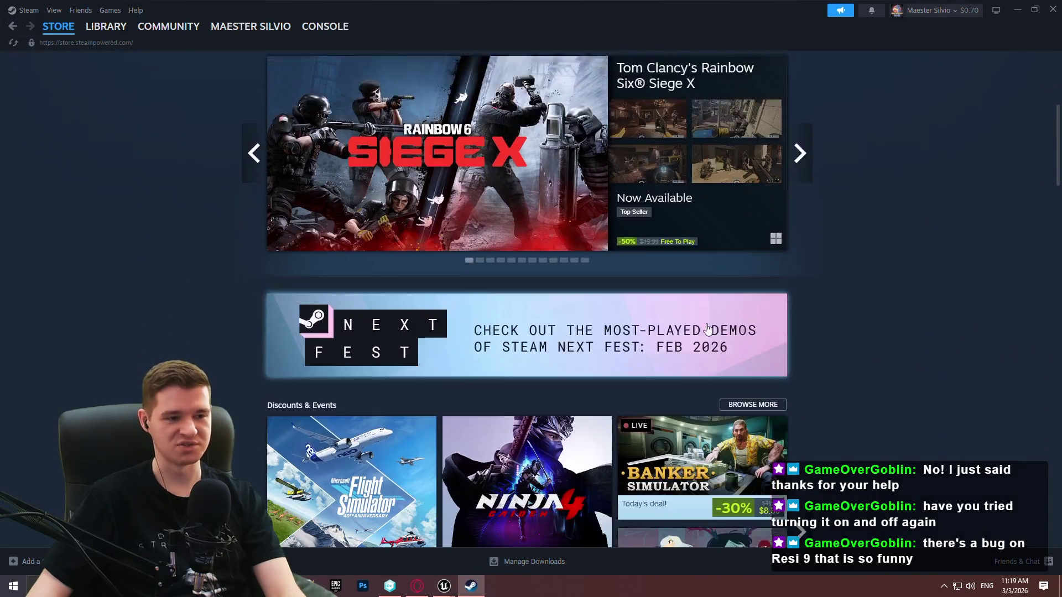
scroll(905, 243, "down", 15)
scroll(880, 237, "up", 5)
scroll(878, 243, "up", 4)
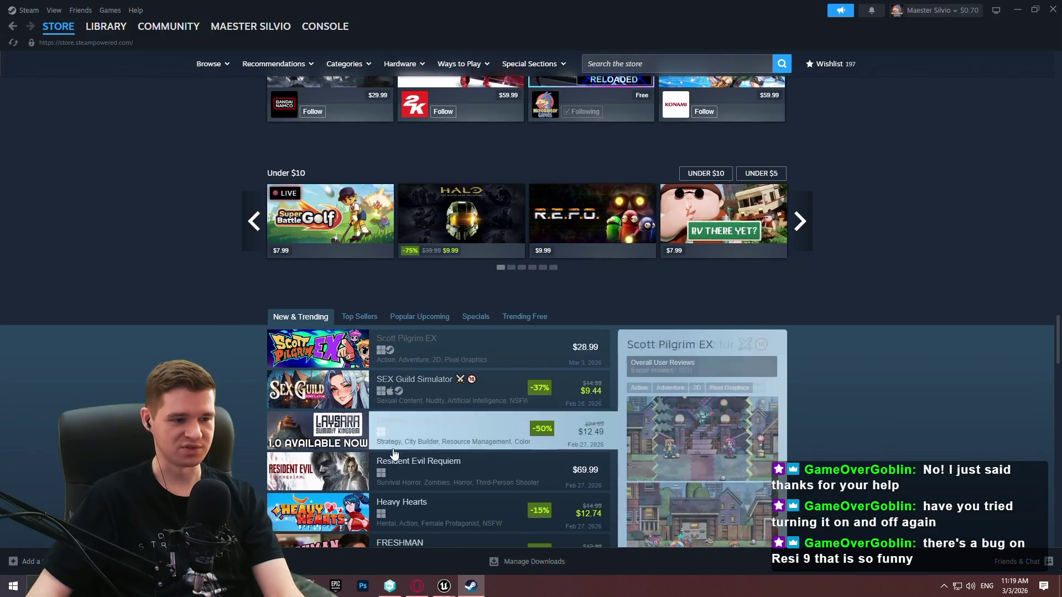
left_click(423, 467)
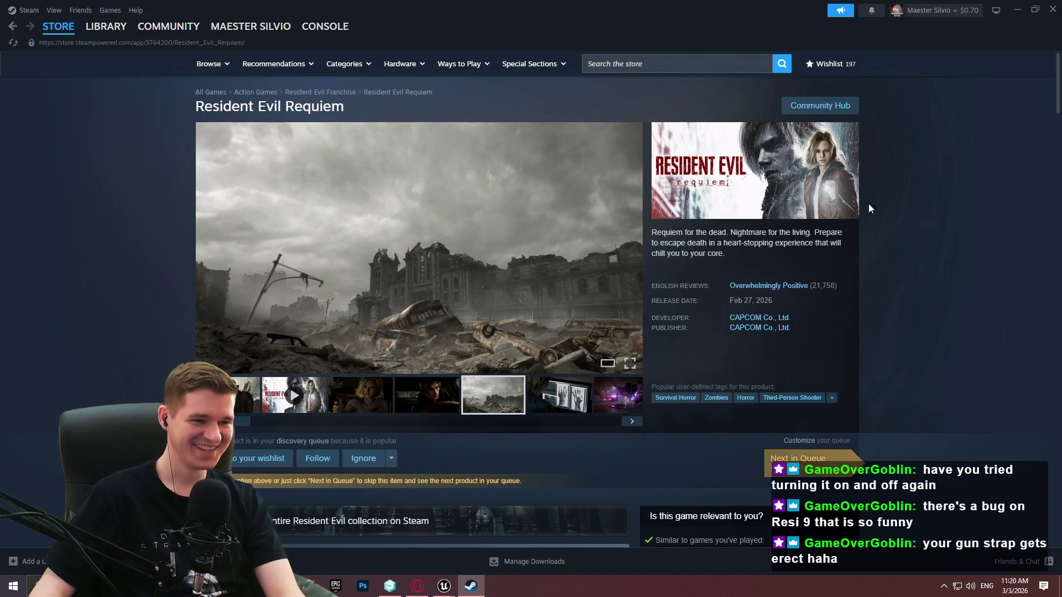
left_click(439, 396)
left_click(439, 396)
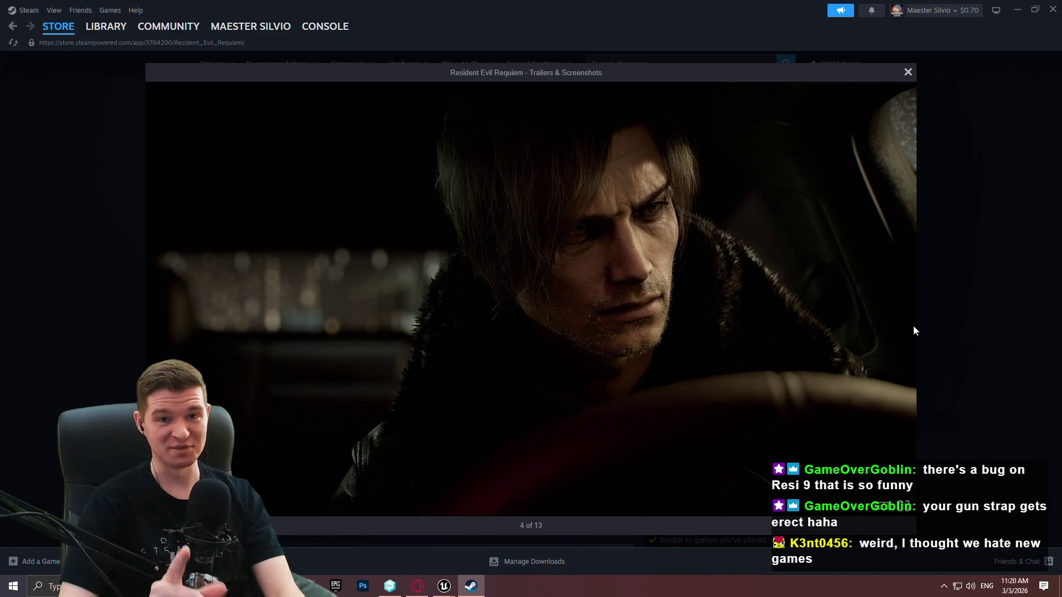
left_click(987, 350)
left_click(1054, 9)
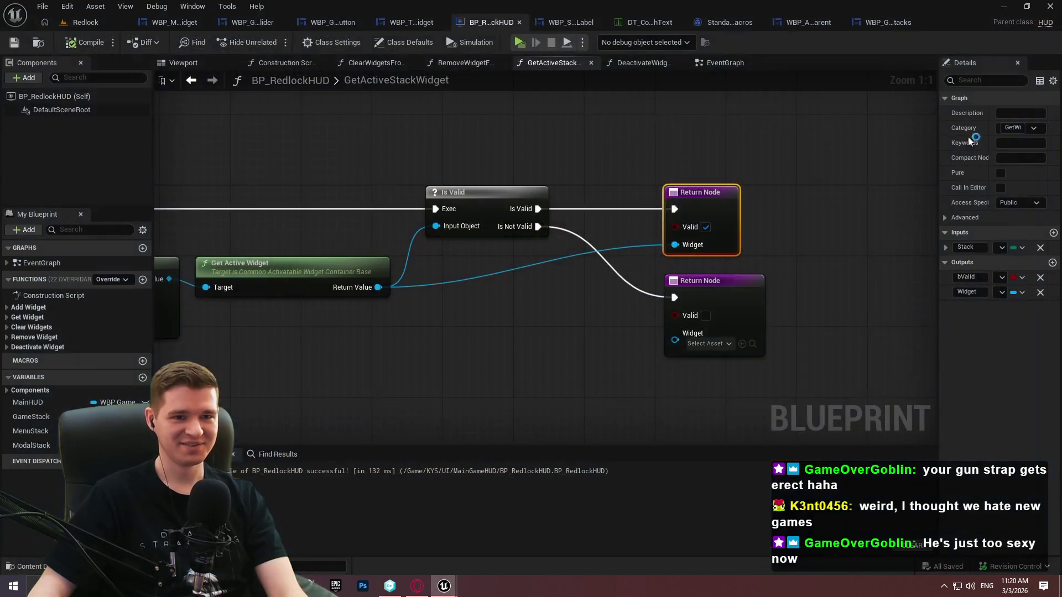
Delete the debug Print String nodes from the BP_RedlockHUD EventGraph
left_click(522, 330)
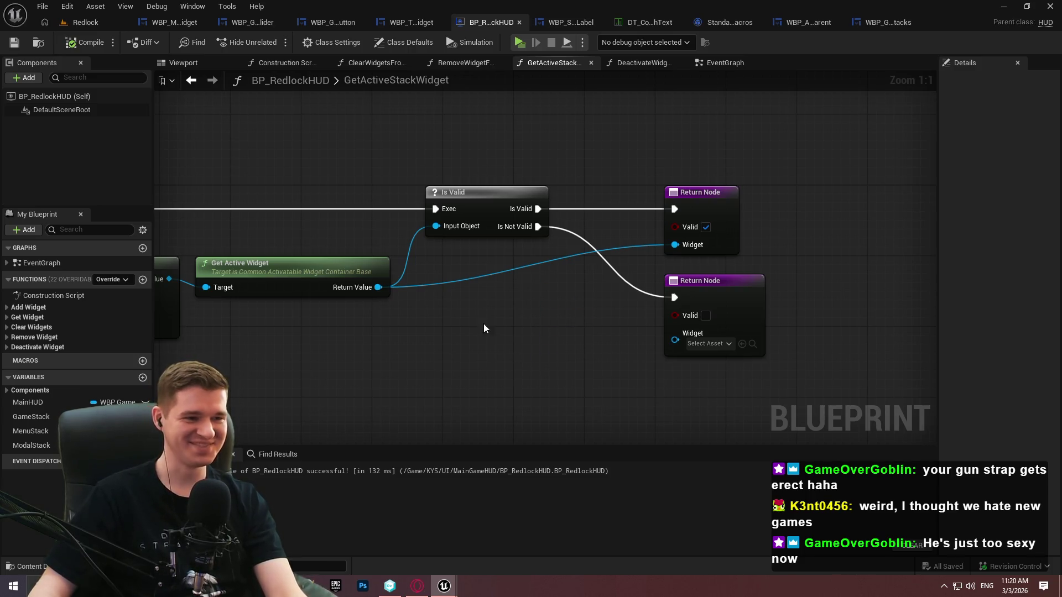
left_click(724, 64)
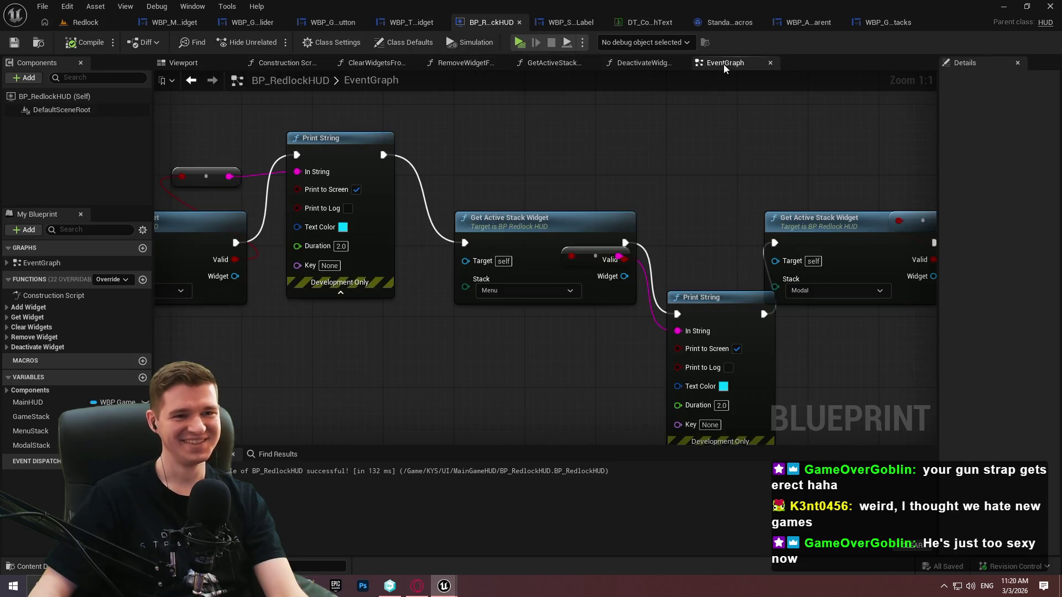
left_click_drag(735, 267, 388, 250)
left_click(679, 268)
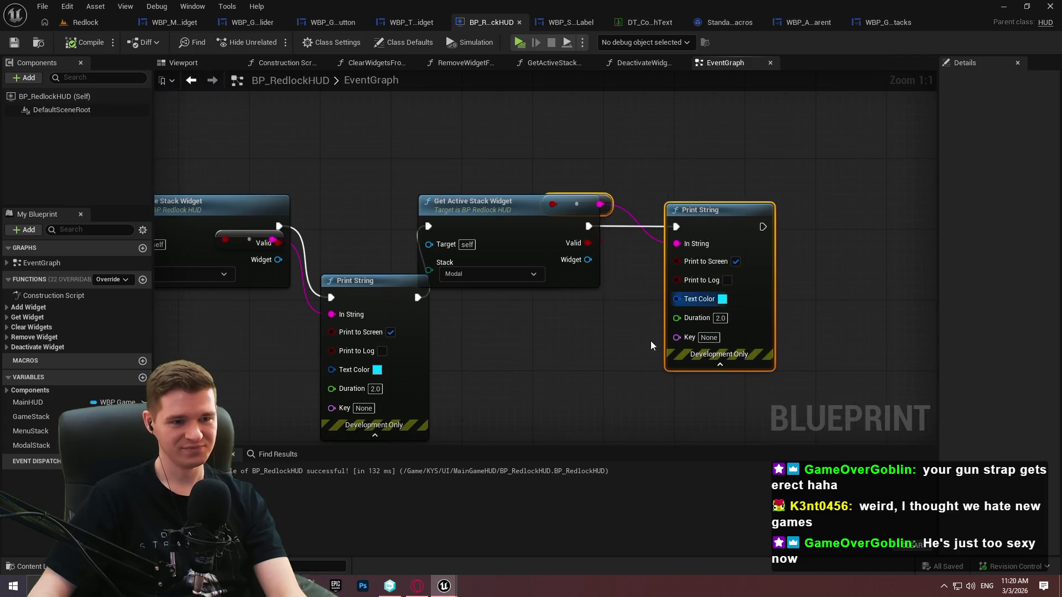
key("Delete")
left_click_drag(333, 288, 573, 271)
left_click(572, 271)
key("Delete")
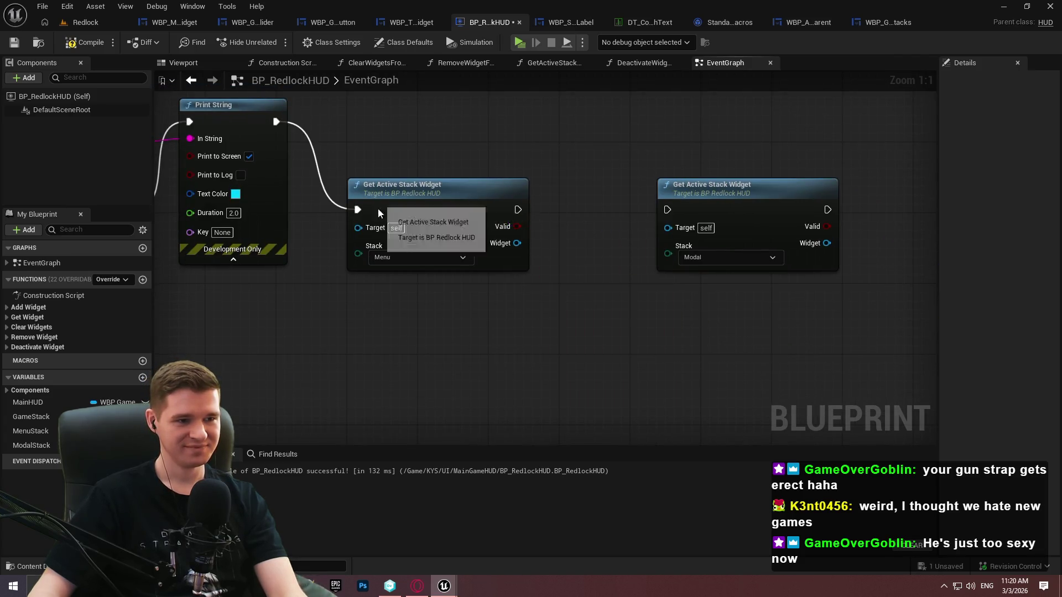
left_click_drag(480, 226, 721, 303)
left_click_drag(547, 145, 302, 238)
key("Delete")
left_click_drag(225, 279, 436, 270)
Remove the breakpoints from the Game Get Active Stack Widget node and WidgetDeactivated event
right_click(436, 271)
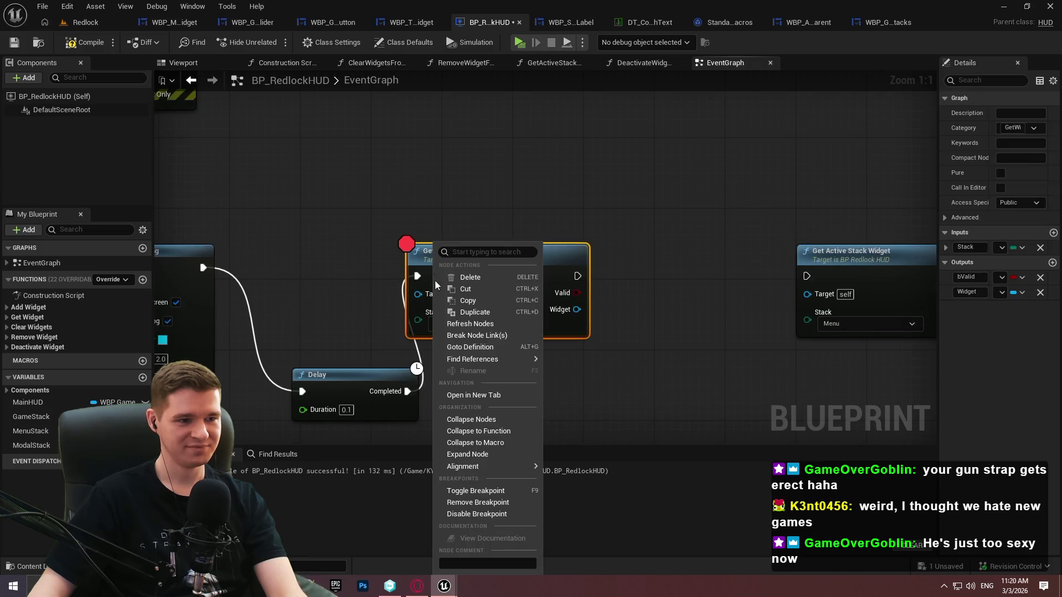
left_click(472, 503)
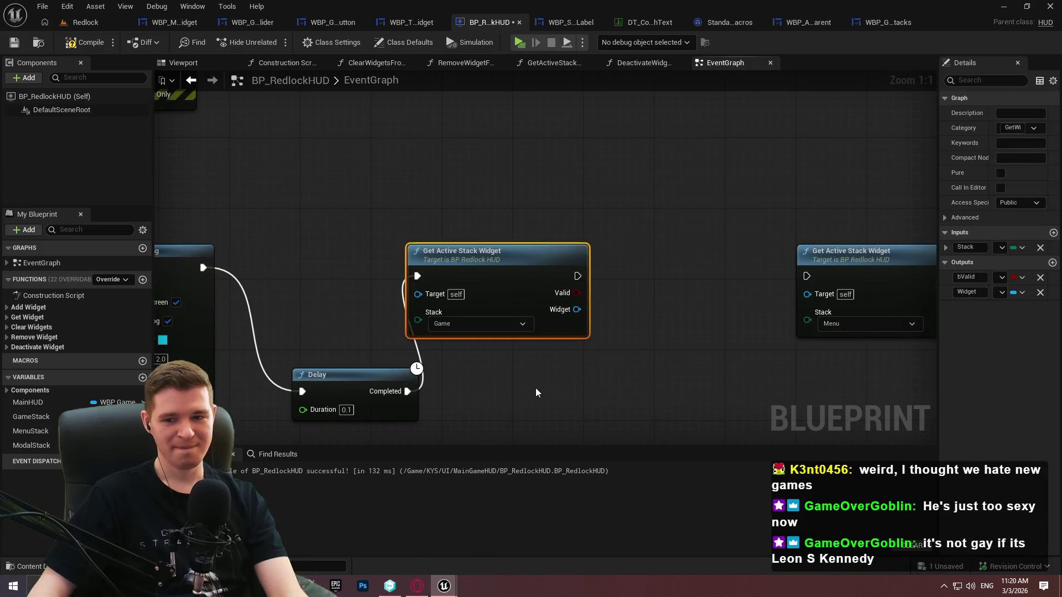
left_click_drag(557, 360, 721, 339)
mouse_move(647, 244)
left_mouse_down()
mouse_move(745, 263)
mouse_move(728, 263)
left_mouse_up()
left_click_drag(520, 373, 578, 274)
left_click(651, 357)
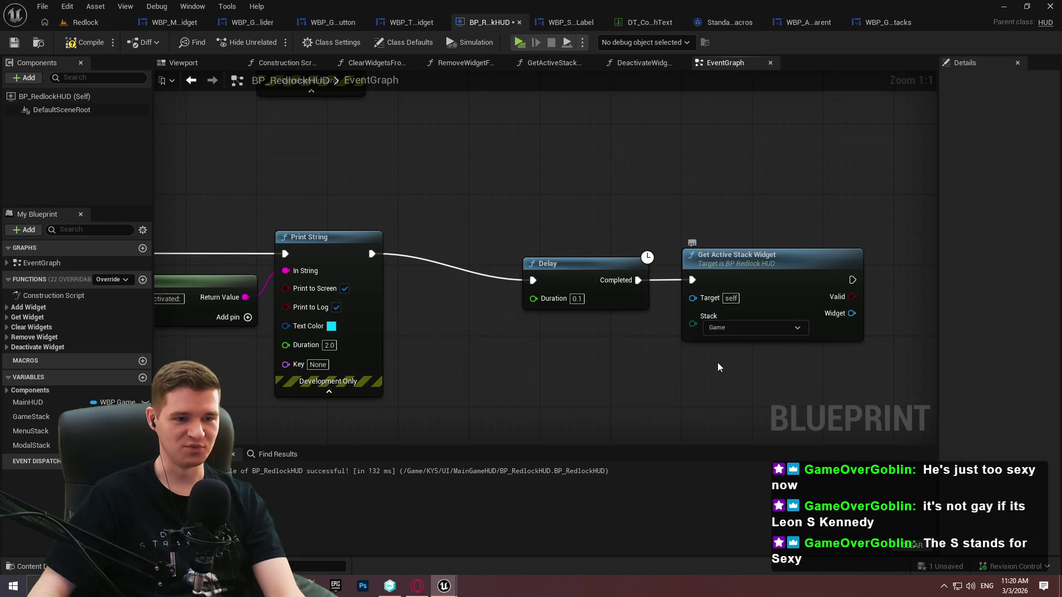
left_click(750, 256)
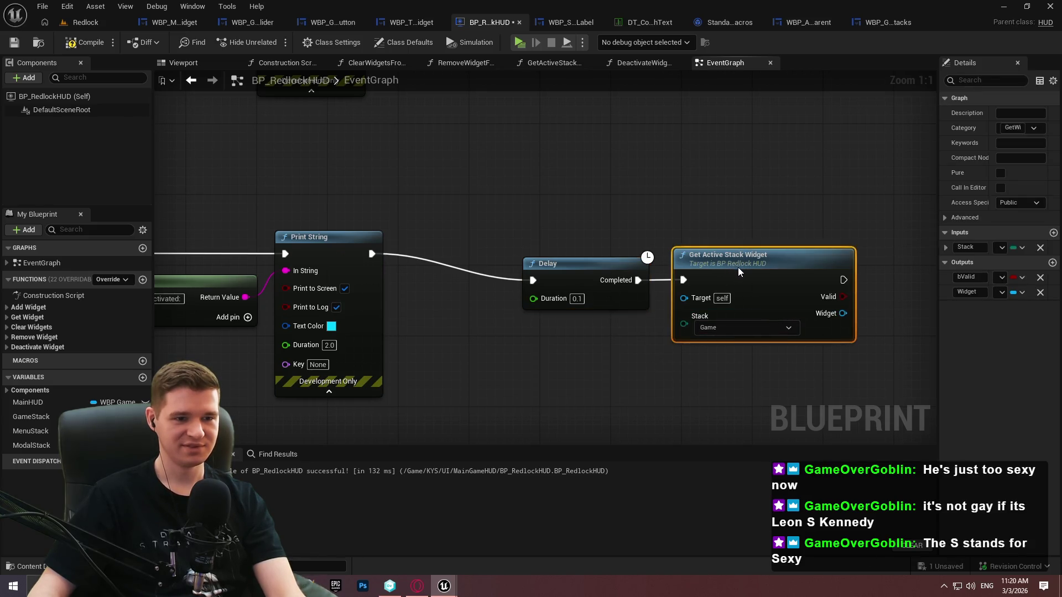
left_click(621, 363)
mouse_move(620, 363)
left_mouse_down()
mouse_move(829, 343)
mouse_move(608, 330)
mouse_move(308, 271)
left_mouse_up()
right_click(275, 231)
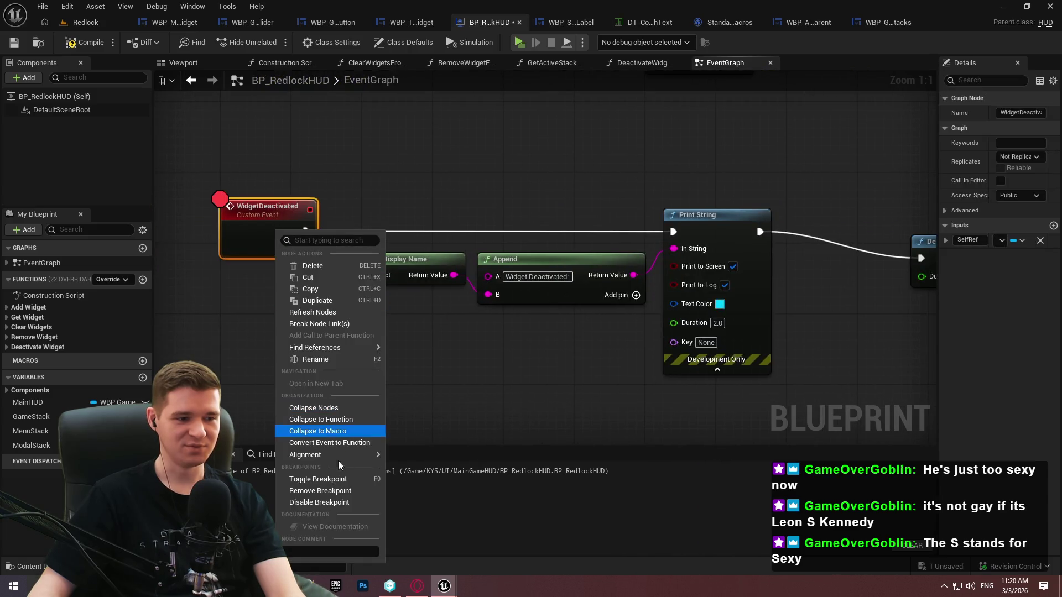
left_click(327, 491)
Delete the Delay node and chain the Game, Menu and Modal stack checks in sequence
scroll(551, 314, "down", 3)
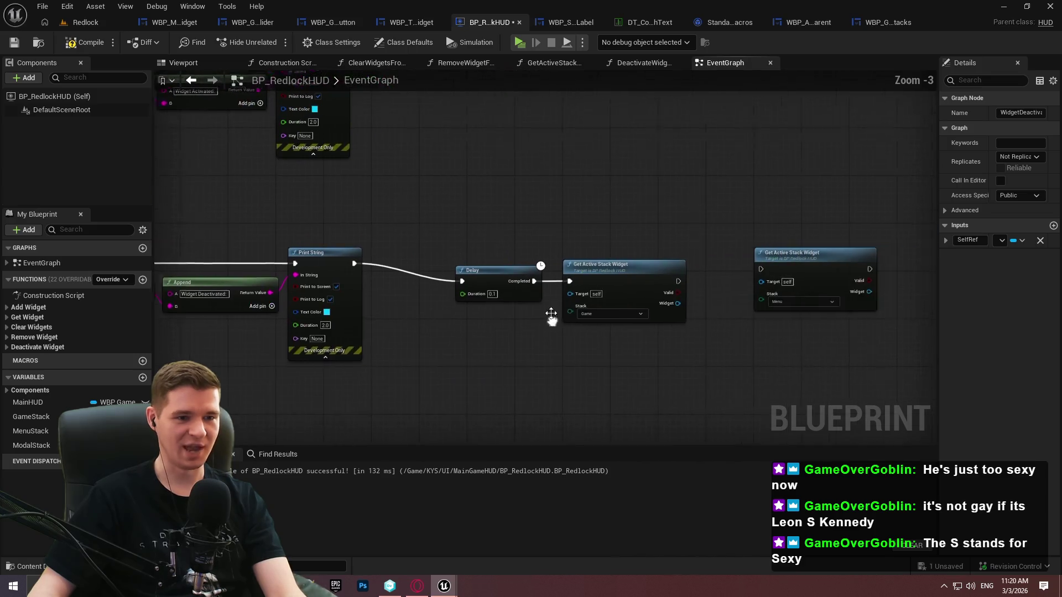
scroll(686, 307, "up", 2)
left_click_drag(480, 330, 374, 246)
key("Delete")
mouse_move(782, 245)
left_mouse_down()
mouse_move(722, 270)
mouse_move(725, 261)
mouse_move(663, 272)
left_mouse_up()
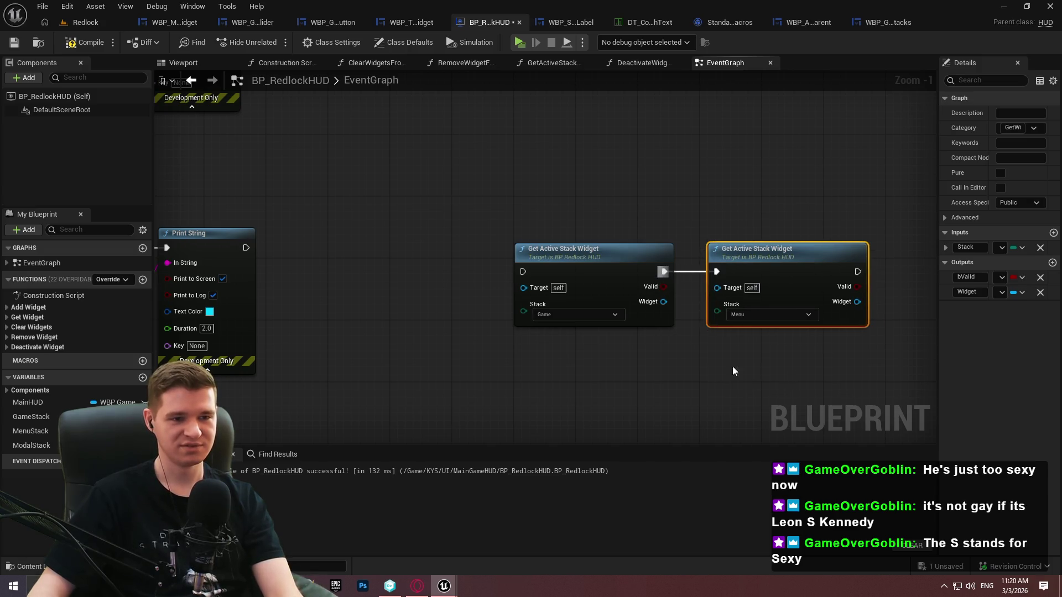
left_click_drag(733, 370, 579, 369)
left_click_drag(891, 256, 706, 270)
left_click_drag(908, 240, 790, 248)
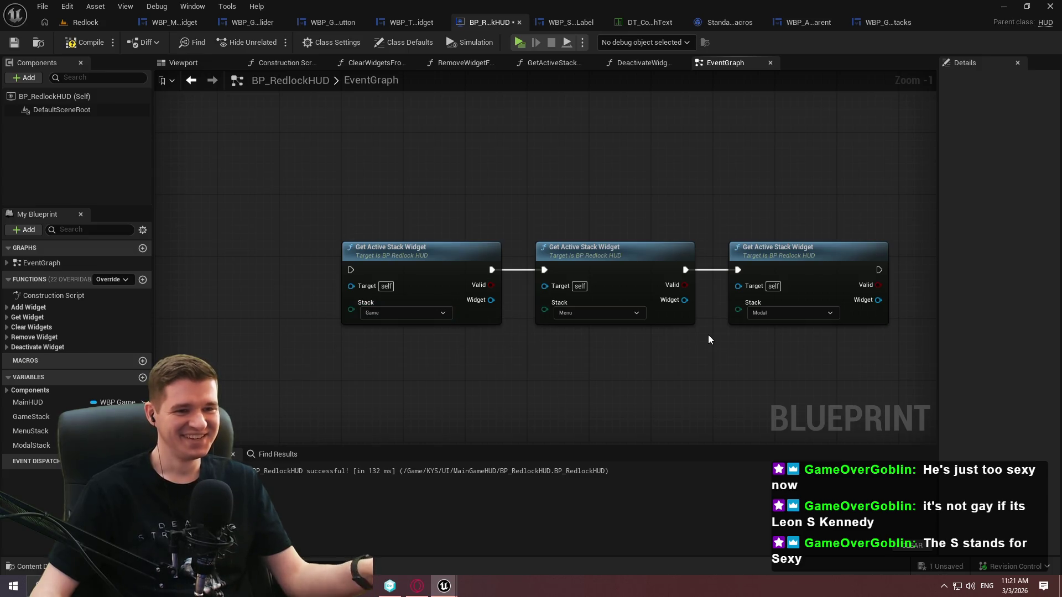
Delete the Game Get Active Stack Widget node from the EventGraph
left_click_drag(706, 340, 615, 218)
left_click_drag(380, 166, 861, 327)
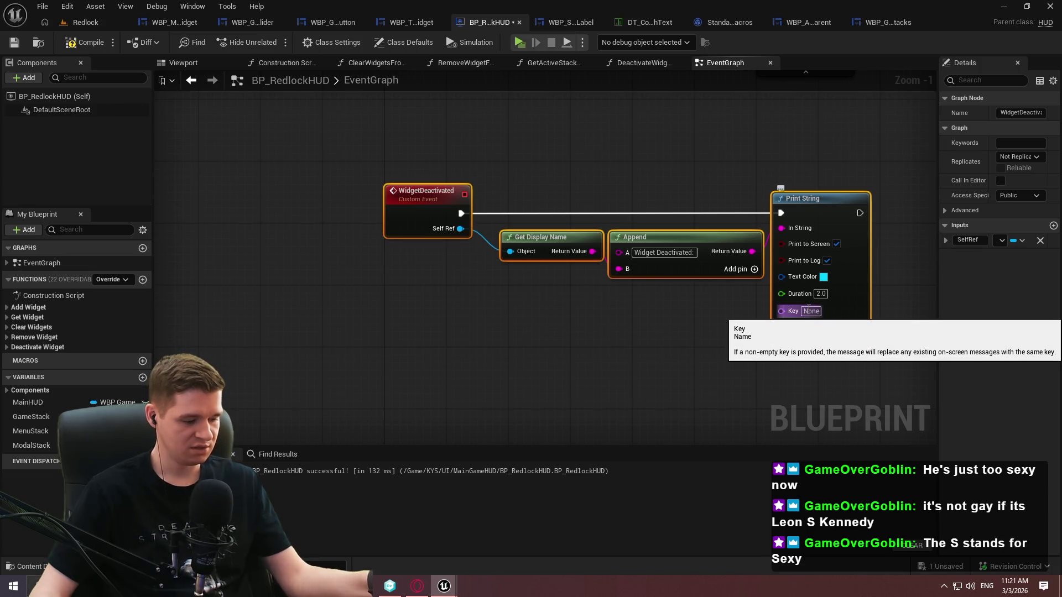
left_click_drag(901, 352, 434, 334)
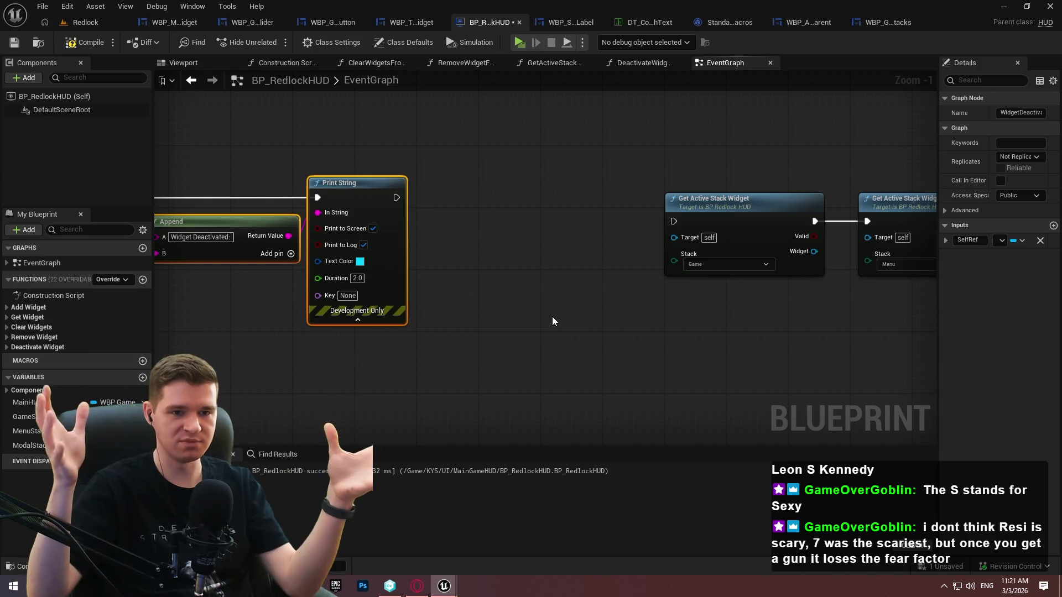
left_click_drag(773, 128, 578, 129)
mouse_move(497, 190)
left_mouse_down()
mouse_move(599, 360)
mouse_move(587, 365)
mouse_move(573, 341)
left_mouse_up()
key("Delete")
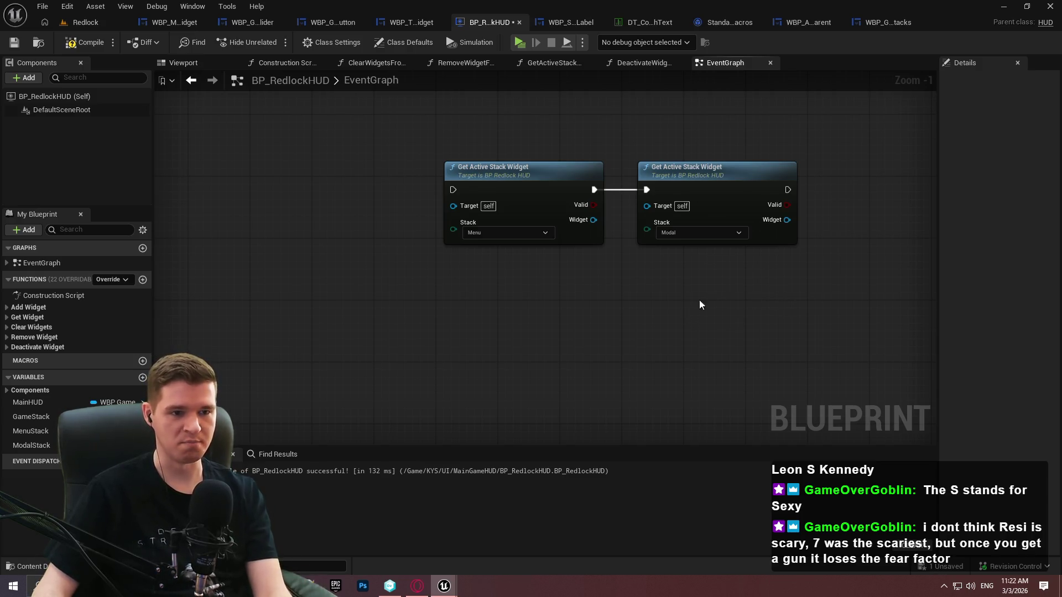
Delete the Modal stack check node and reposition the remaining Menu check
left_click_drag(805, 254, 653, 124)
key("Delete")
mouse_move(468, 183)
left_mouse_down()
mouse_move(343, 201)
mouse_move(600, 205)
left_mouse_up()
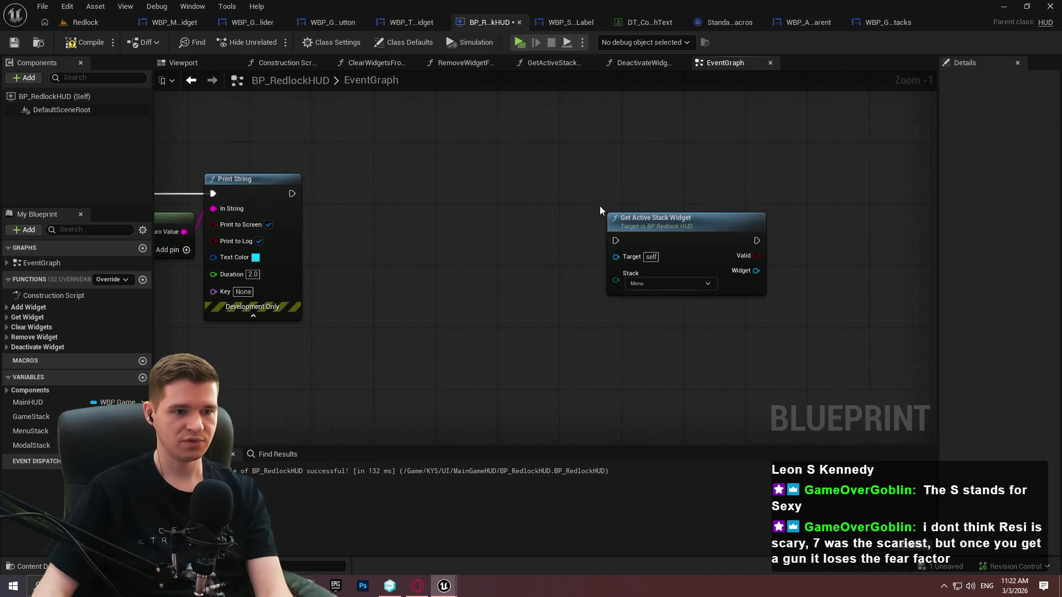
mouse_move(749, 246)
left_mouse_down()
mouse_move(706, 265)
mouse_move(474, 299)
left_mouse_up()
left_click(788, 260)
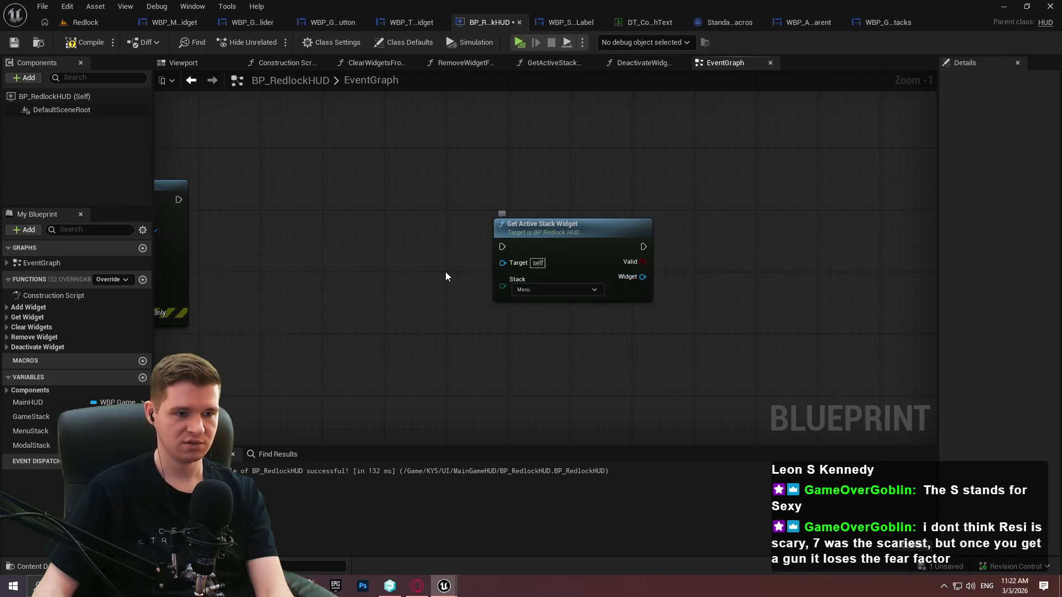
Add a Delay node with a 0.1 second duration
right_click(341, 258)
type("delay")
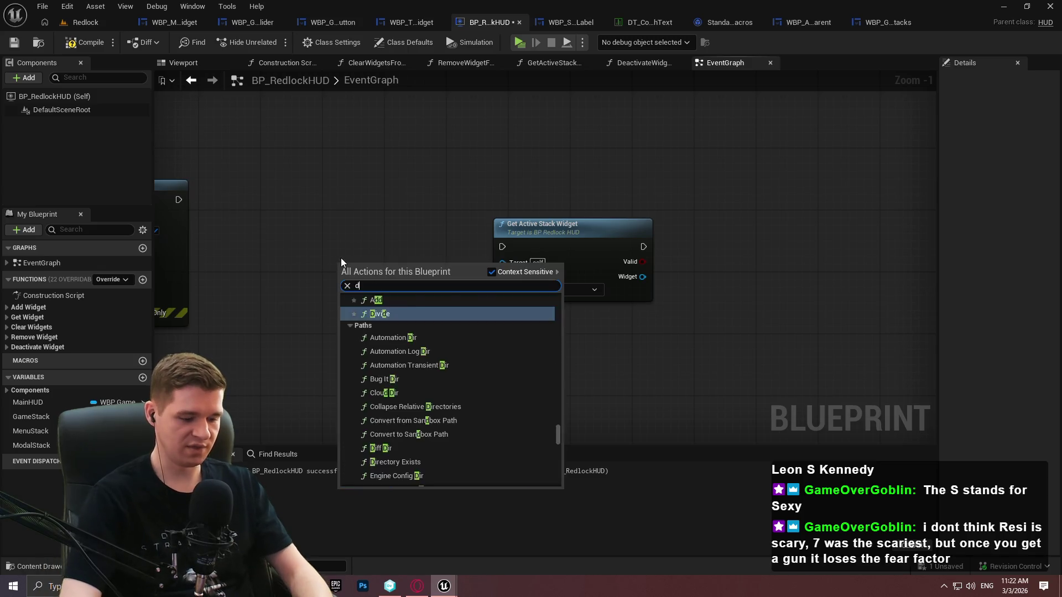
key("Return")
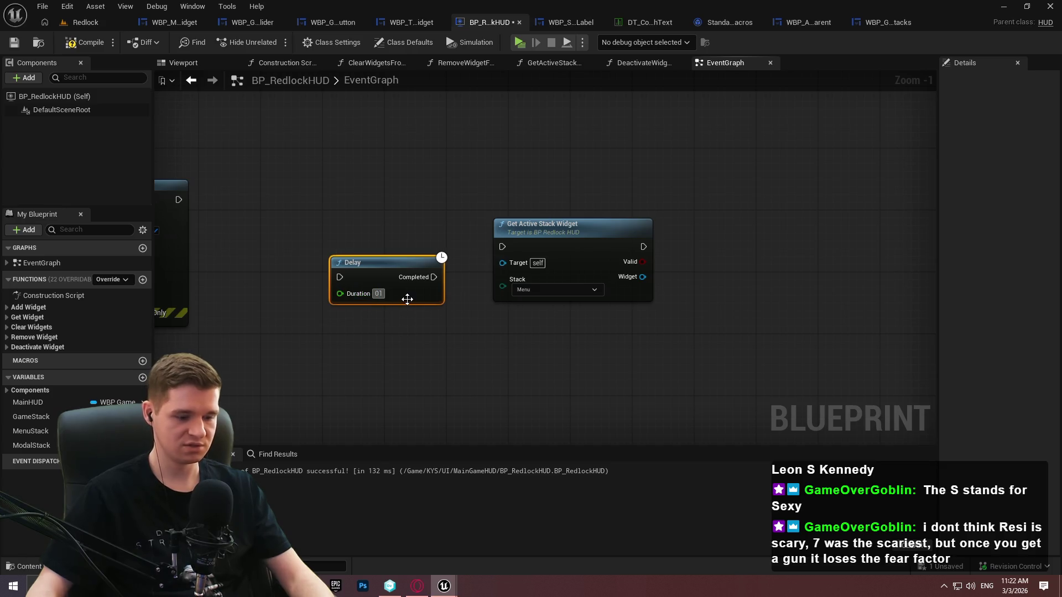
type("0.1")
left_click(433, 238)
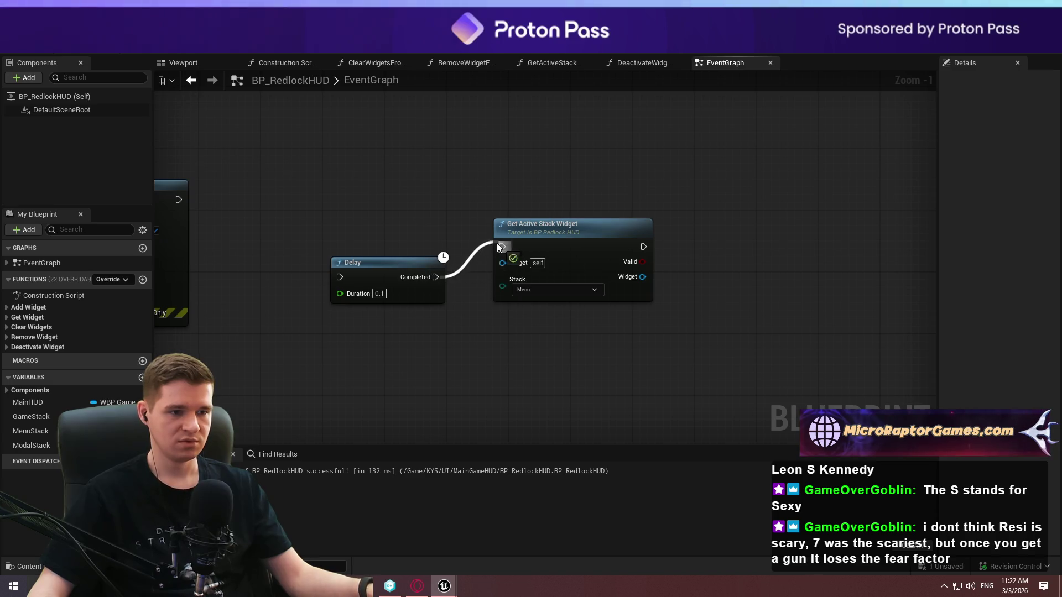
Add a Branch after the stack check, driven by its Valid output
left_click_drag(539, 226, 562, 234)
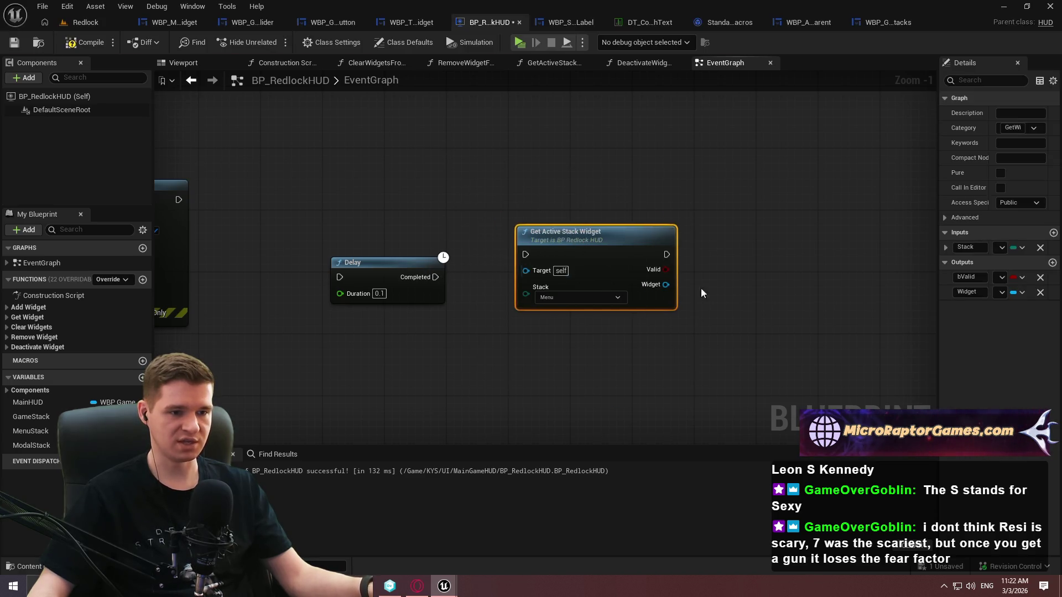
left_click(707, 243)
mouse_move(717, 277)
left_mouse_down()
mouse_move(666, 269)
mouse_move(715, 262)
mouse_move(728, 238)
left_mouse_up()
left_click_drag(762, 316, 545, 280)
scroll(561, 278, "up", 1)
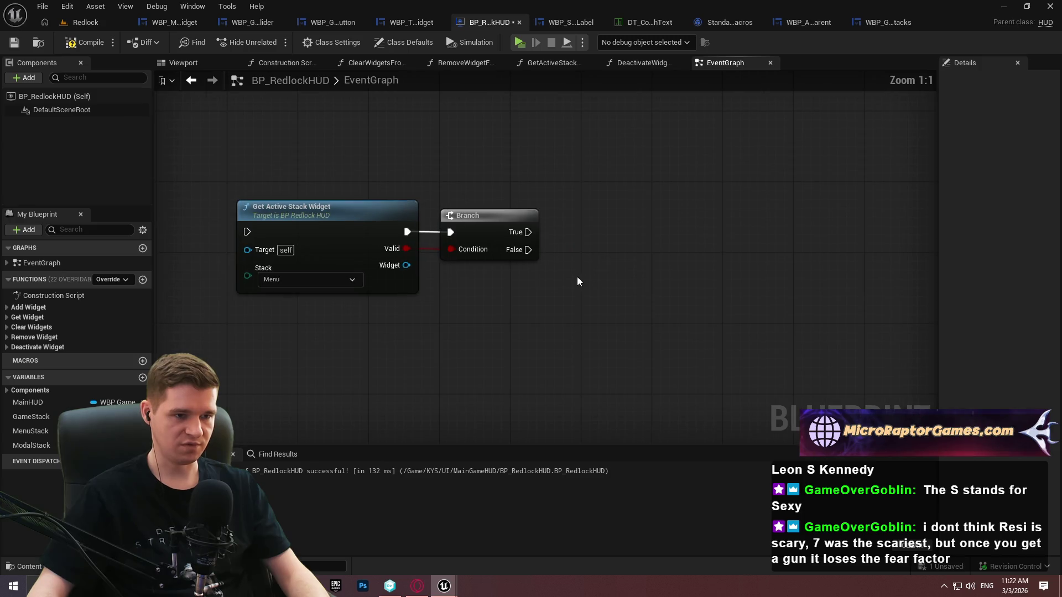
Add Focus Input on Game and run it from the Branch's False output
right_click(568, 273)
type("focus inp")
key("Up")
key("Up")
key("Return")
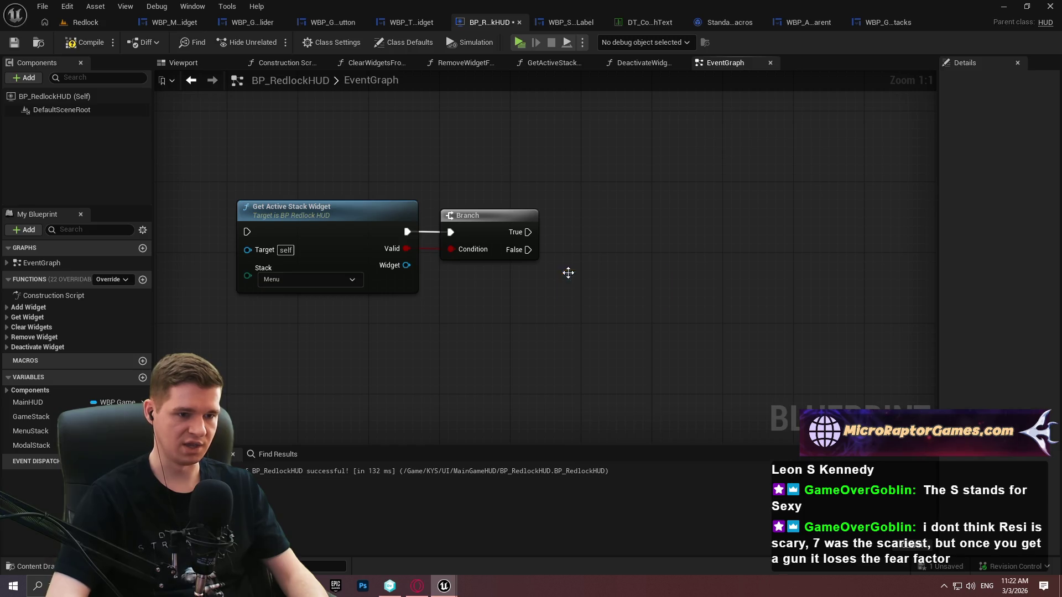
mouse_move(529, 249)
left_mouse_down()
mouse_move(575, 294)
mouse_move(618, 309)
left_mouse_up()
Discard the stack check, Branch and Focus nodes, then create a new function named CheckForActiveMenu
left_click_drag(701, 338, 820, 337)
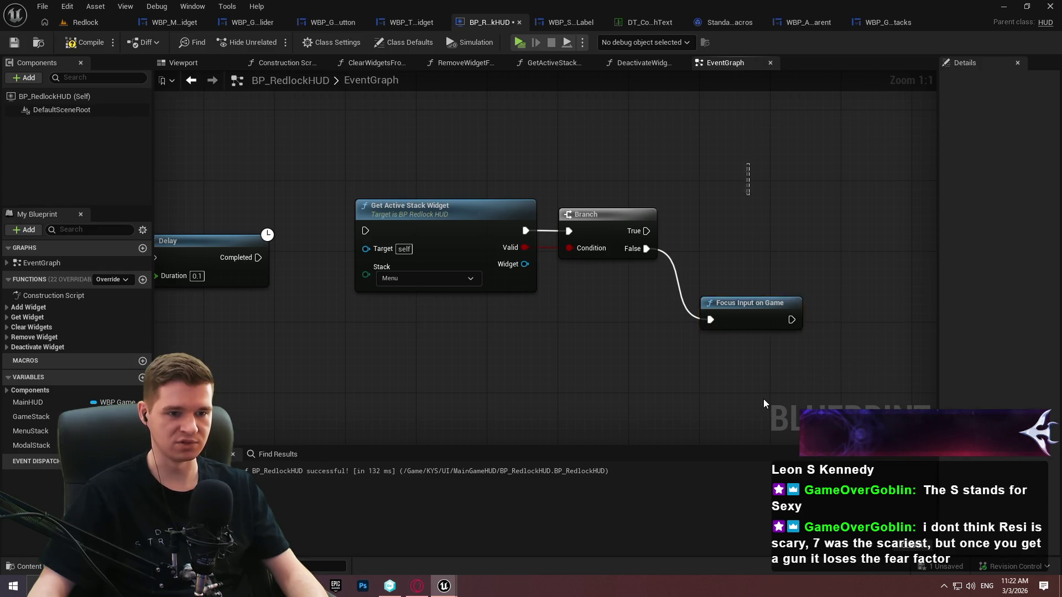
mouse_move(890, 379)
left_mouse_down()
mouse_move(458, 265)
mouse_move(327, 145)
left_mouse_up()
key("Delete")
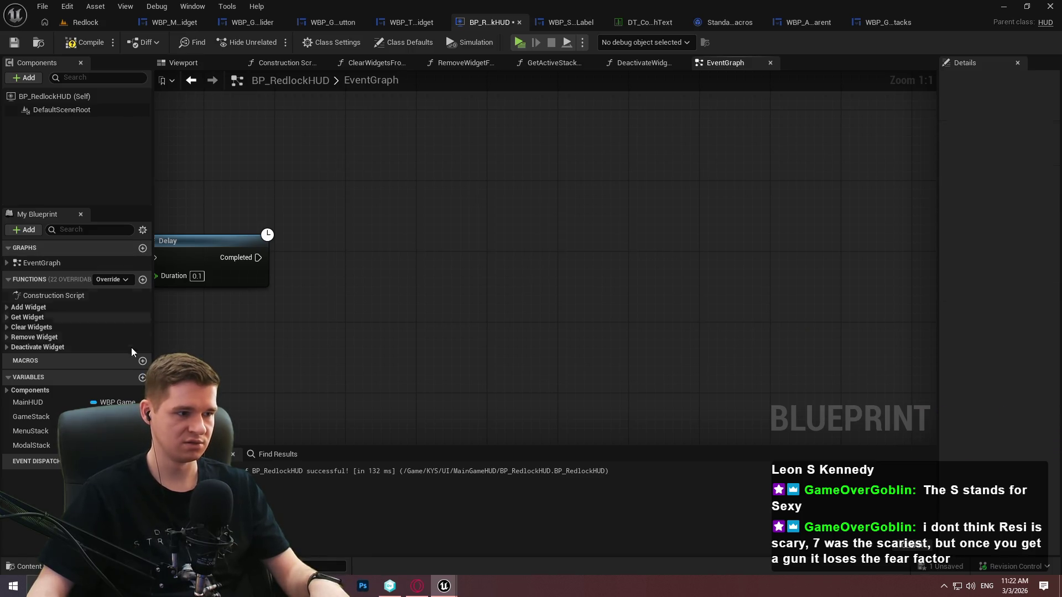
left_click(143, 279)
type("CheckForActiveMenu")
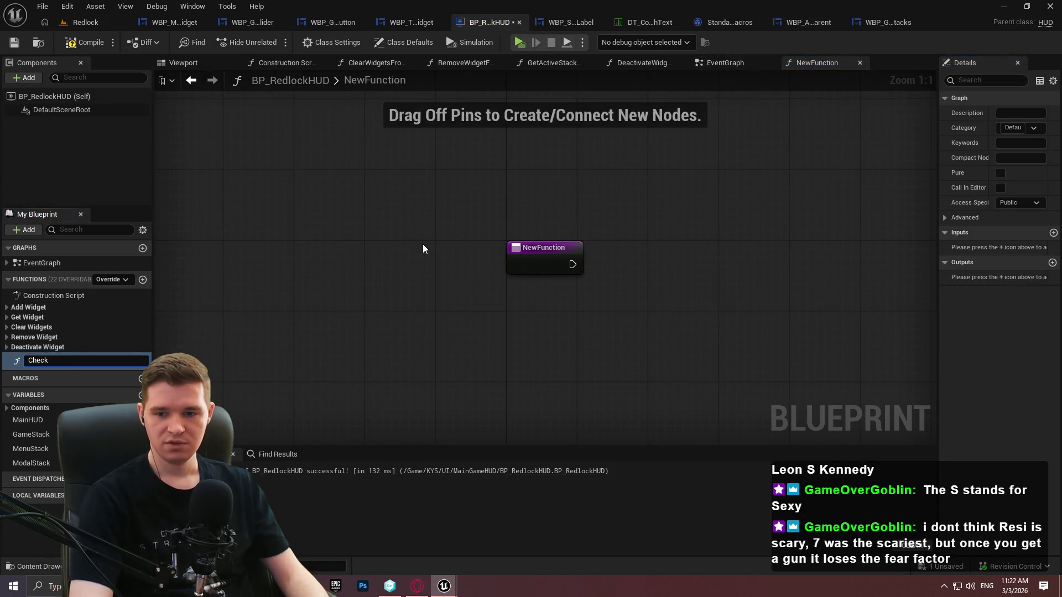
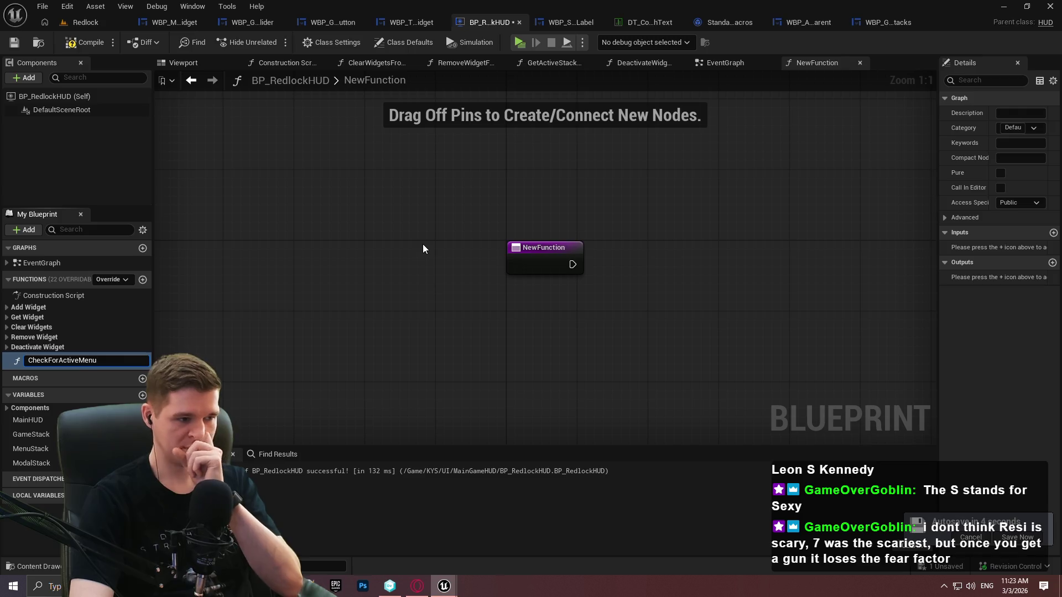
Rename the function to CheckForActiveMenu
key("BackSpace")
key("BackSpace")
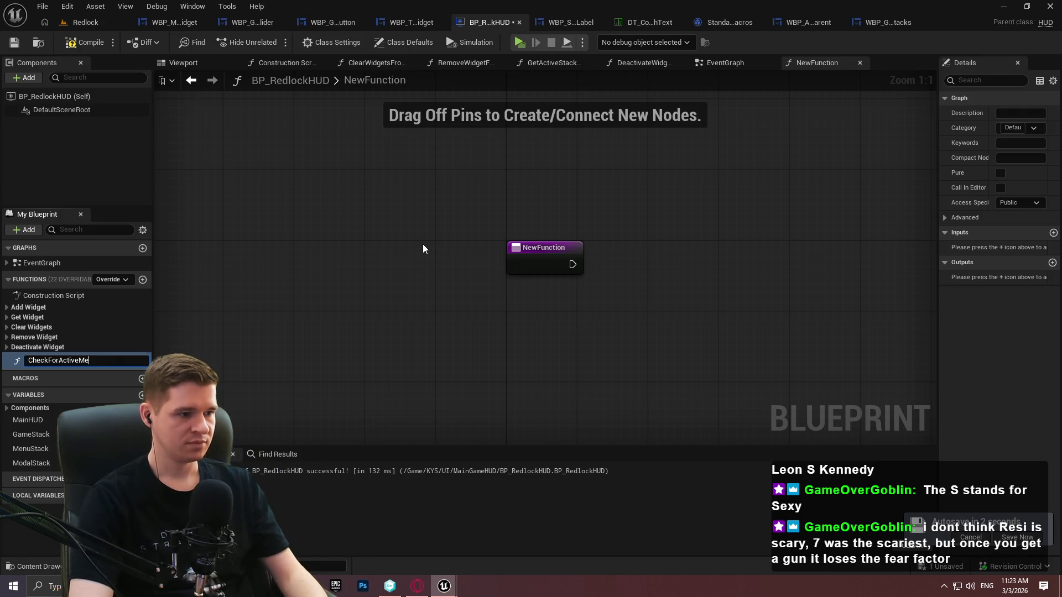
key("Return")
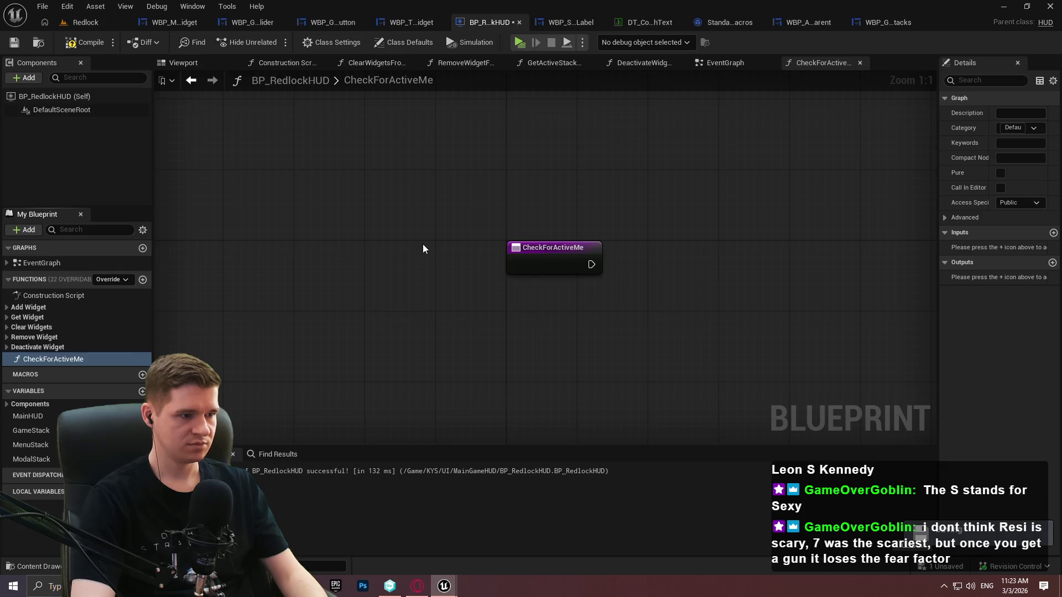
left_click(85, 359)
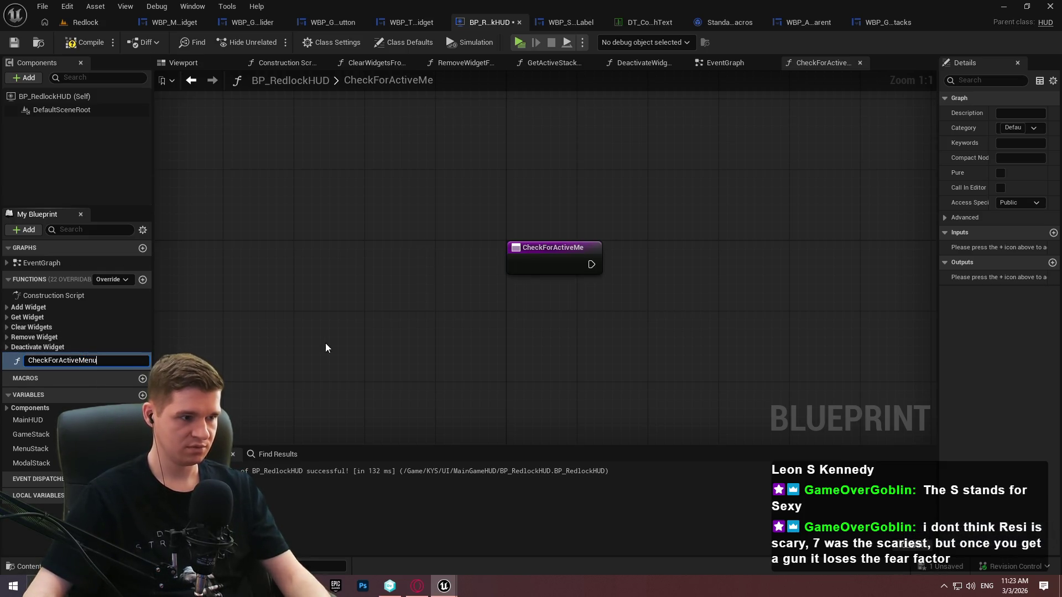
key("Escape")
key("ctrl+z")
key("ctrl+z")
Rearrange the function nodes and add a Return Node on the Branch's True path
left_click_drag(618, 274, 672, 273)
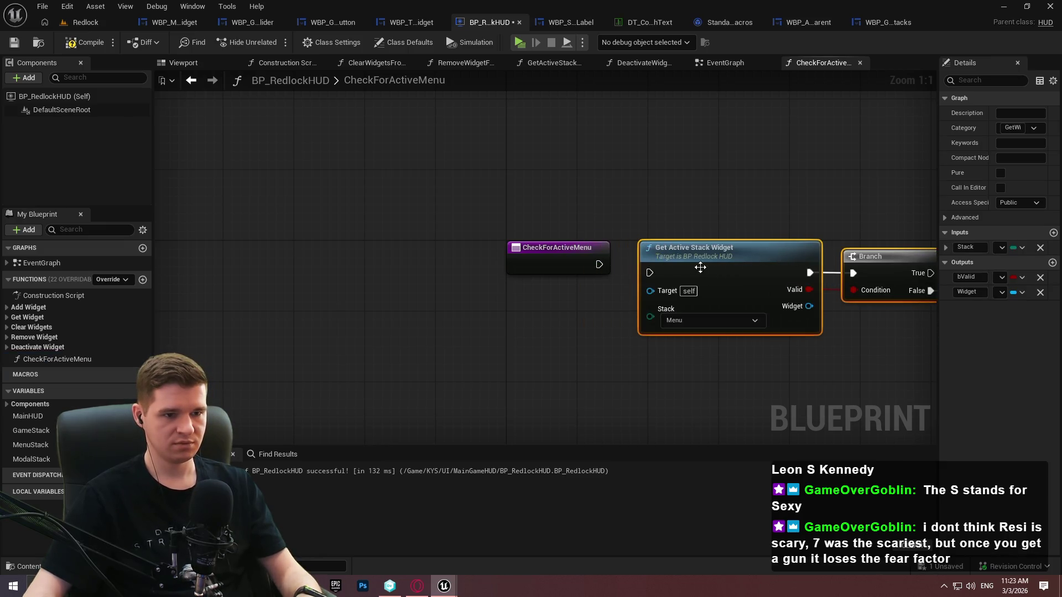
left_click_drag(778, 388, 473, 316)
left_click_drag(711, 355, 392, 208)
left_click(617, 198)
left_click_drag(594, 214, 817, 212)
type("return")
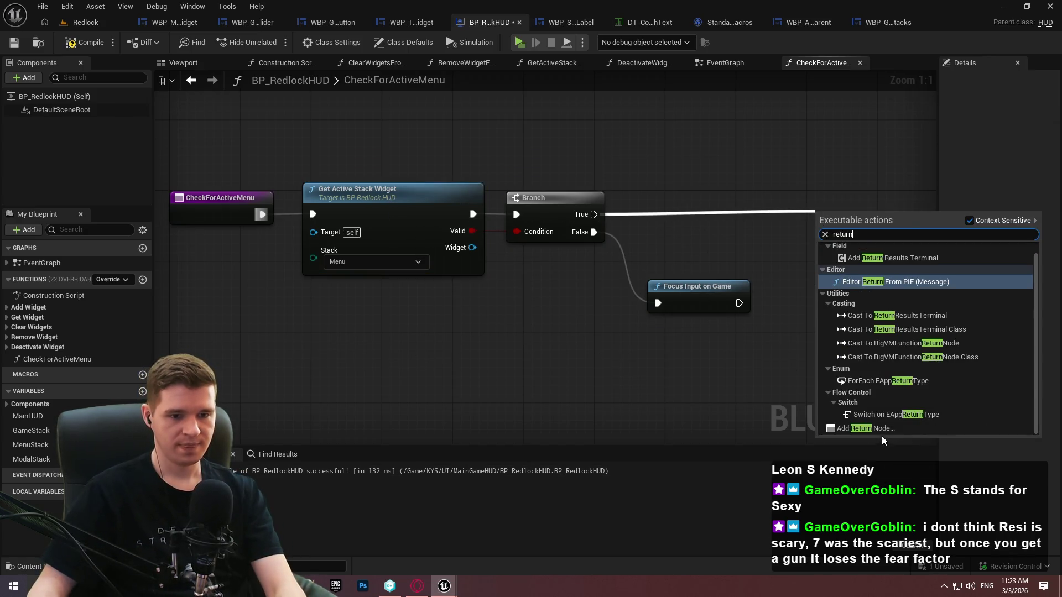
left_click(879, 428)
left_click_drag(857, 227, 867, 209)
left_click(835, 285)
Wire Focus Input on Game into the Return Node and tidy the layout
mouse_move(740, 303)
left_mouse_down()
mouse_move(848, 211)
mouse_move(833, 219)
left_mouse_up()
left_click_drag(705, 286, 705, 242)
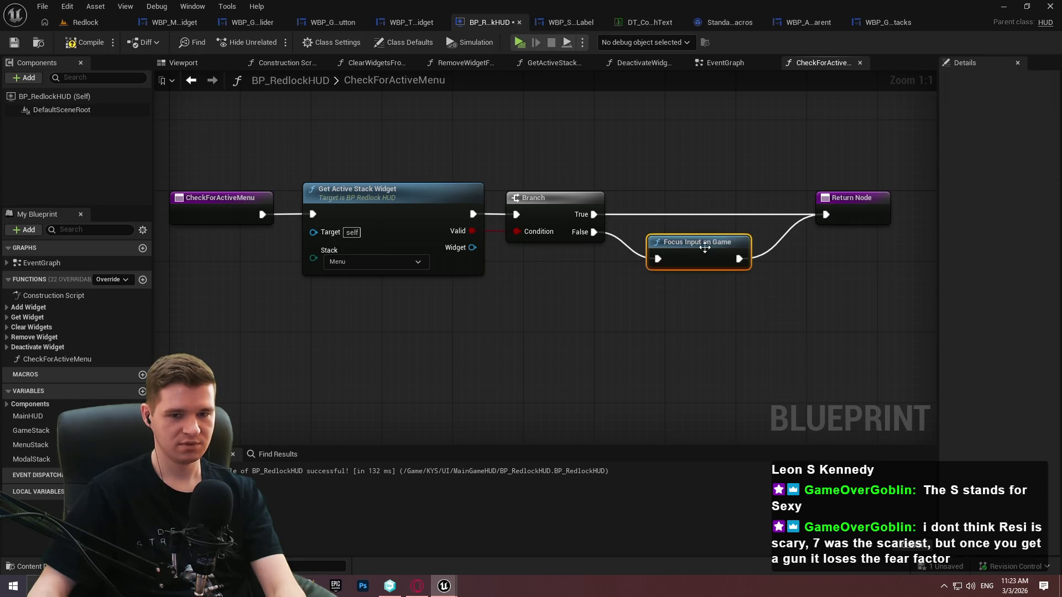
left_click_drag(861, 211, 834, 210)
left_click(791, 249)
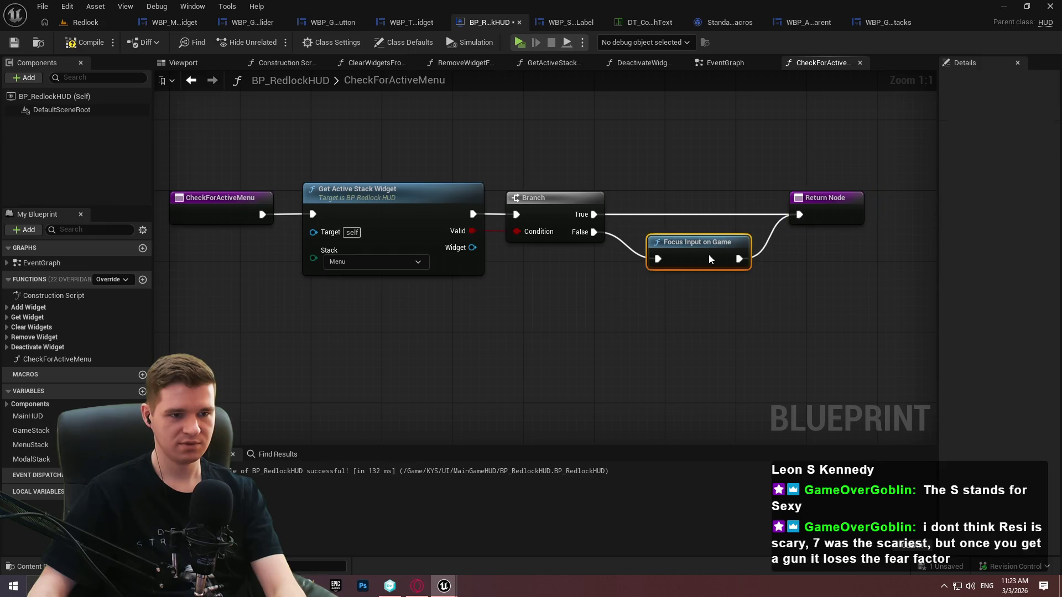
left_click_drag(708, 255, 698, 256)
left_click_drag(814, 218, 805, 217)
Compile and save the blueprint, then switch to the EventGraph
left_click(83, 42)
left_click(14, 42)
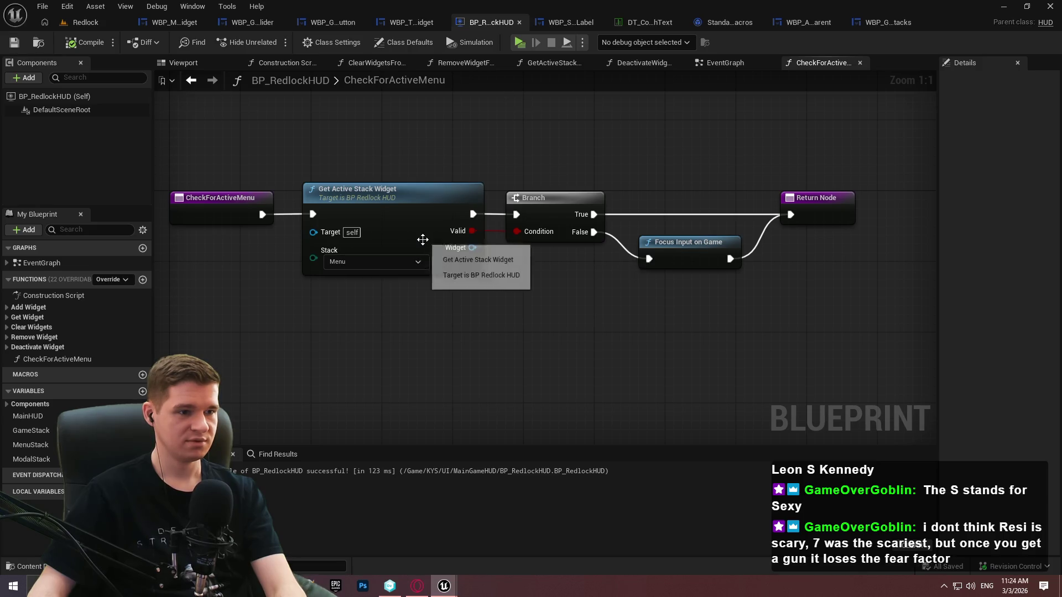
left_click(720, 63)
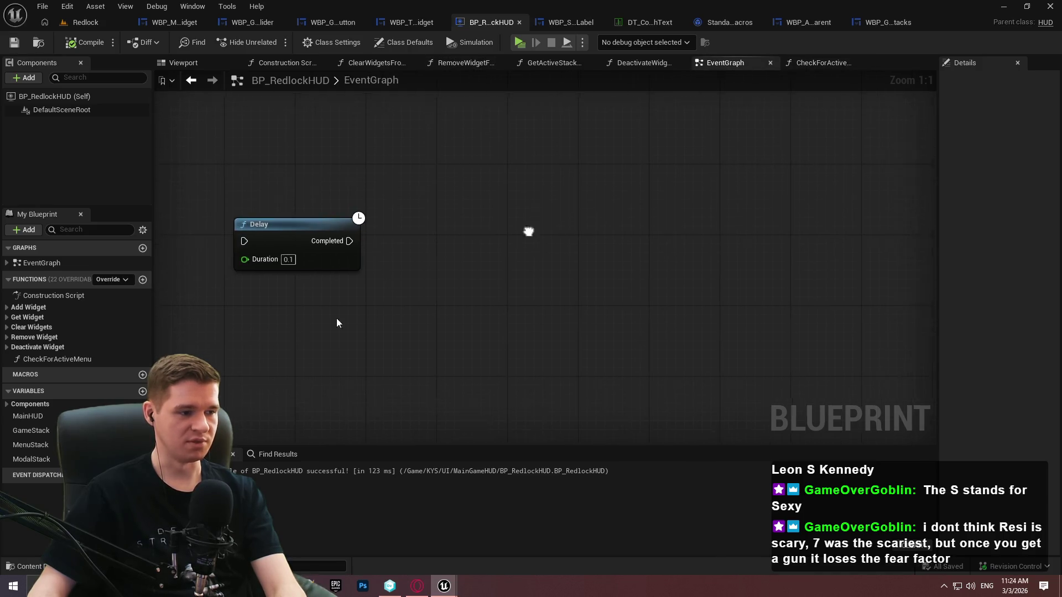
Call Check for Active Menu from Delay's Completed, with Print String feeding the Delay
mouse_move(39, 360)
left_mouse_down()
mouse_move(505, 237)
mouse_move(354, 240)
left_mouse_up()
left_click_drag(572, 226, 479, 221)
left_click_drag(247, 303, 521, 301)
left_click_drag(522, 239, 334, 152)
left_click_drag(620, 244, 497, 154)
Save the blueprint and go back into the CheckForActiveMenu function graph
left_click_drag(679, 352, 896, 404)
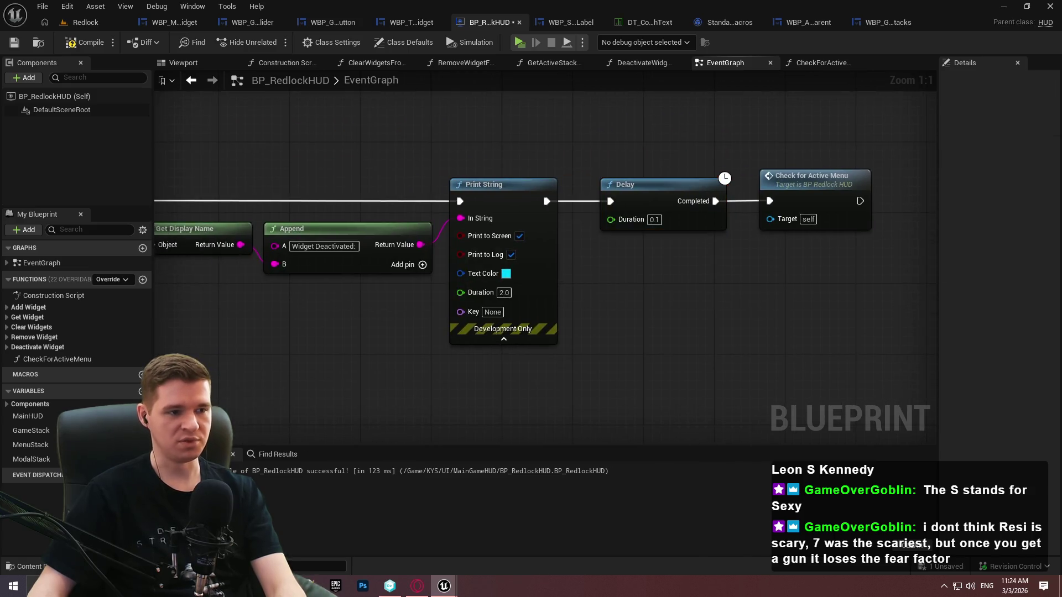
scroll(702, 349, "down", 2)
scroll(702, 350, "up", 1)
left_click(15, 42)
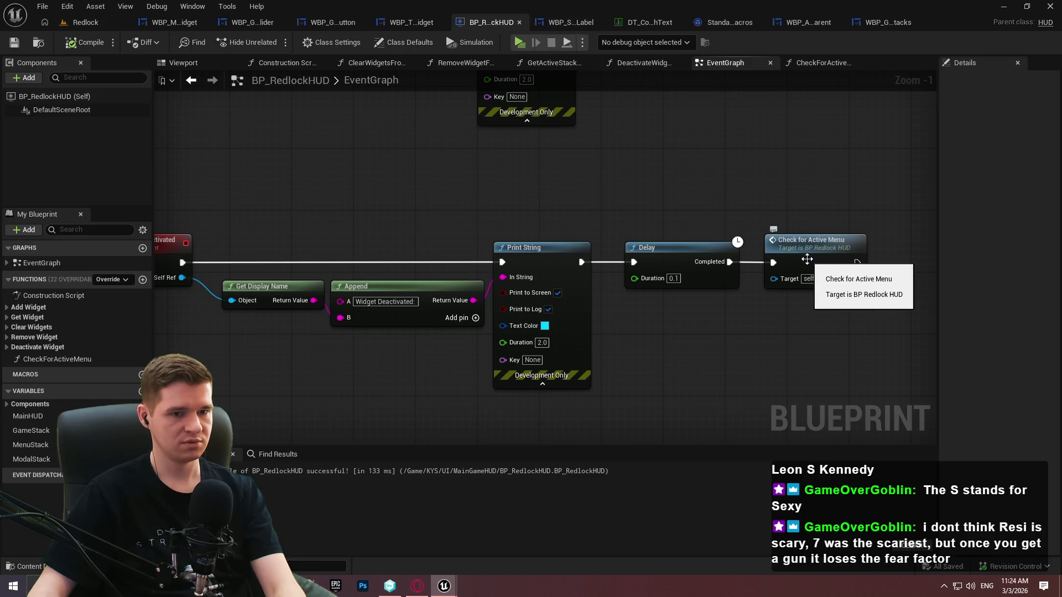
double_click(783, 251)
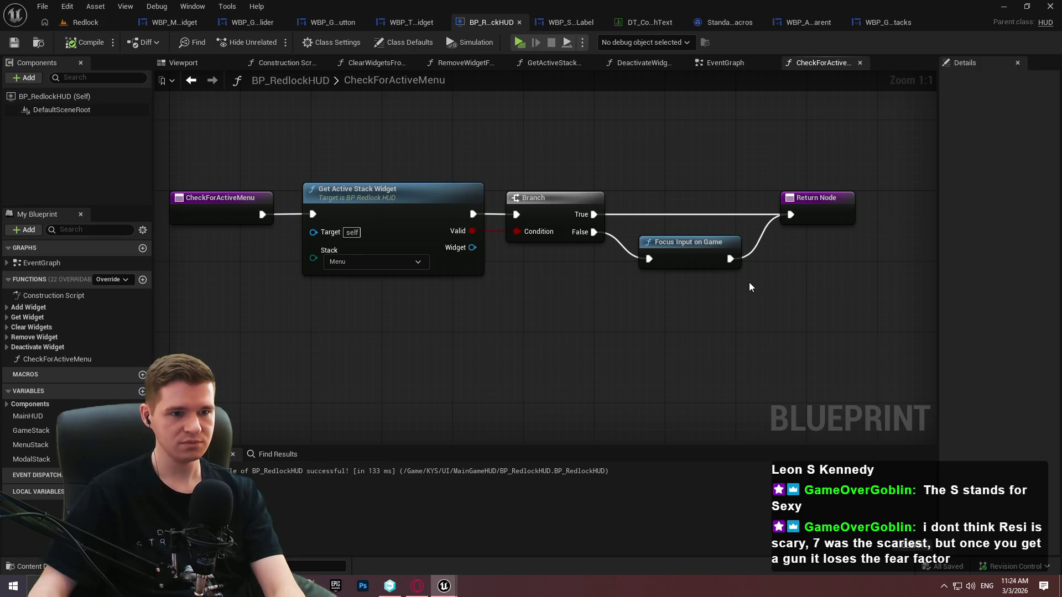
right_click(609, 323)
type("get game insta")
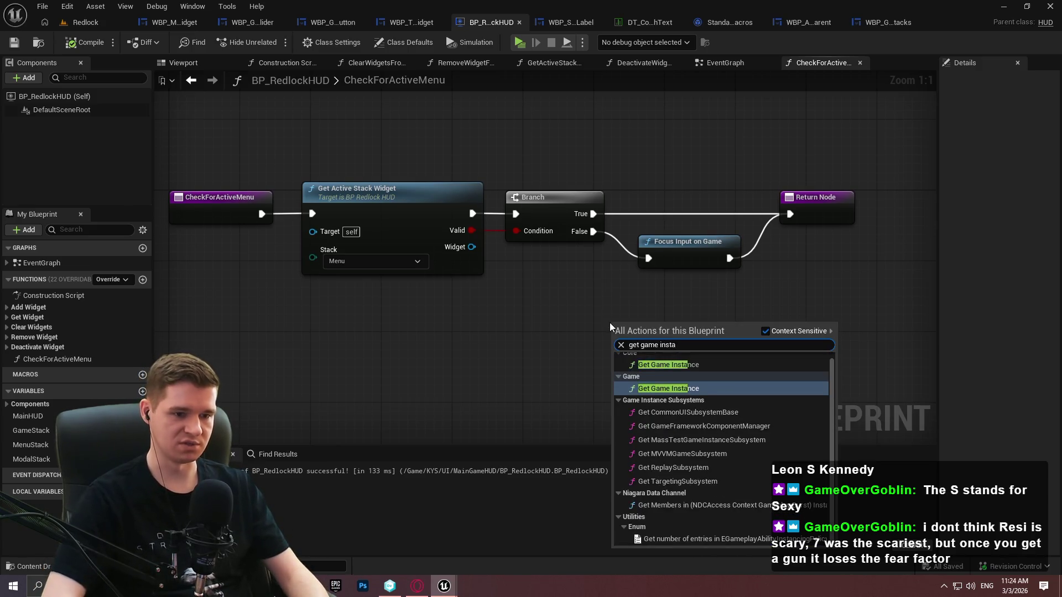
key("Return")
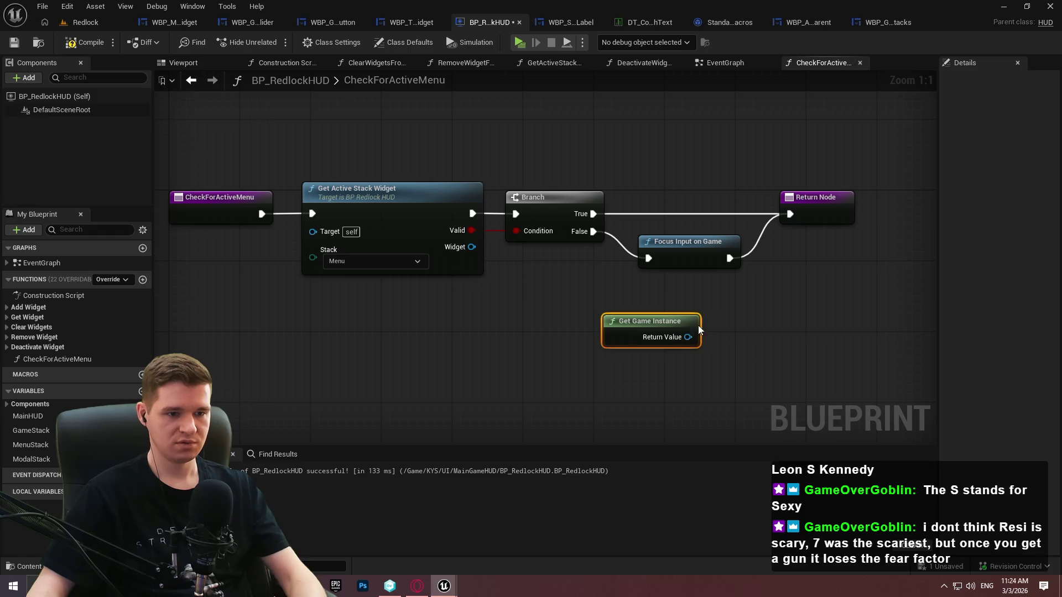
key("Delete")
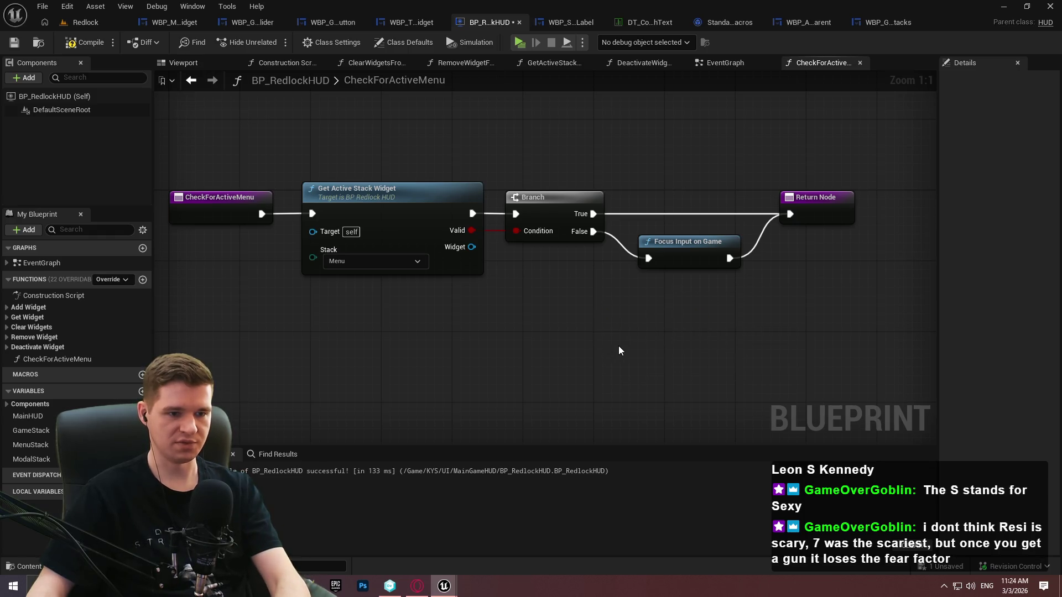
right_click(610, 350)
type("get game instance")
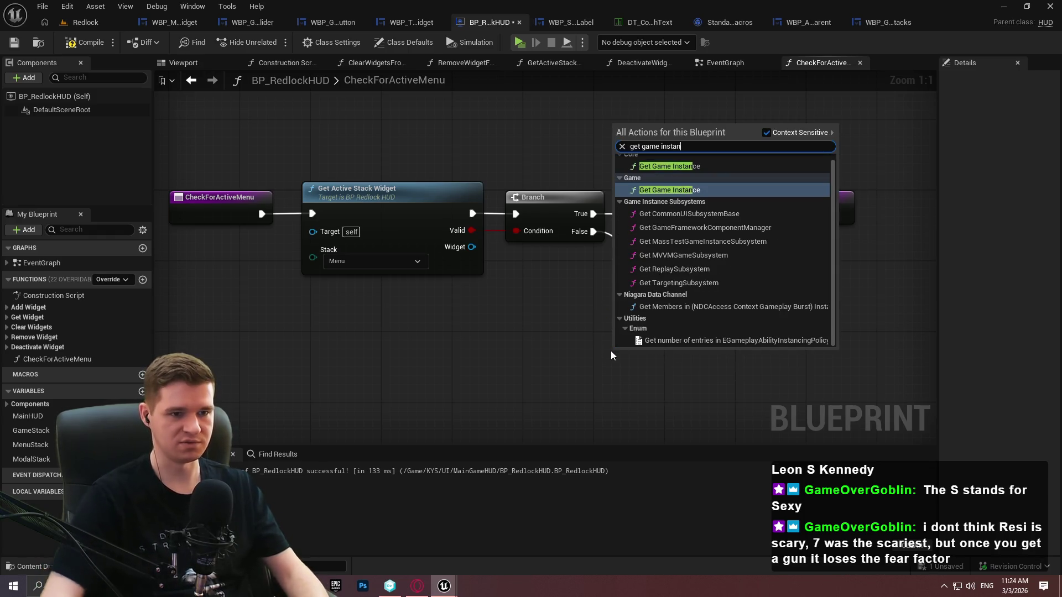
left_click(677, 171)
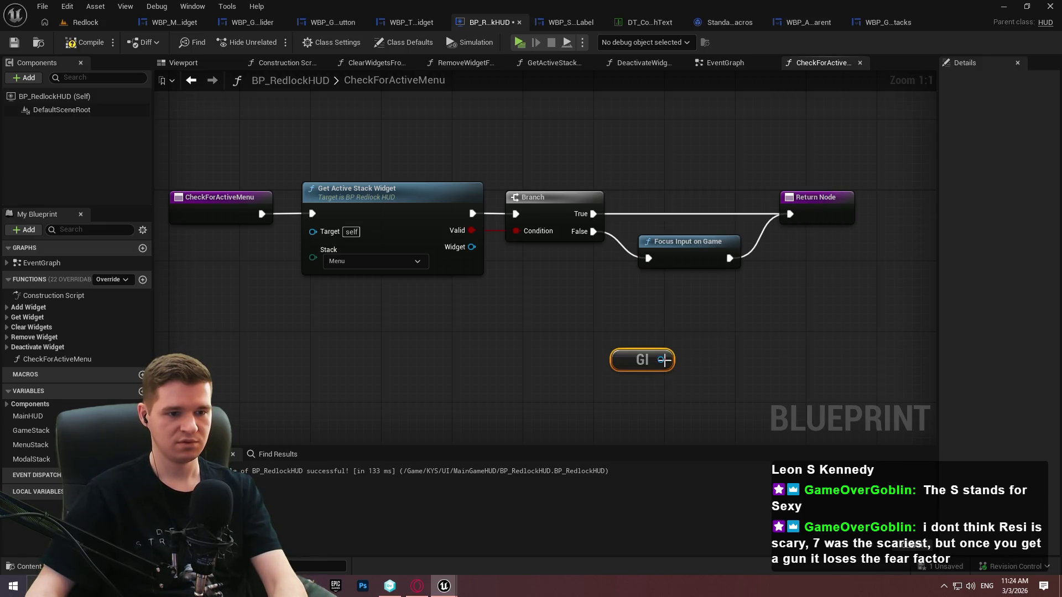
left_click_drag(664, 360, 722, 339)
type("stored")
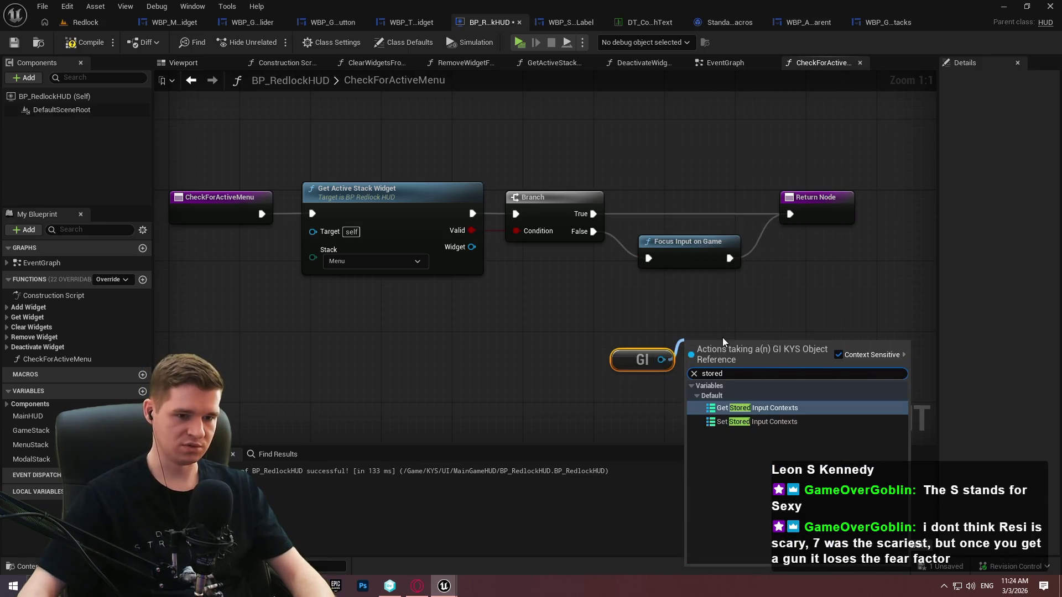
left_click(778, 408)
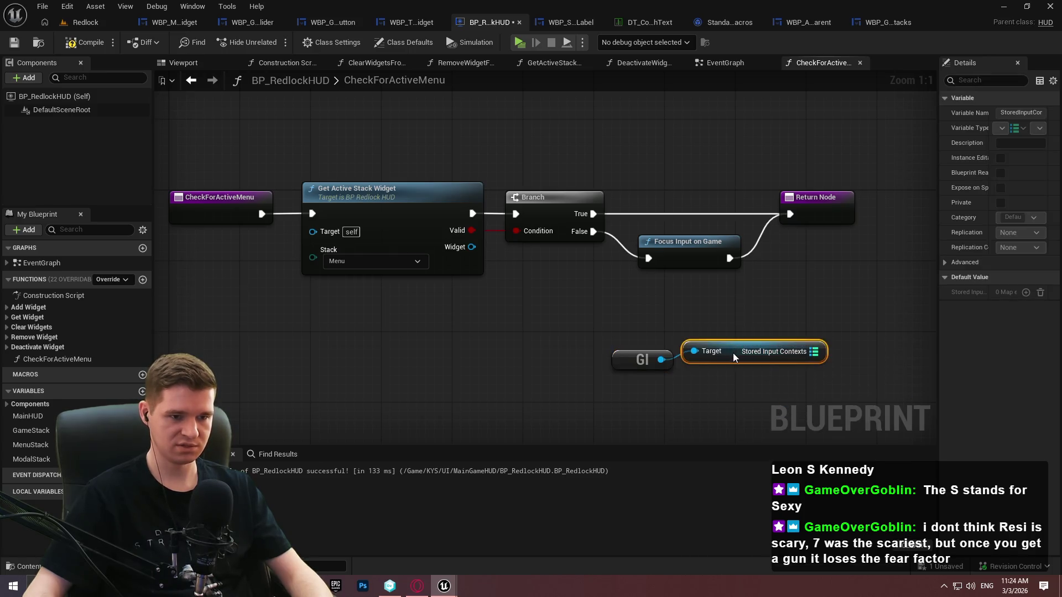
left_click_drag(840, 323, 681, 293)
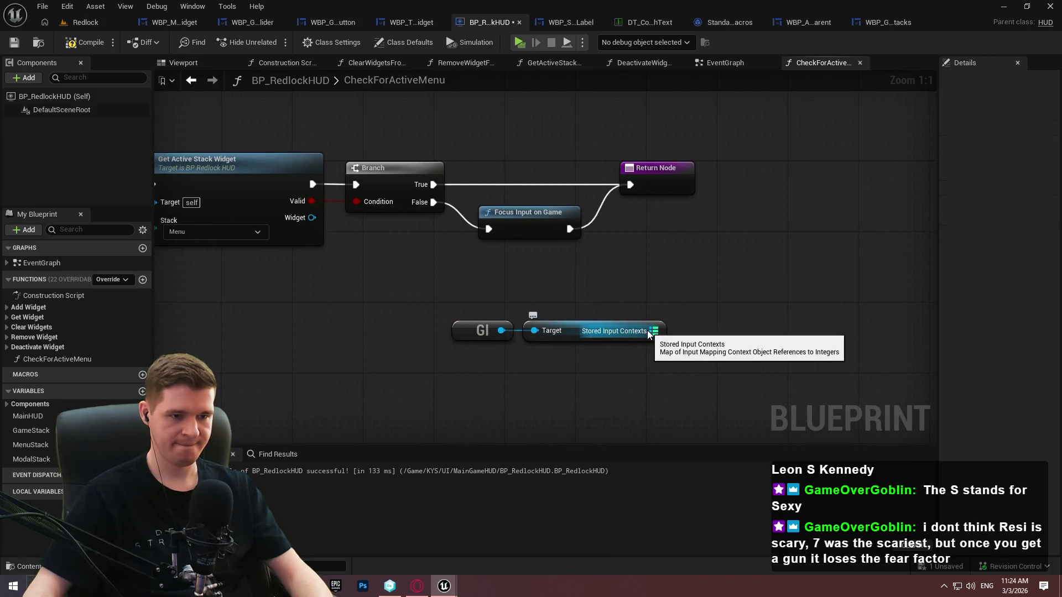
left_click_drag(648, 330, 702, 333)
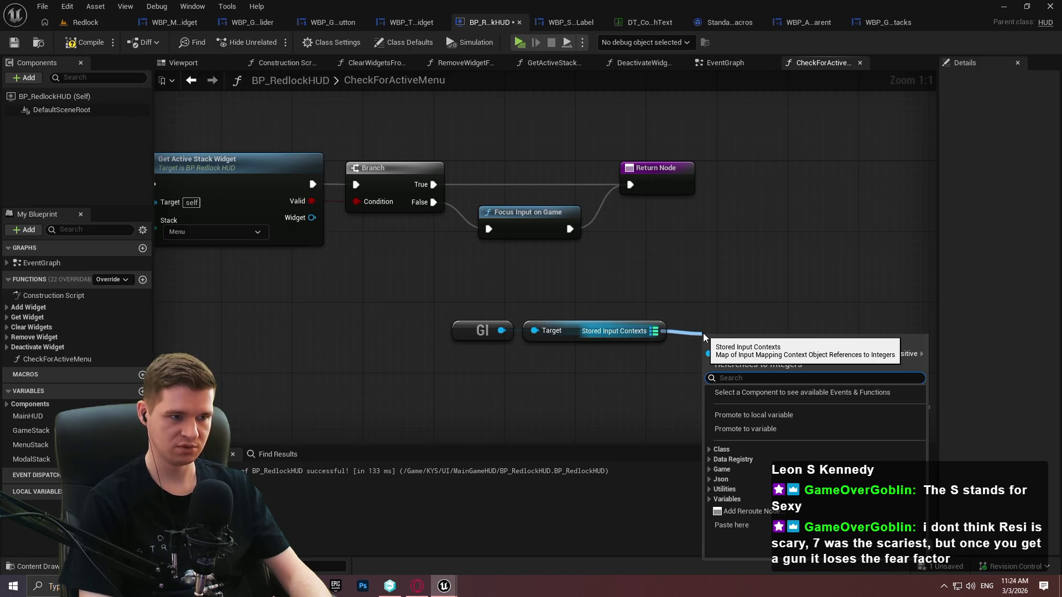
type("is empty")
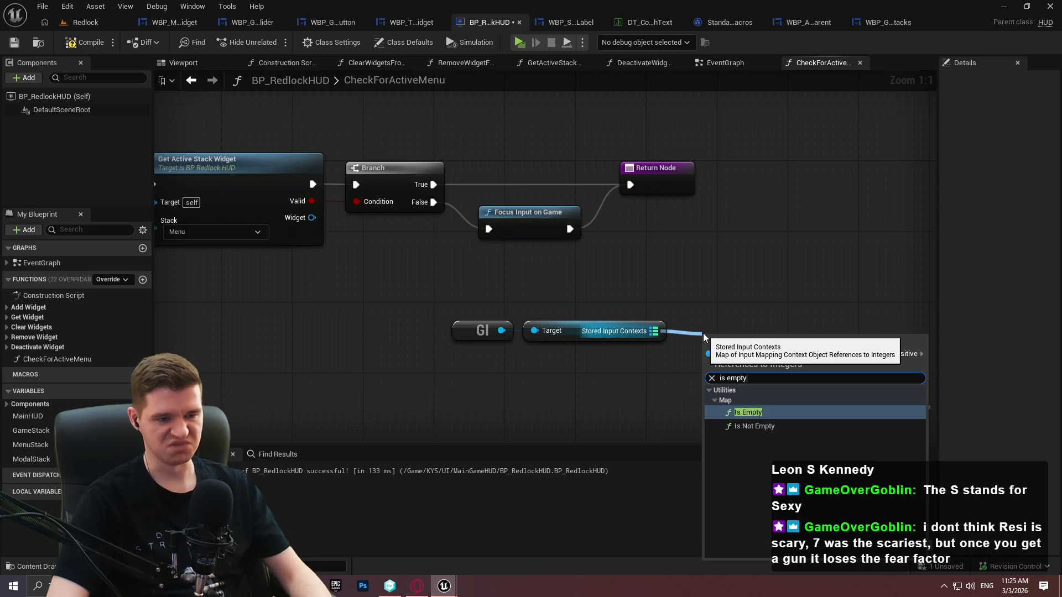
left_click_drag(723, 319, 417, 370)
key("Delete")
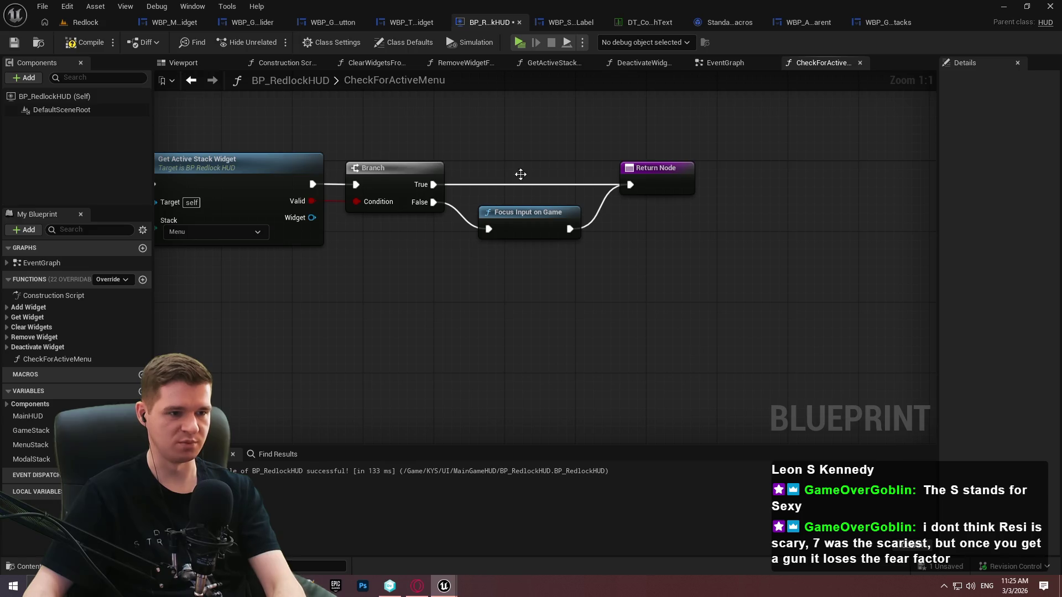
left_click(83, 43)
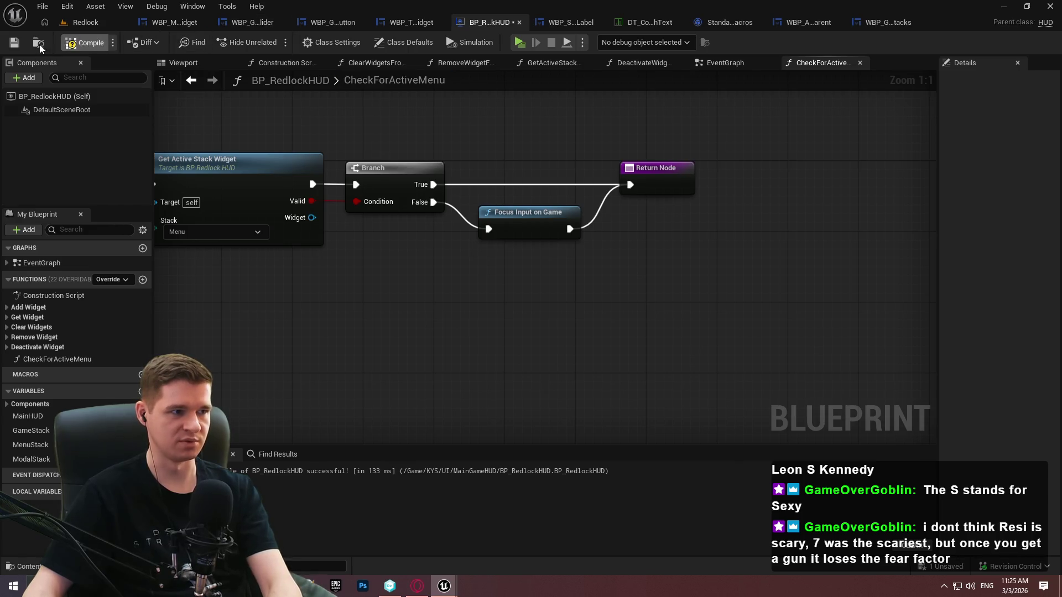
left_click(521, 43)
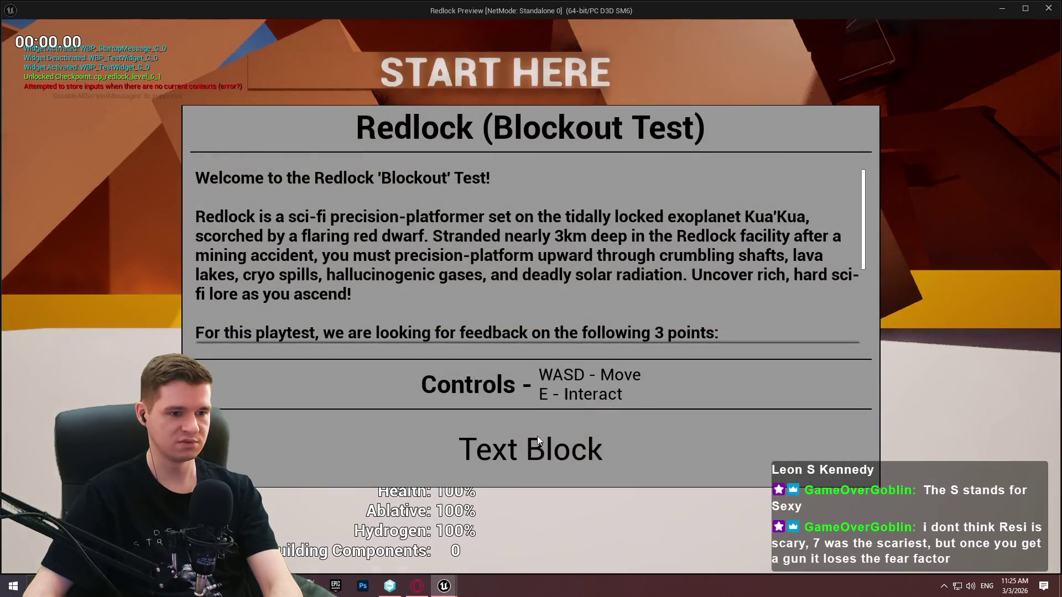
left_click(541, 454)
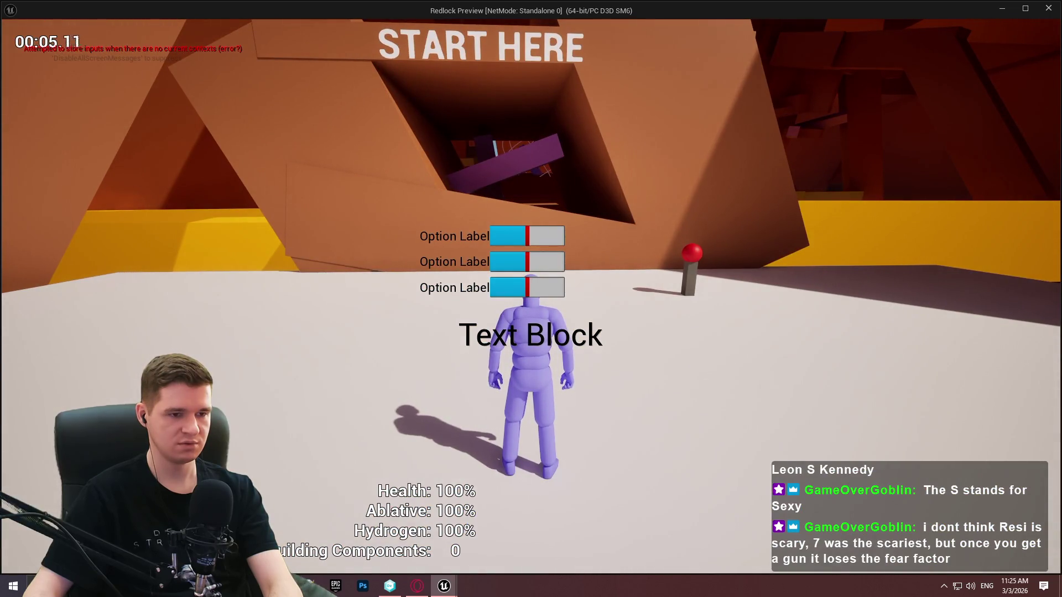
key("Escape")
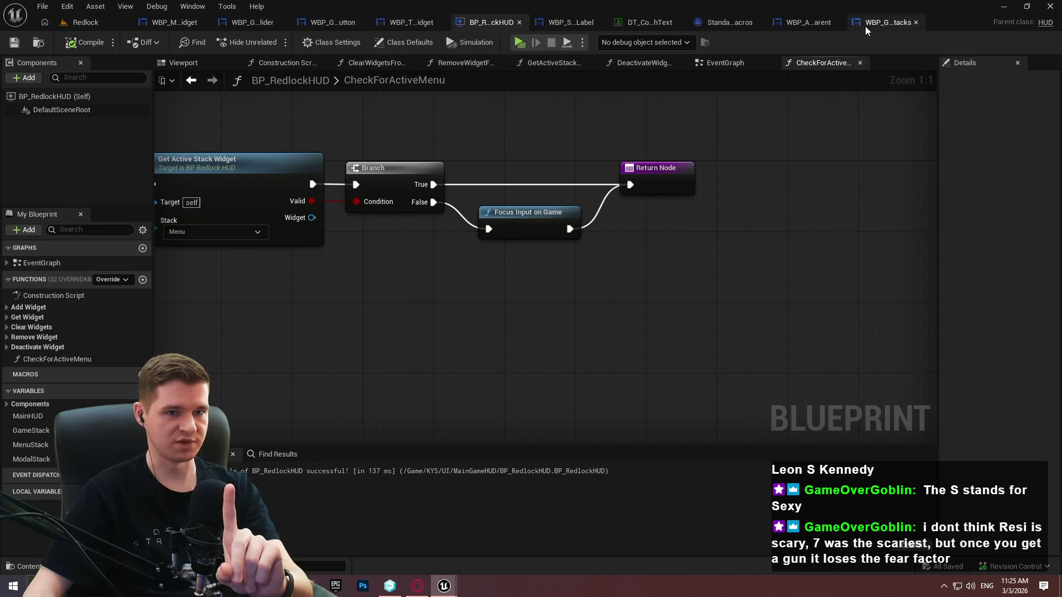
left_click(110, 21)
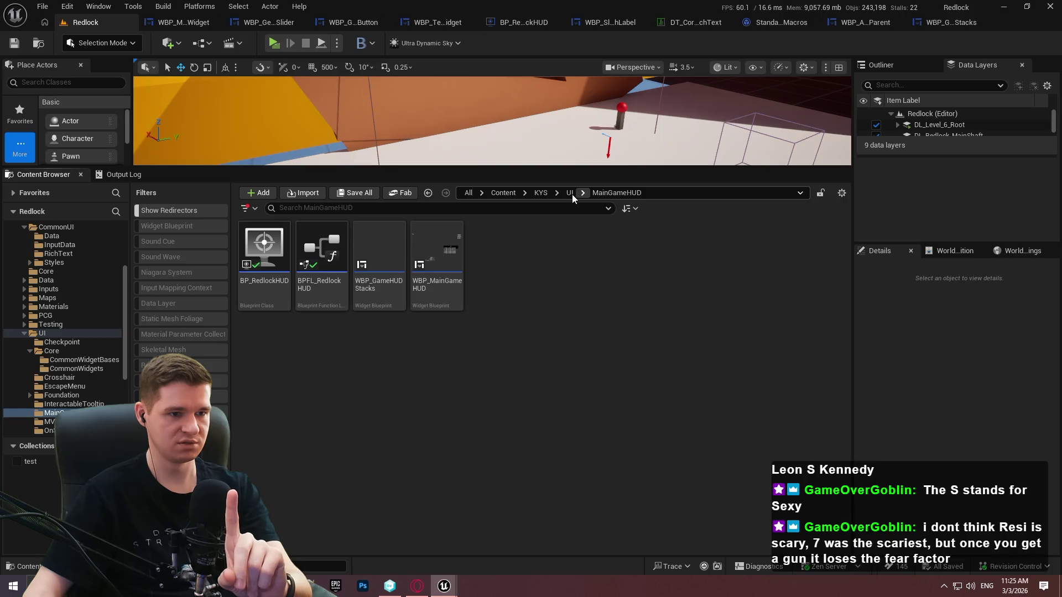
Open WBP_StartupMessage from the UI/StartupMessage folder and show its Graph
left_click(570, 192)
left_click(322, 249)
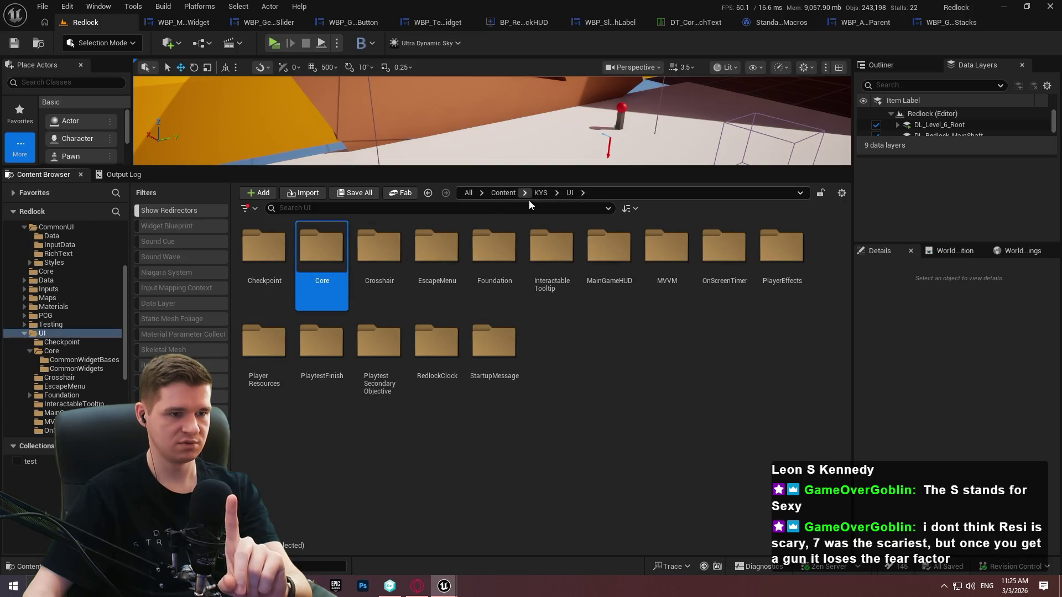
double_click(504, 354)
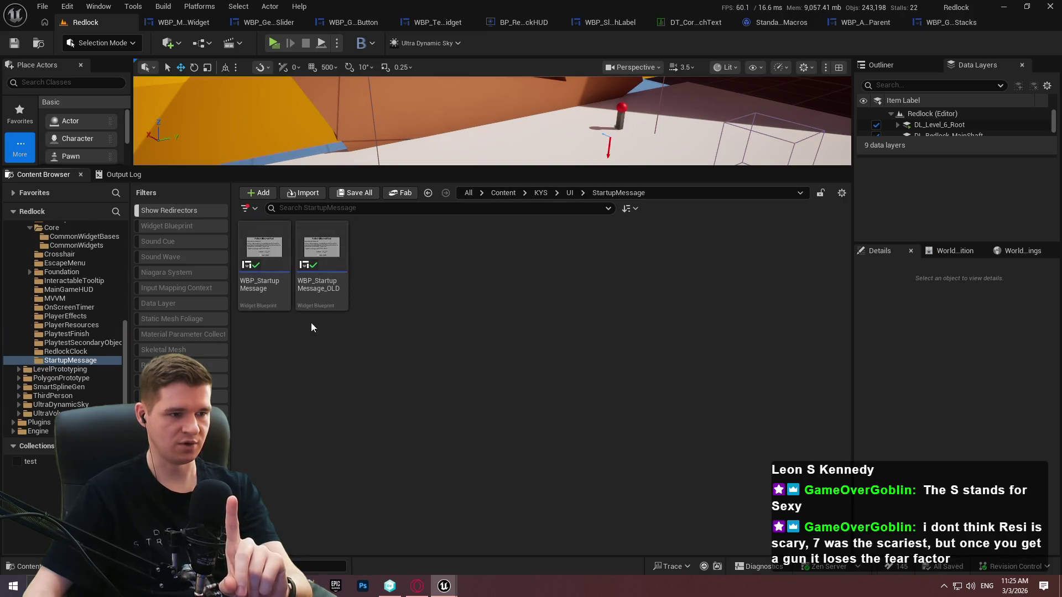
double_click(266, 293)
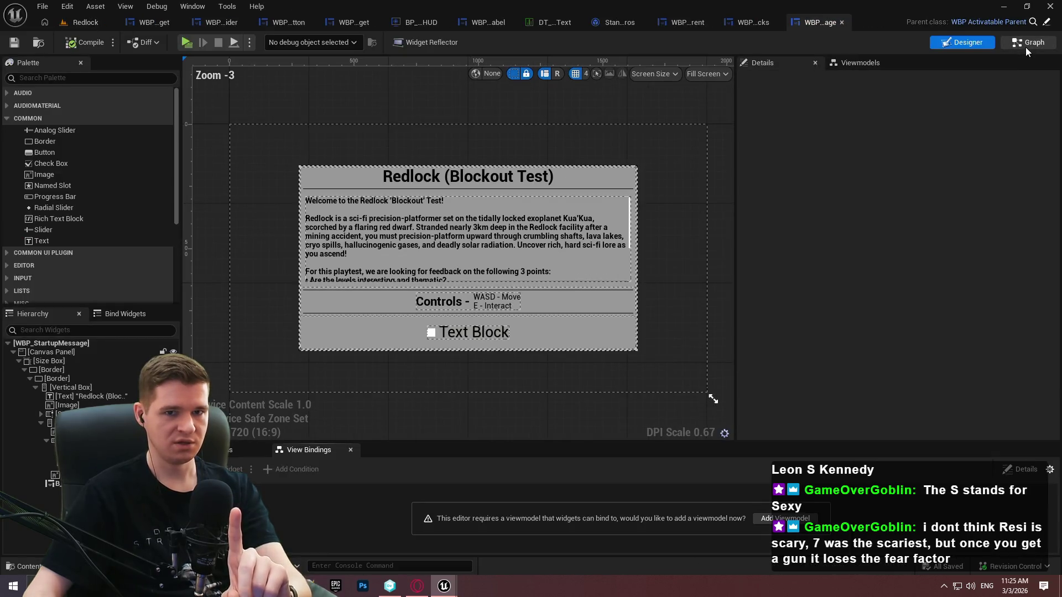
left_click(1025, 43)
Replace Focus Input on Game with Deactivate Widget from Stack on Self after Set Game Paused, and save
left_click_drag(653, 226, 563, 116)
key("Delete")
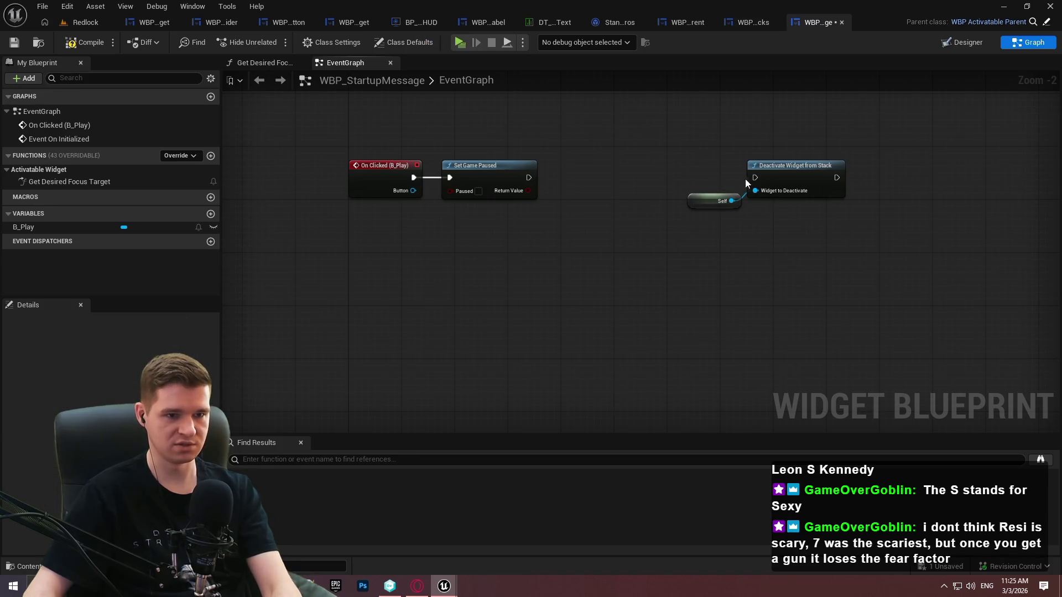
left_click_drag(755, 178, 530, 178)
left_click_drag(911, 248, 736, 166)
left_click_drag(808, 177, 675, 177)
left_click_drag(607, 198, 623, 191)
left_click(20, 43)
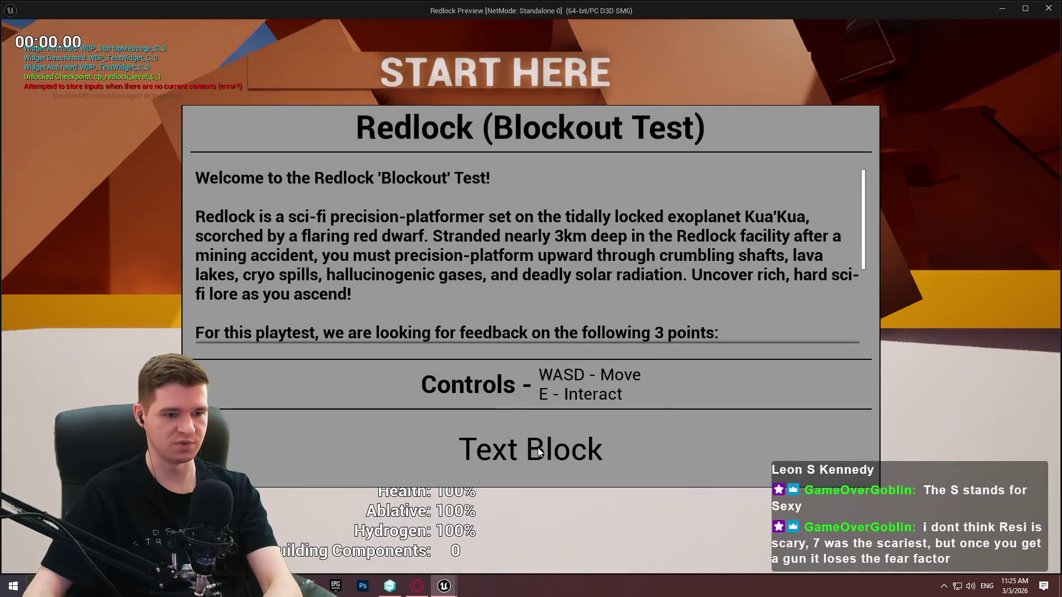
Dismiss the Redlock welcome panel and test options widget, then stop the play session
left_click(547, 447)
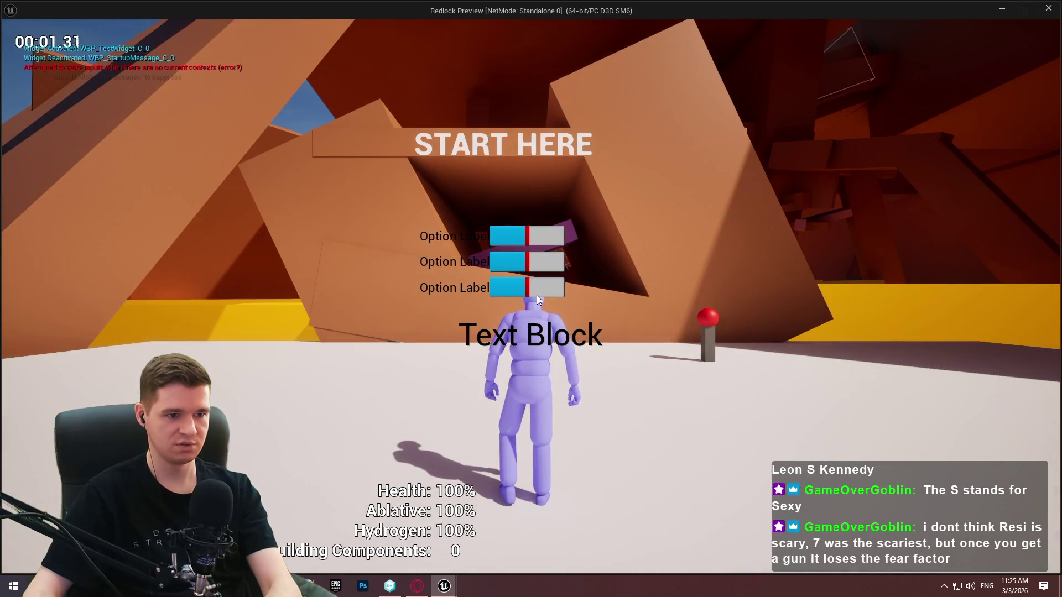
key("Escape")
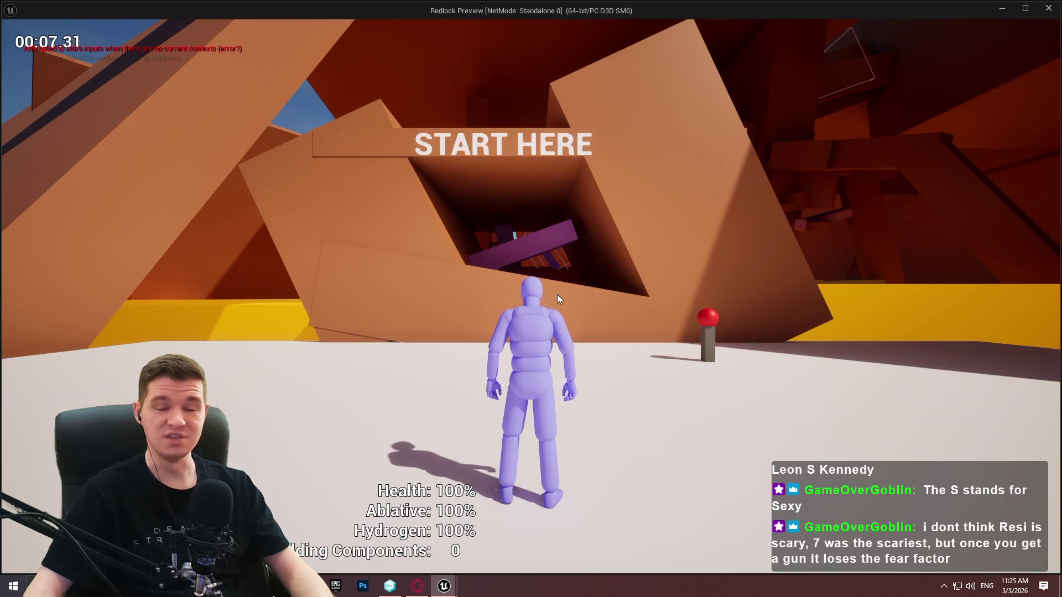
key("Escape")
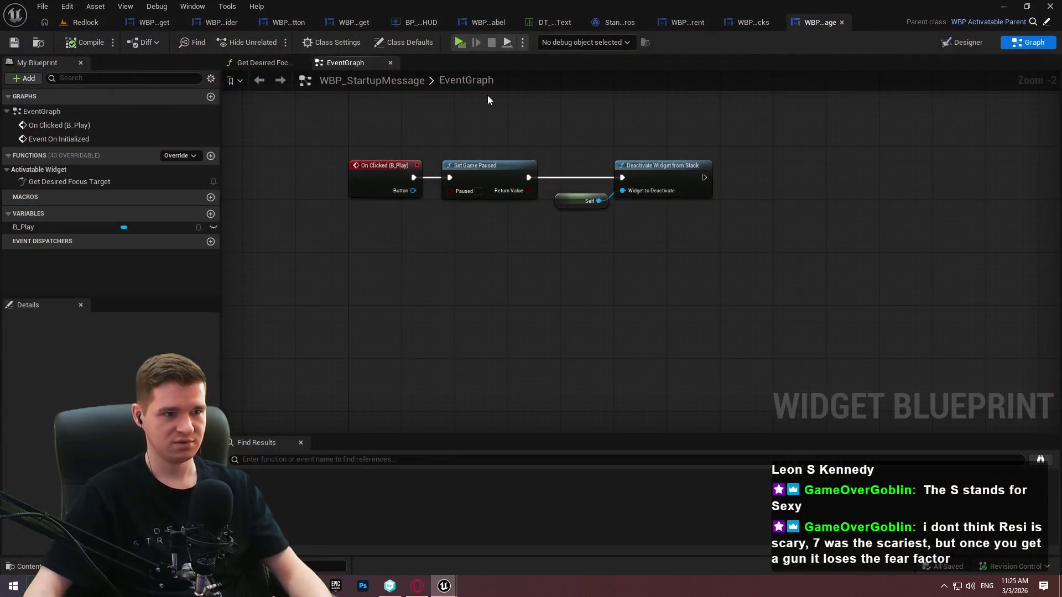
Play again, dismiss the startup message and test widget, then stop
left_click(457, 43)
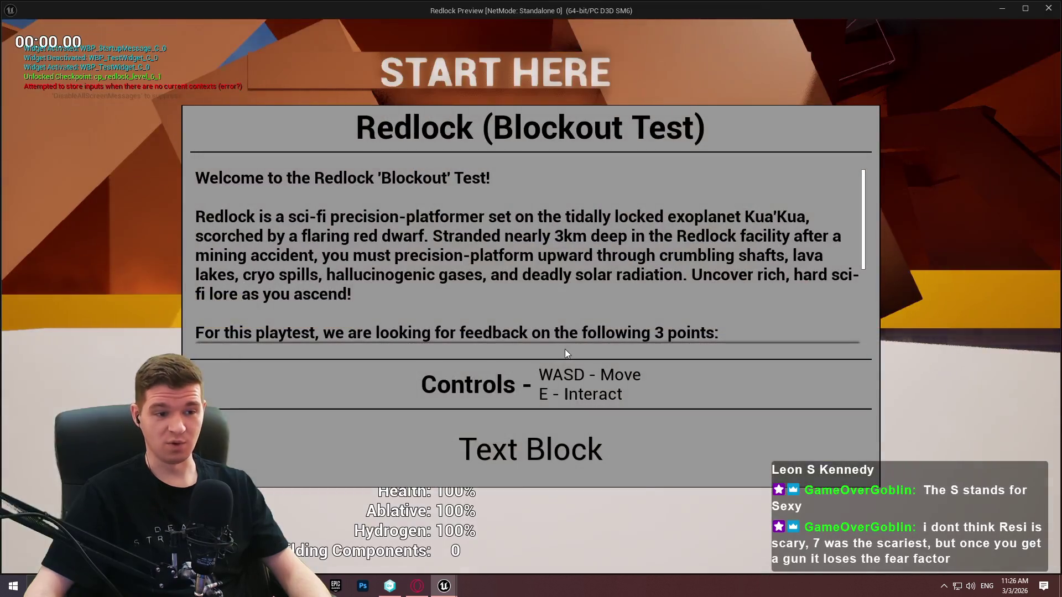
left_click(508, 450)
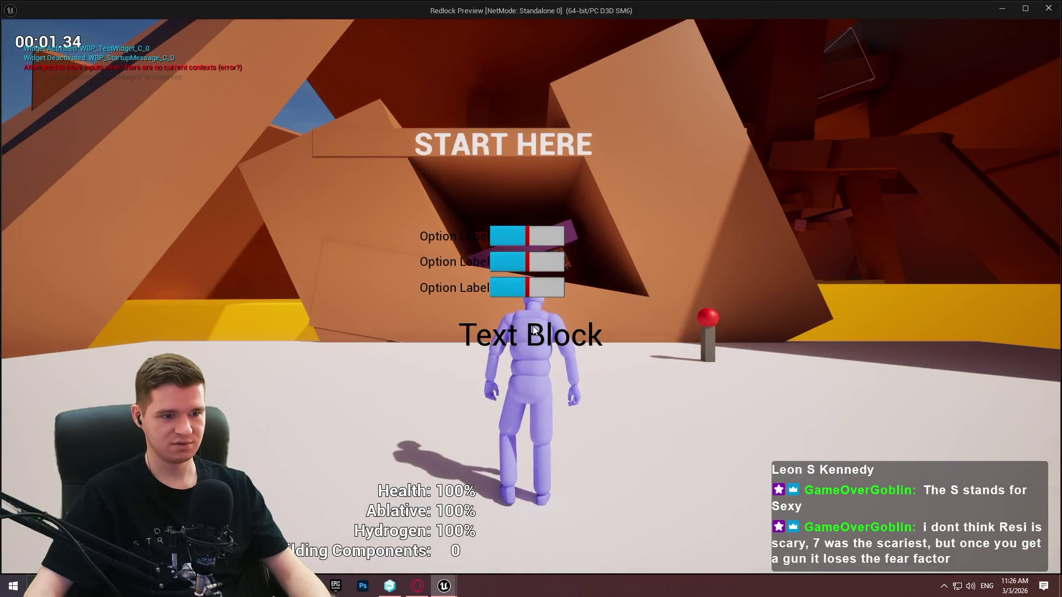
key("Escape")
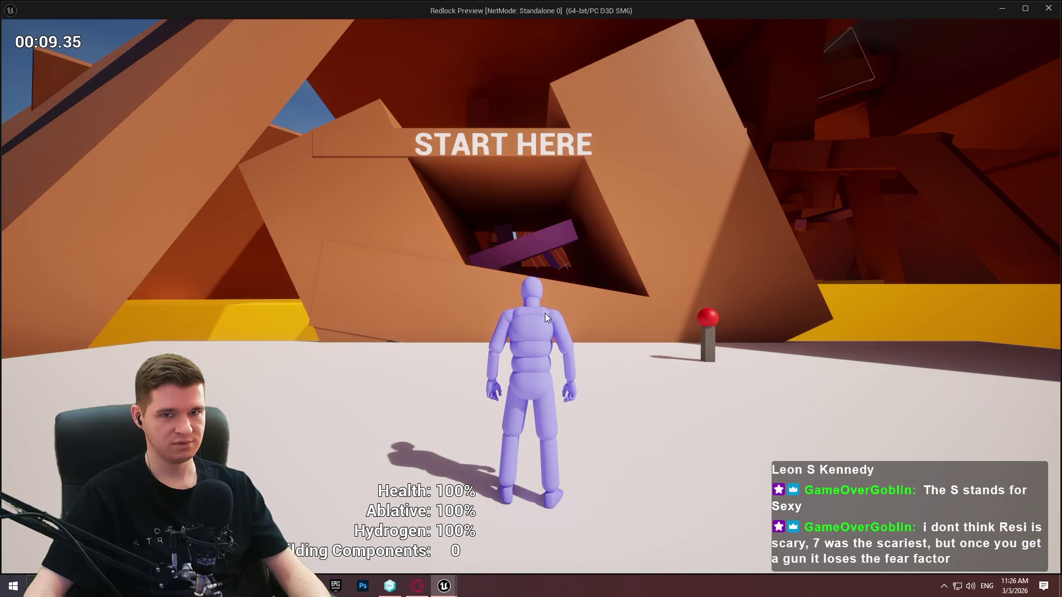
key("Escape")
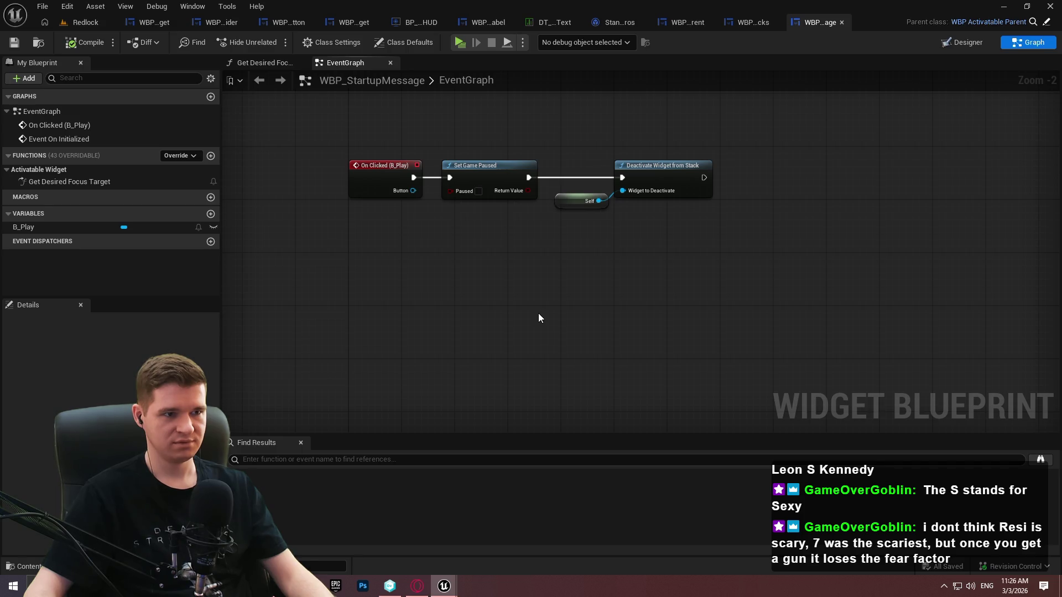
In BP_RedlockHUD's CheckForActiveMenu, connect Valid to the Branch condition
left_click(417, 24)
left_click_drag(685, 158, 682, 163)
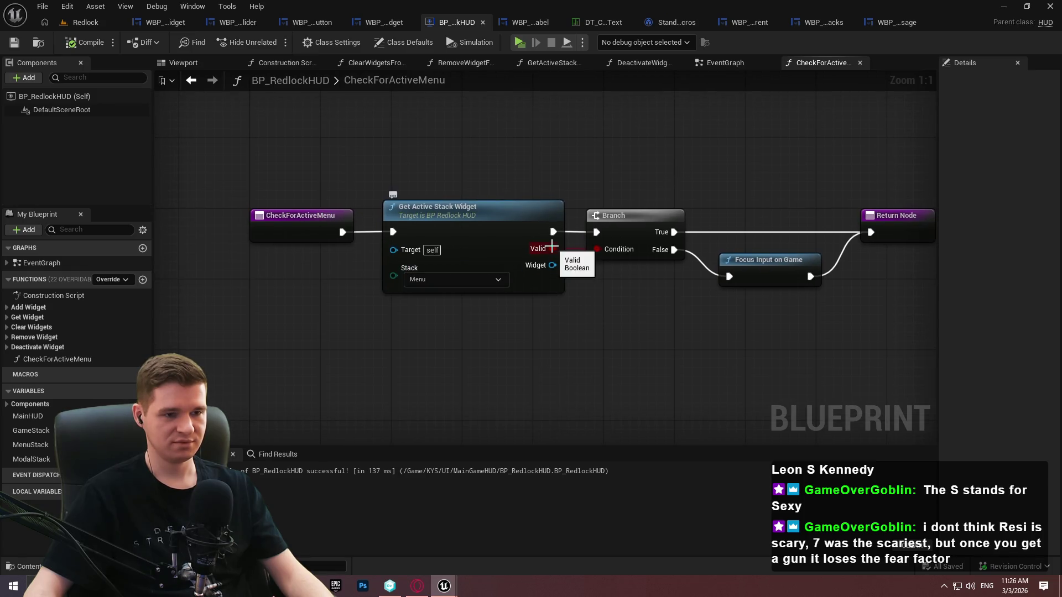
left_click_drag(551, 245, 597, 249)
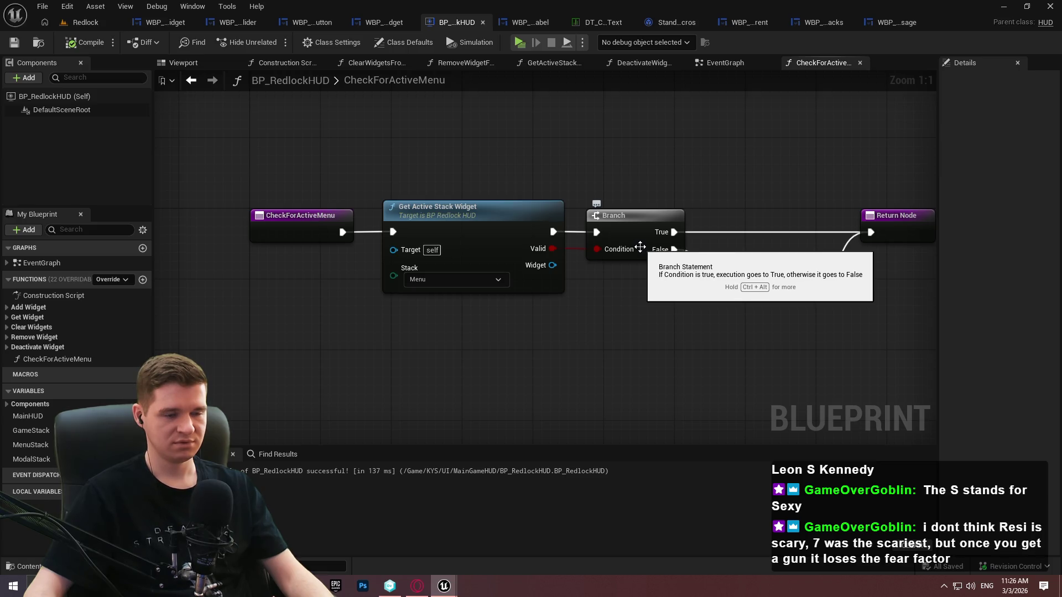
key("ctrl+z")
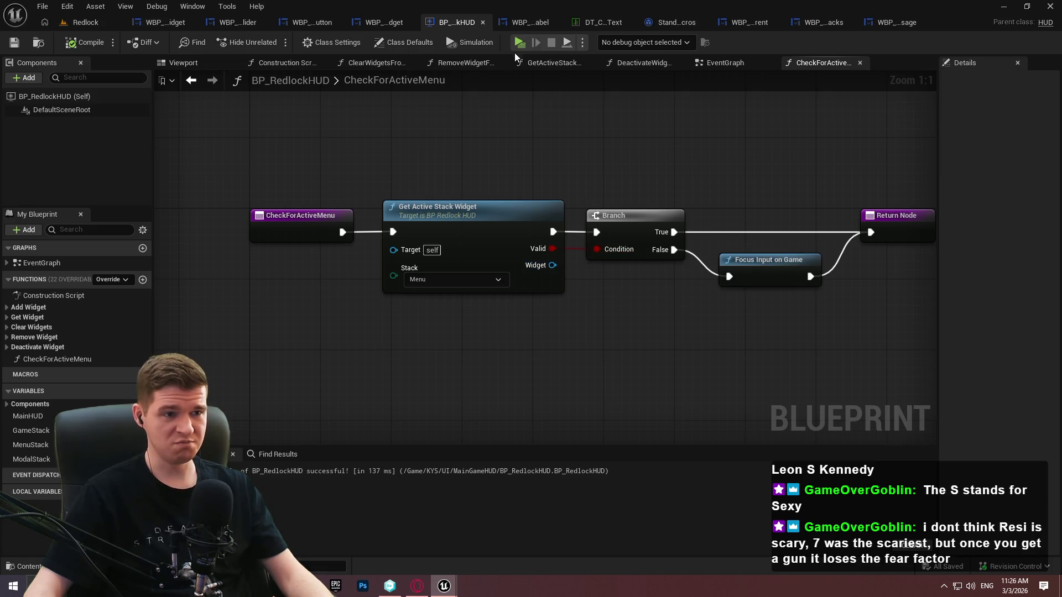
Add a breakpoint on the CheckForActiveMenu entry node, play, and step through with F11
right_click(307, 228)
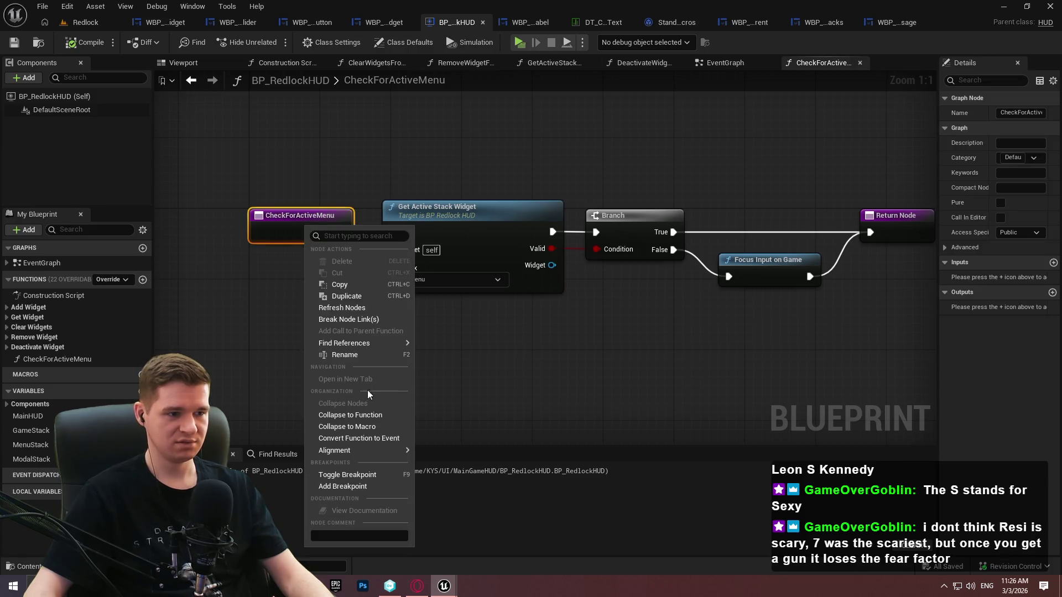
left_click(344, 486)
key("alt+p")
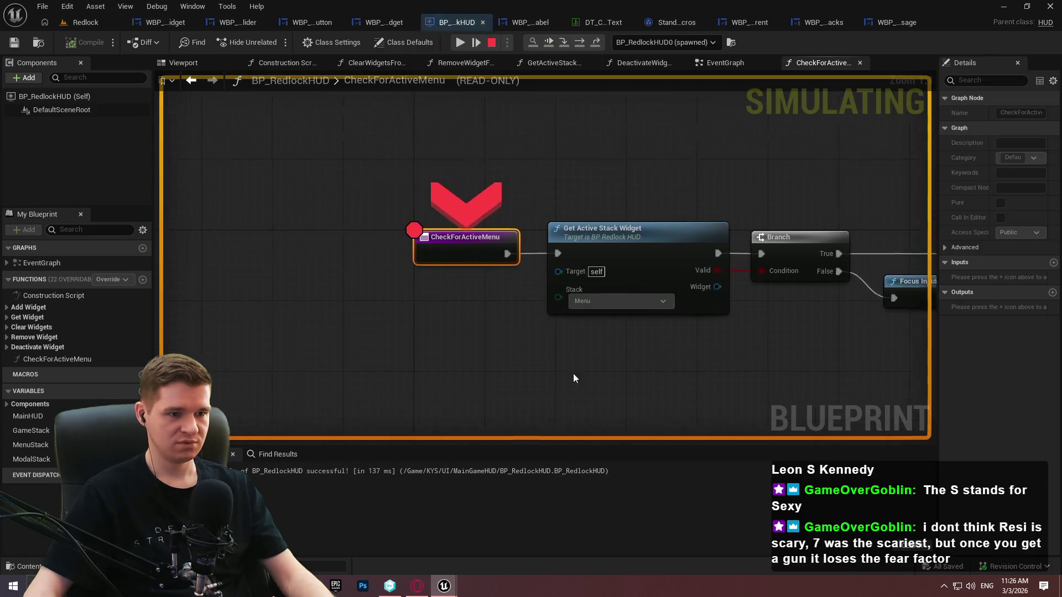
left_click(460, 42)
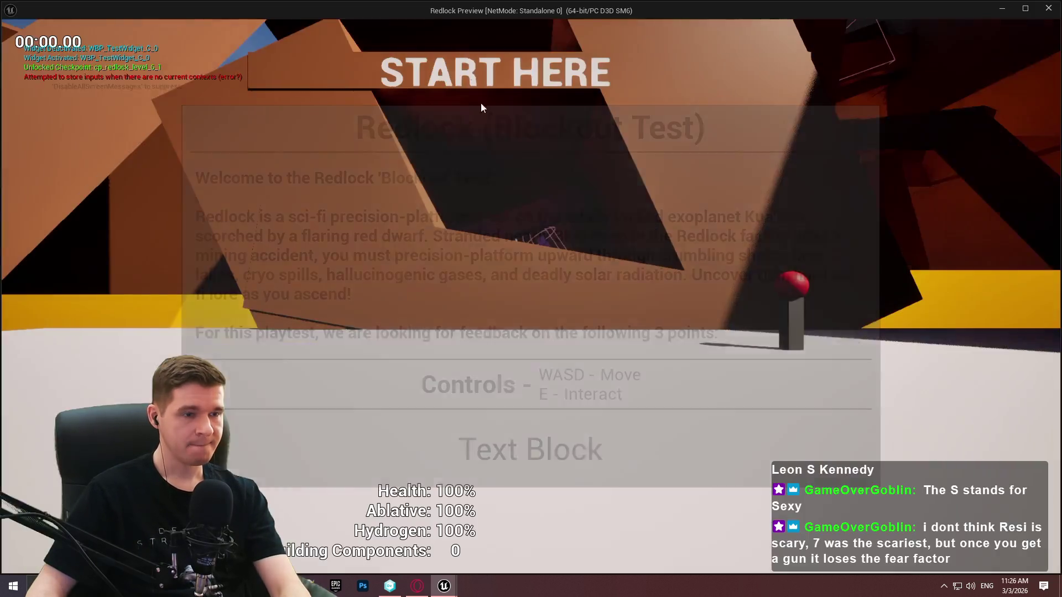
key("F11")
key("F11")
key("F11")
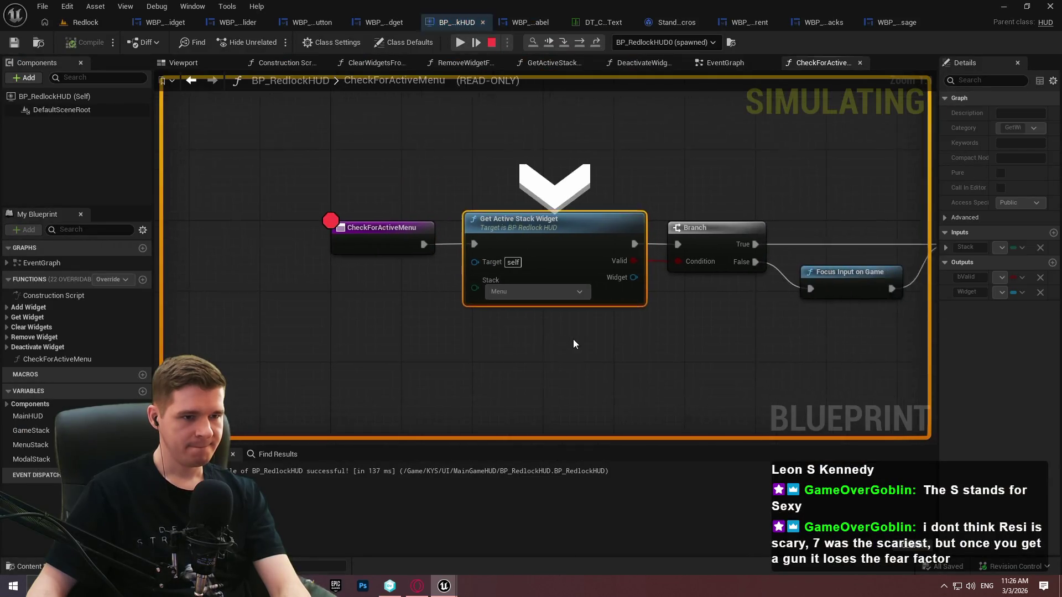
key("F11")
key("F11")
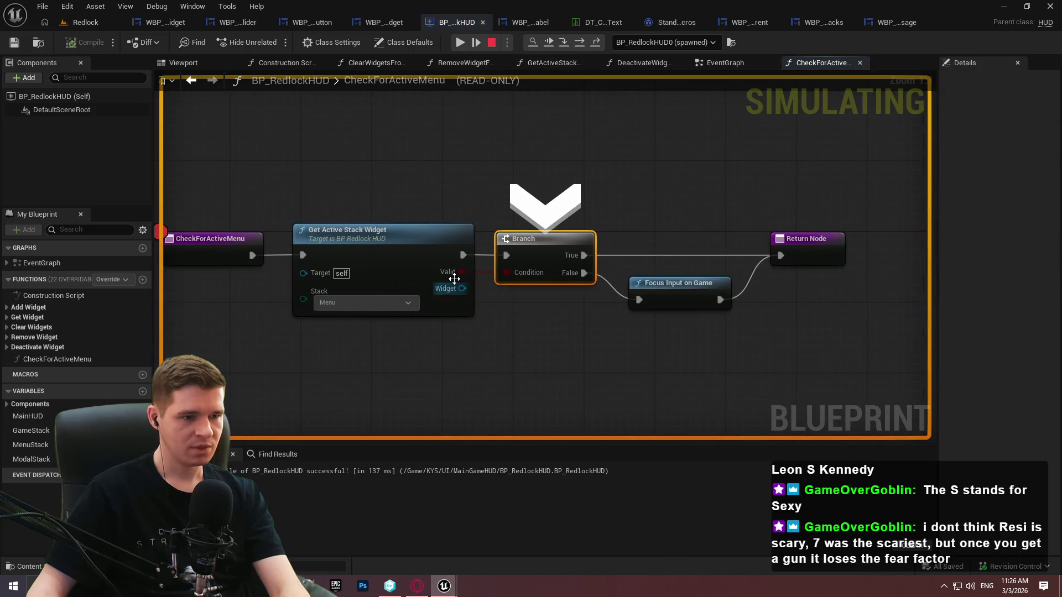
Inspect the Widget value, resume, close the preview and return to the EventGraph
mouse_move(452, 290)
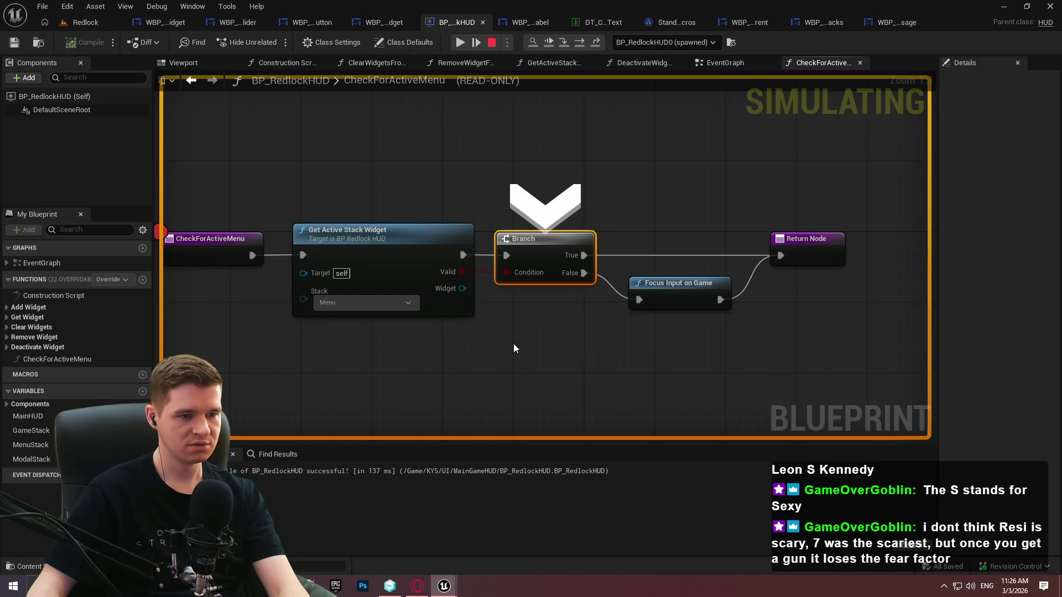
left_click(460, 42)
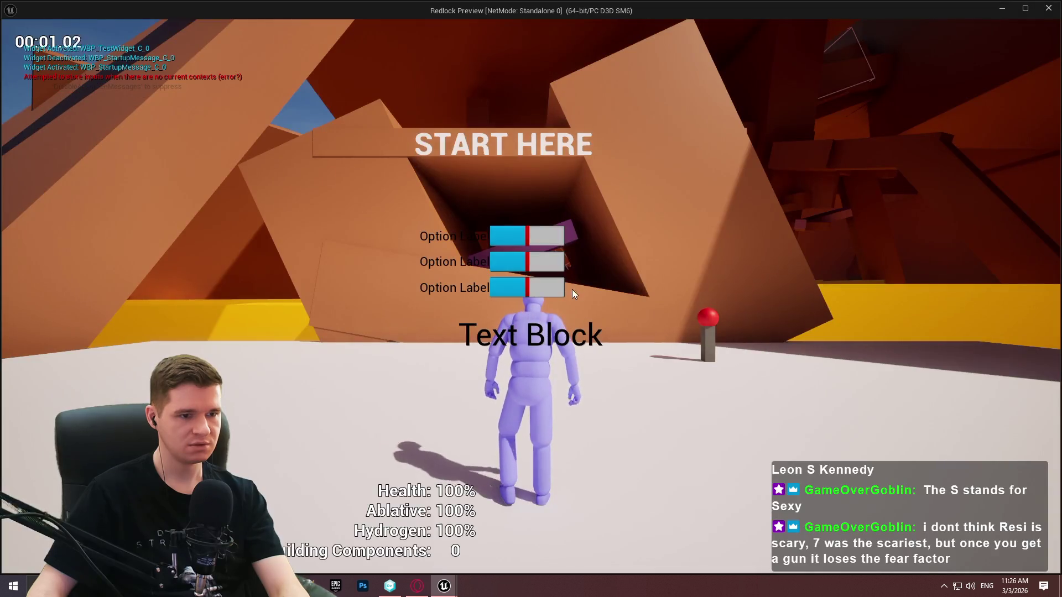
left_click(1055, 10)
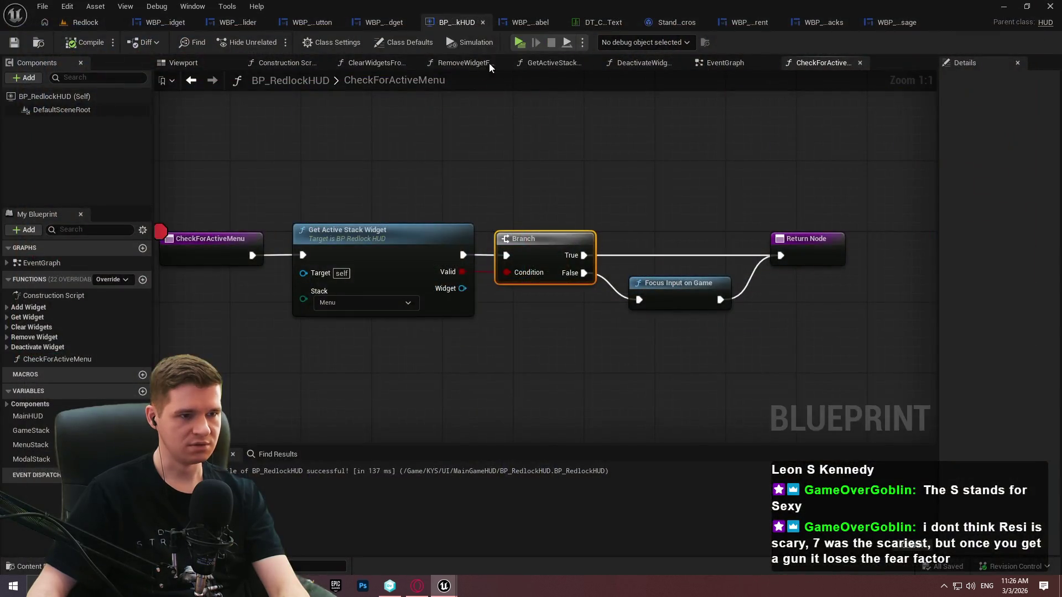
left_click(748, 58)
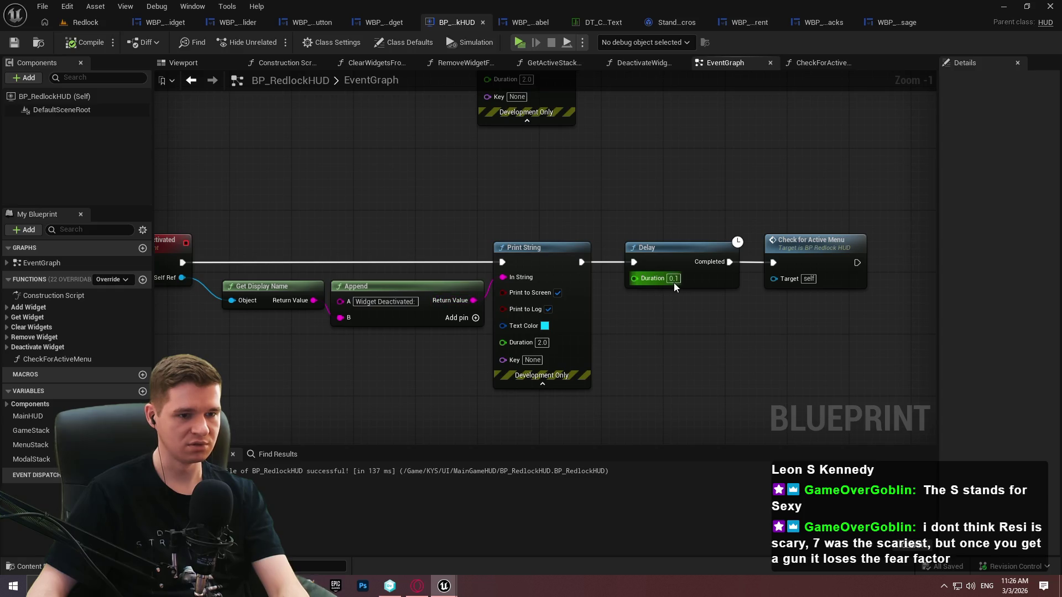
Change the Delay duration to 0.2 and start a play session
type("0.2")
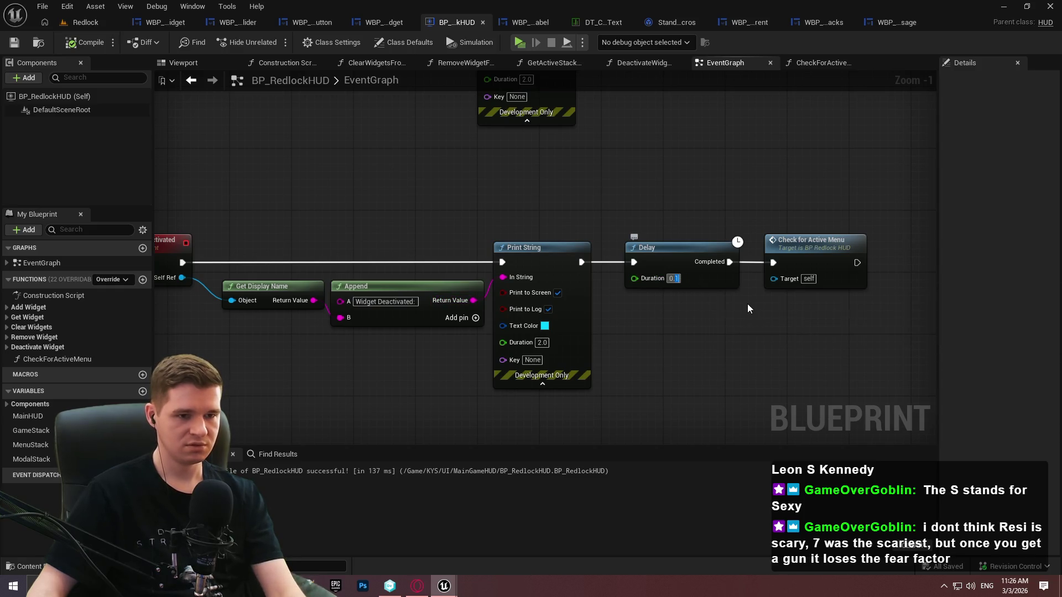
left_click(725, 317)
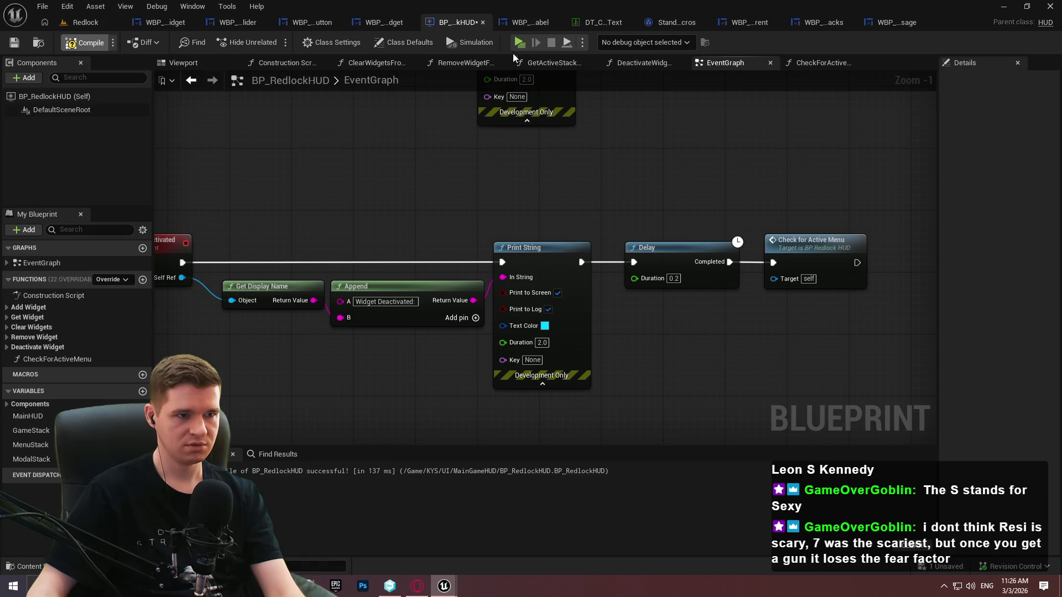
key("alt+p")
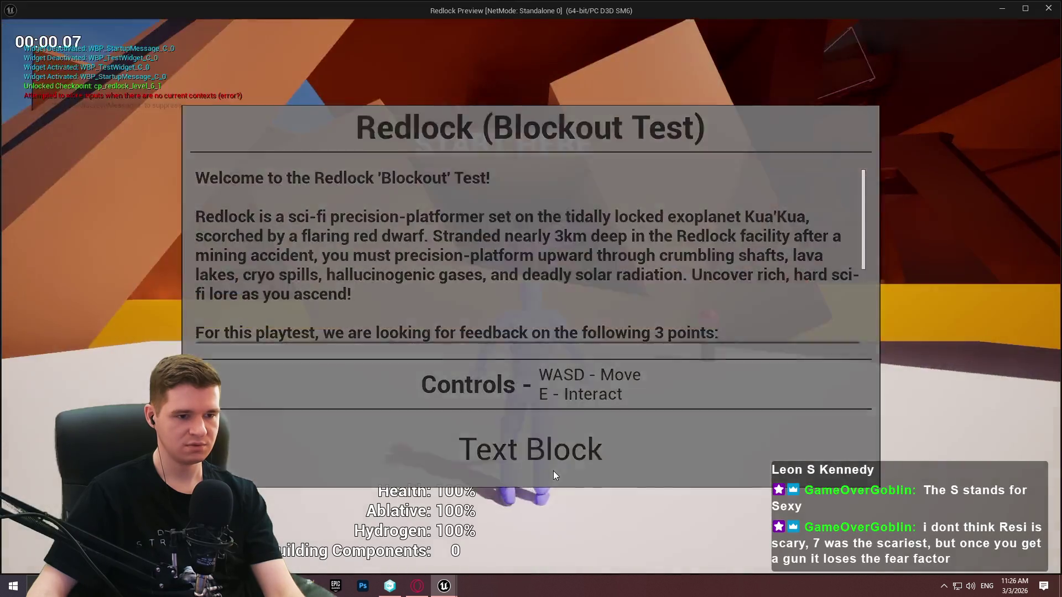
Step through Get Active Stack Widget and the Branch to the Return Node, then resume
key("F11")
key("F11")
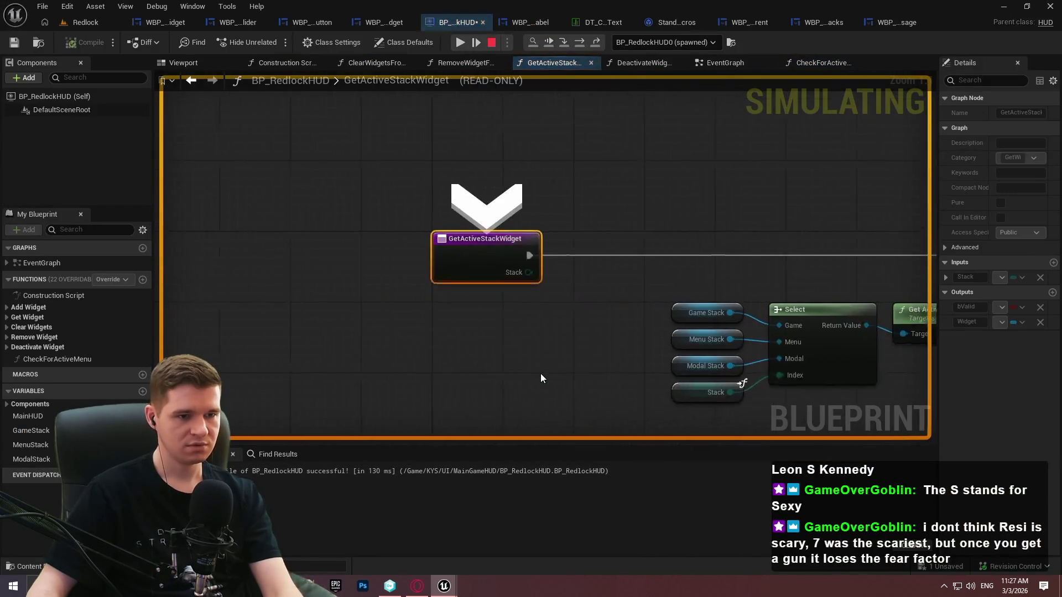
key("F11")
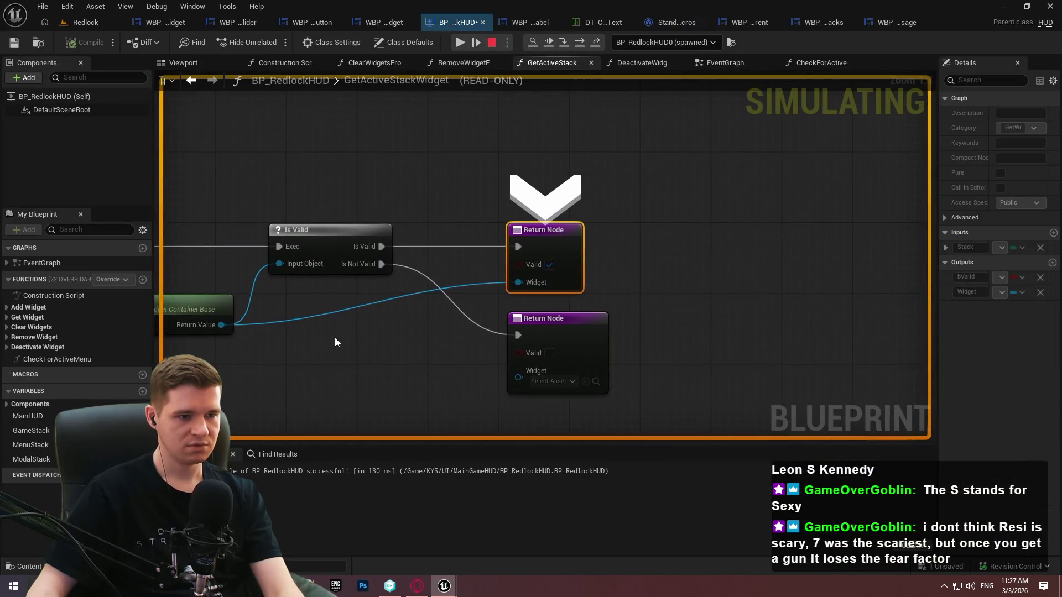
key("F11")
mouse_move(407, 301)
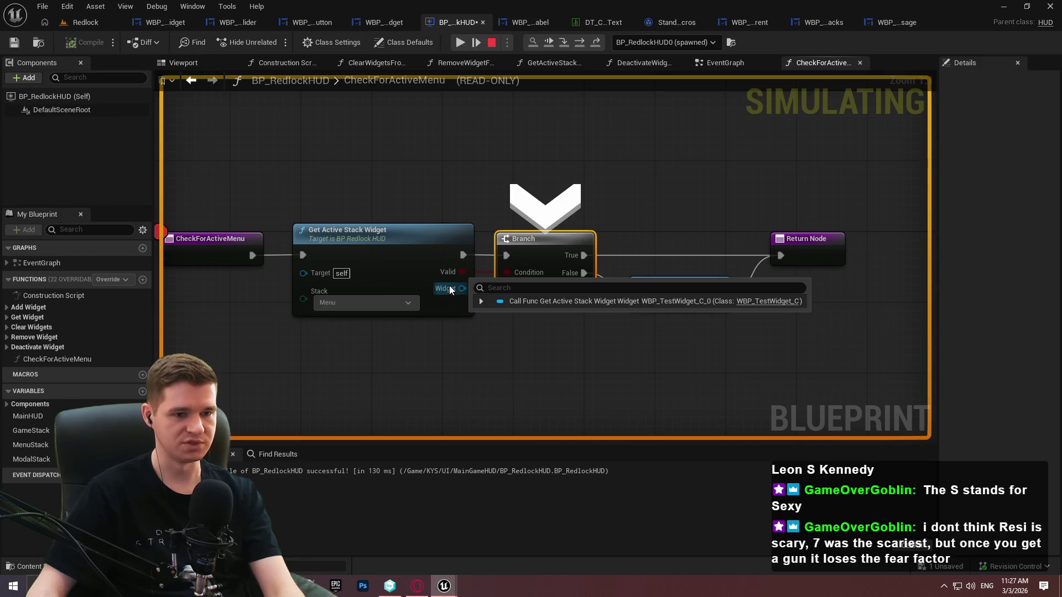
key("F11")
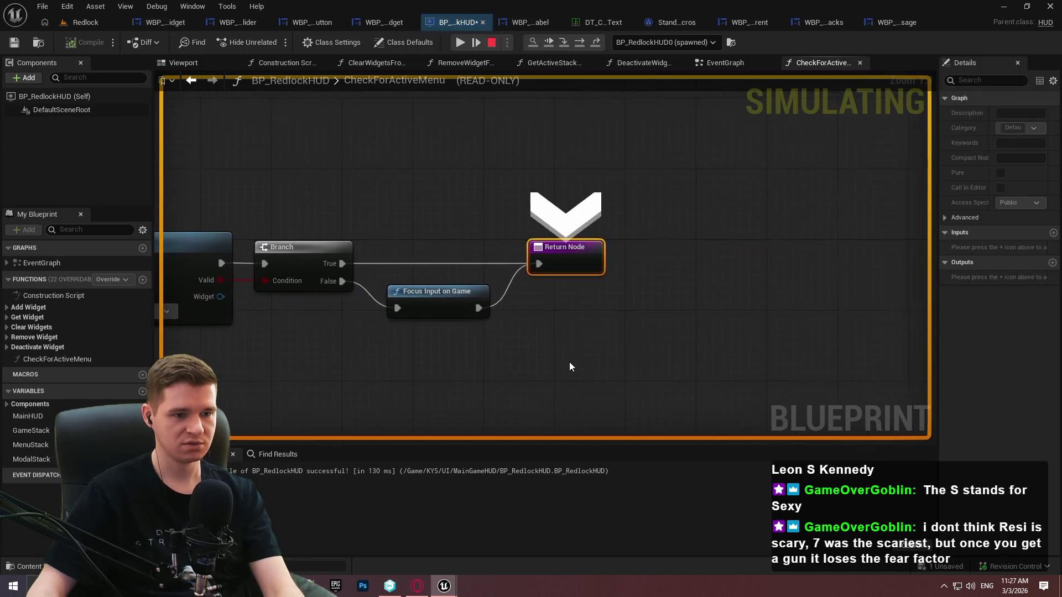
key("F5")
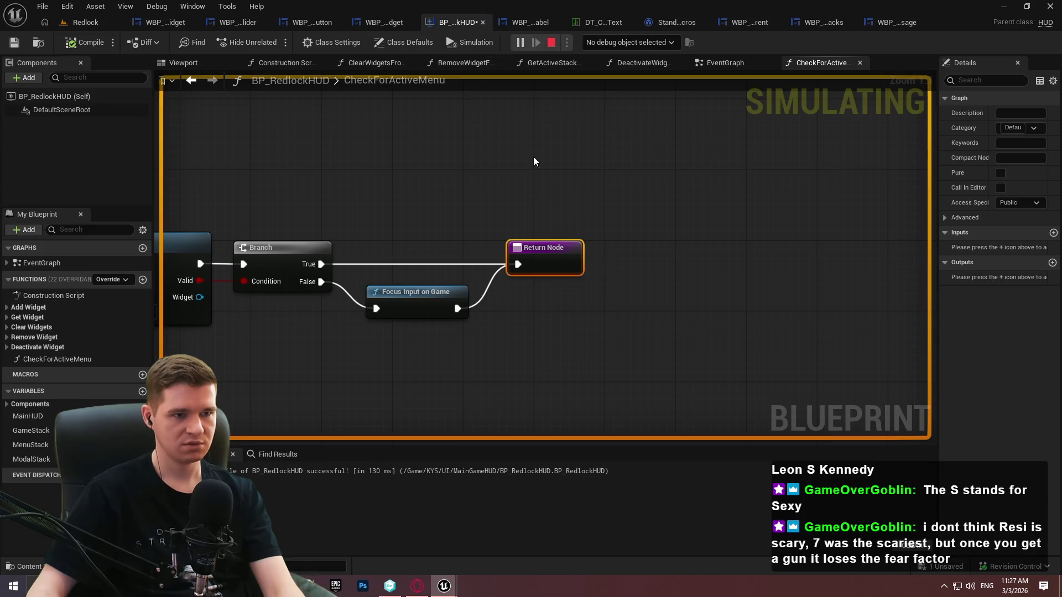
Step again through the validity check until FocusInputOnGame, then resume the game
mouse_move(457, 586)
left_click(547, 544)
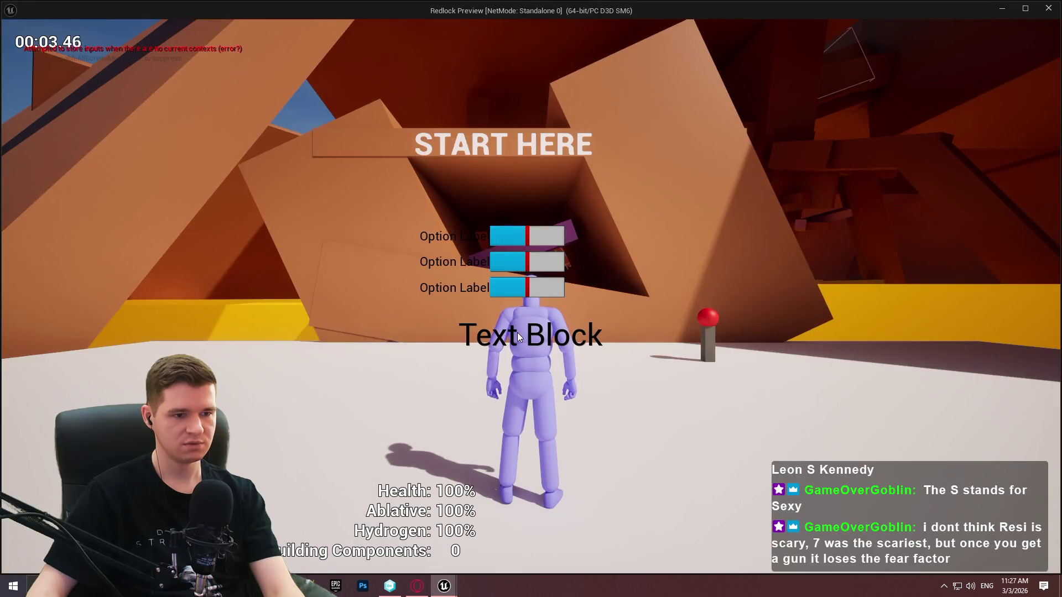
key("F11")
key("F11")
key("F11")
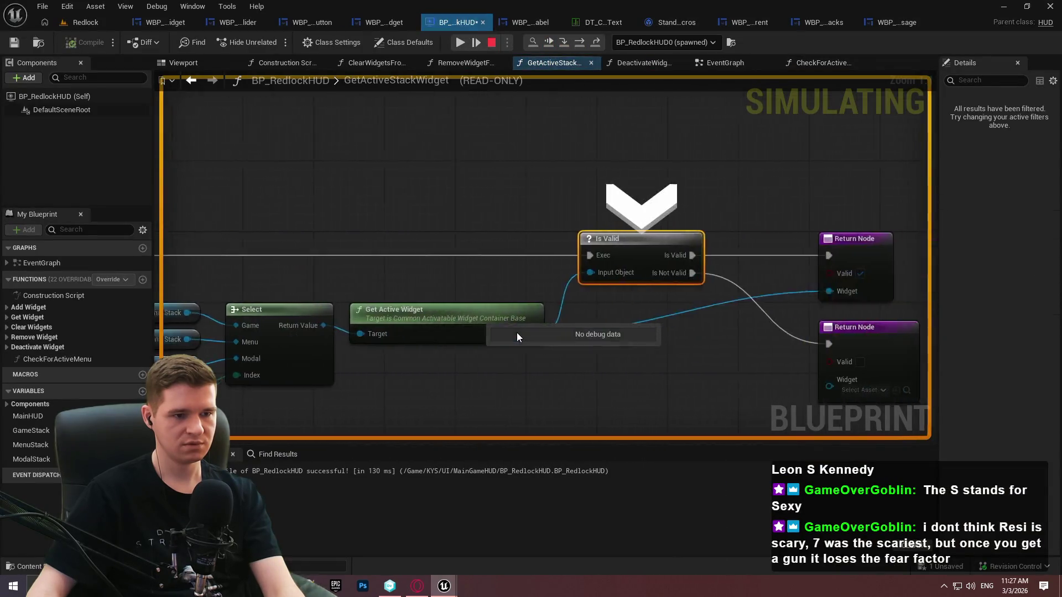
key("F11")
key("F11")
key("F11")
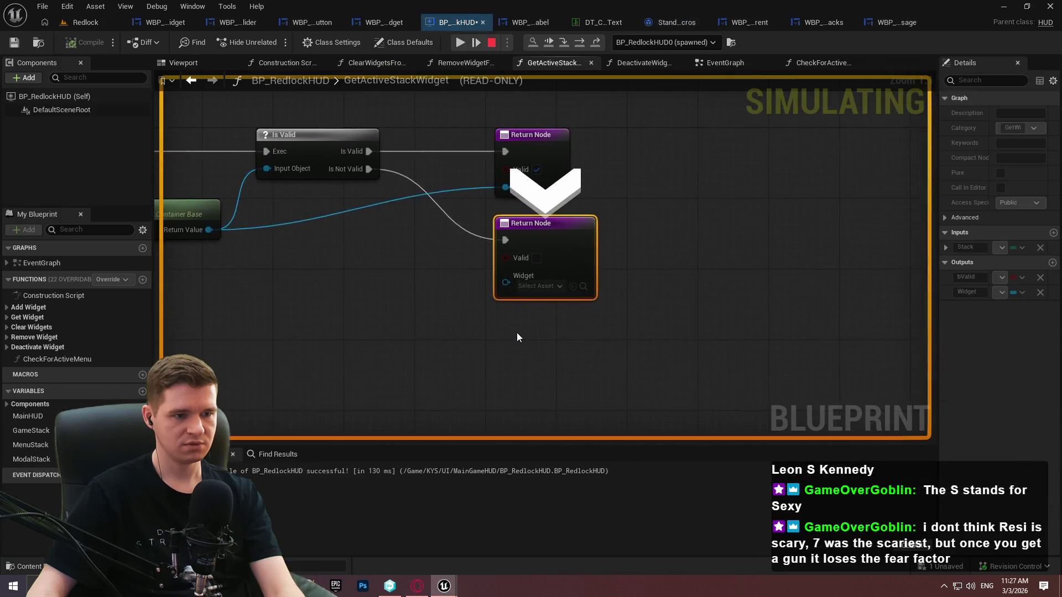
key("F11")
key("F11")
key("F11")
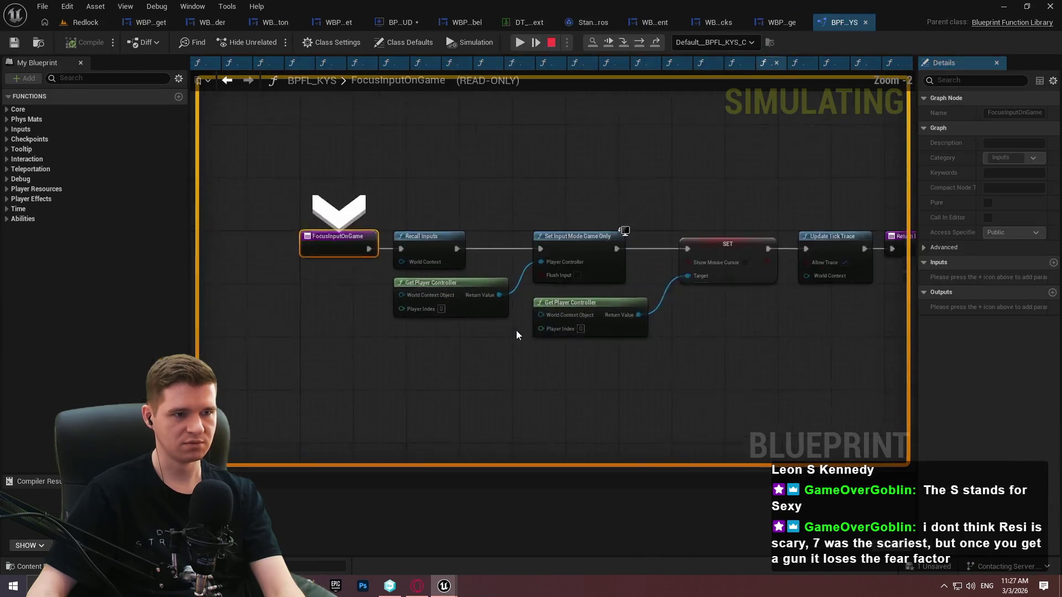
left_click(519, 43)
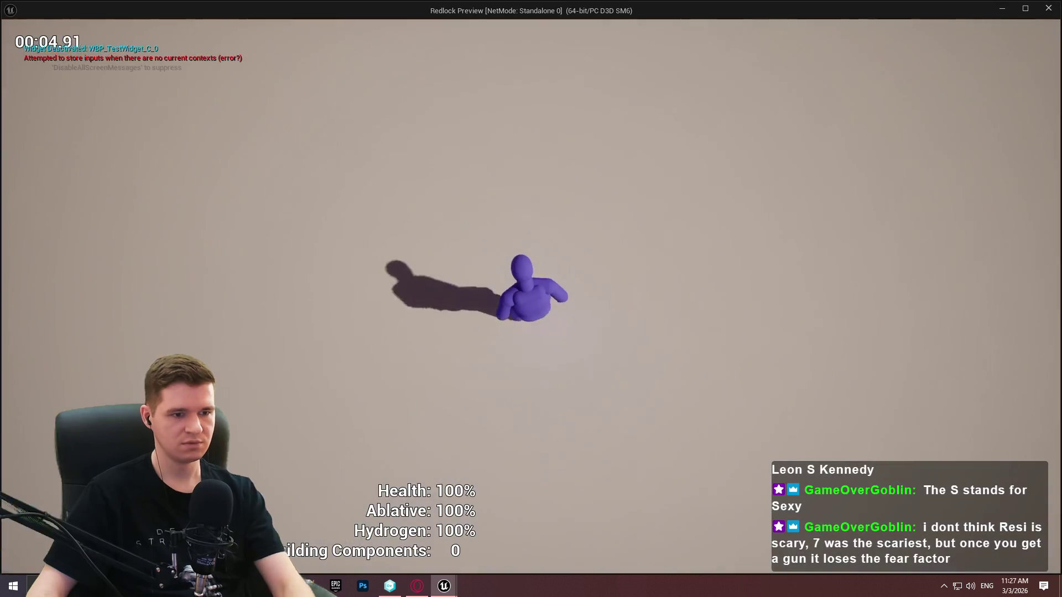
Run and jump the character briefly, stop play, and return to CheckForActiveMenu
key("w")
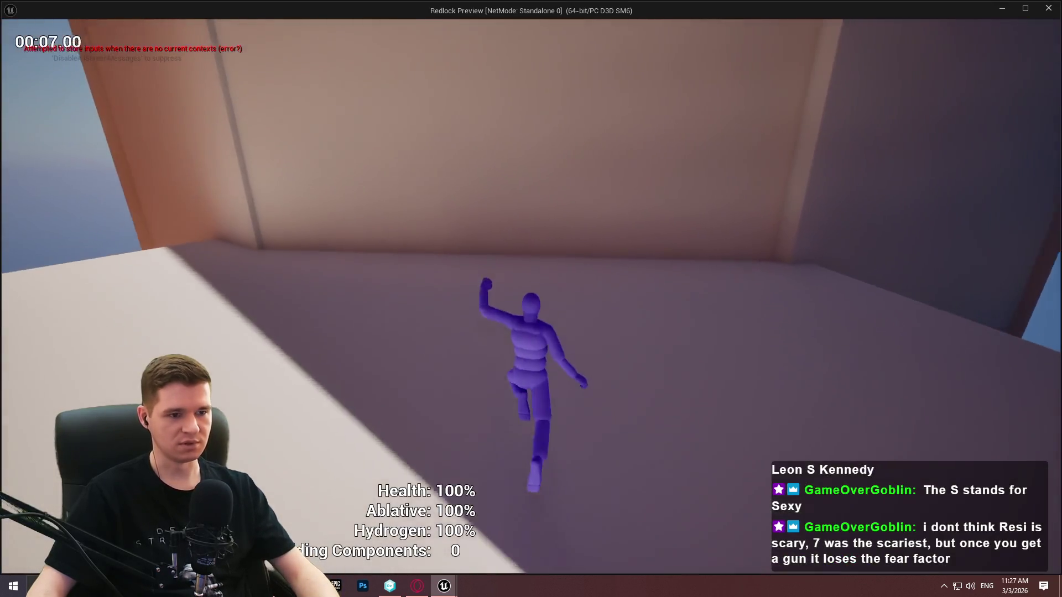
key("space")
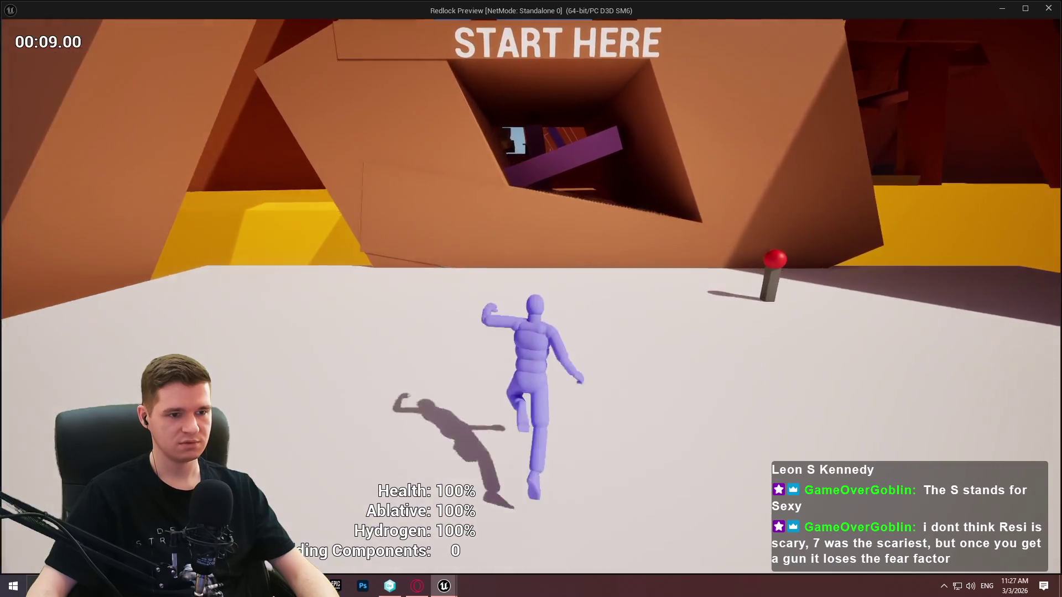
key("space")
key("space")
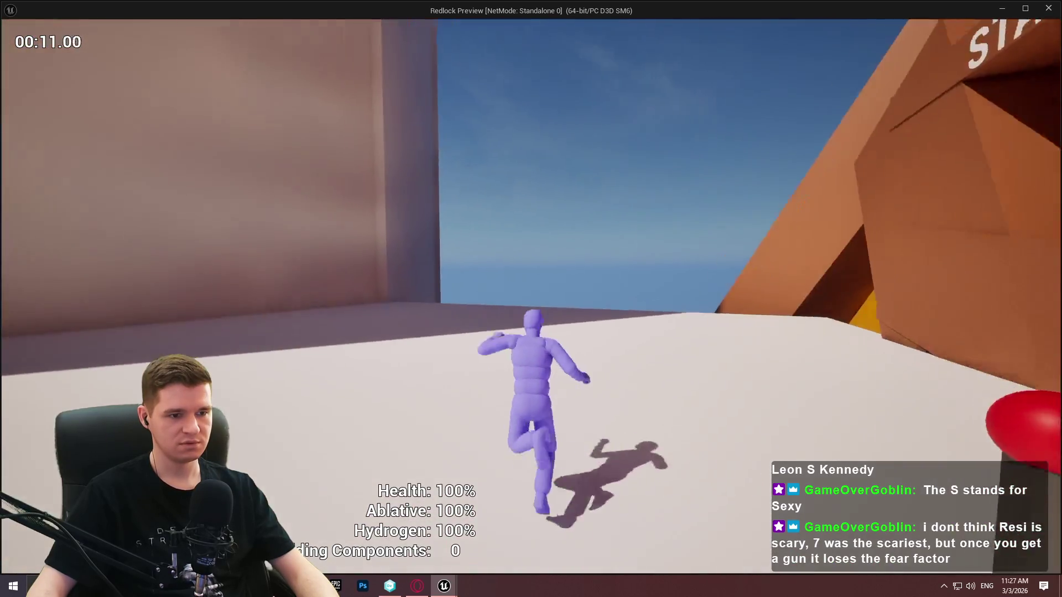
key("space")
key("space")
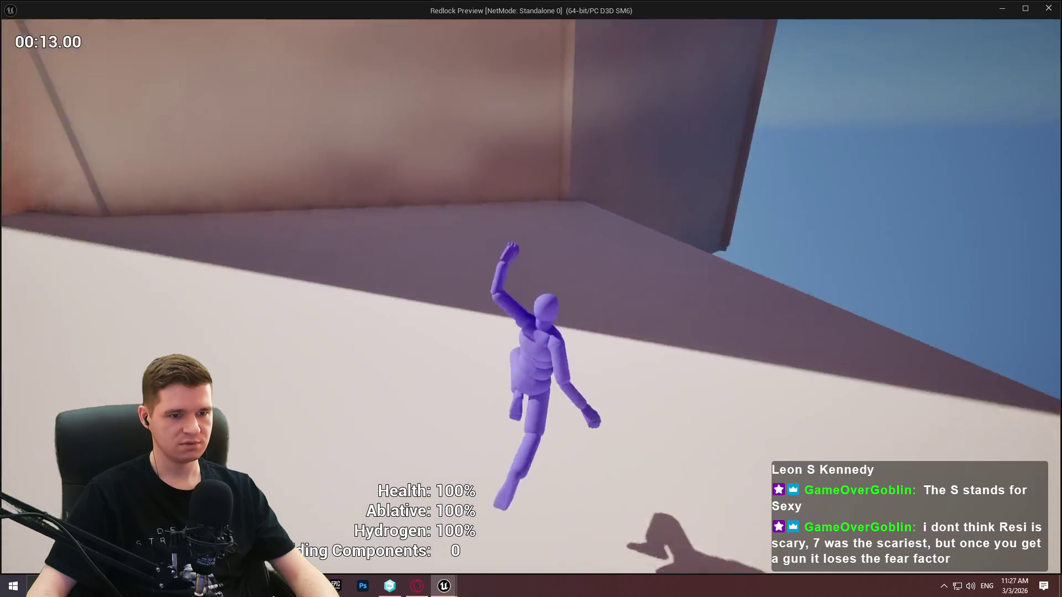
key("Escape")
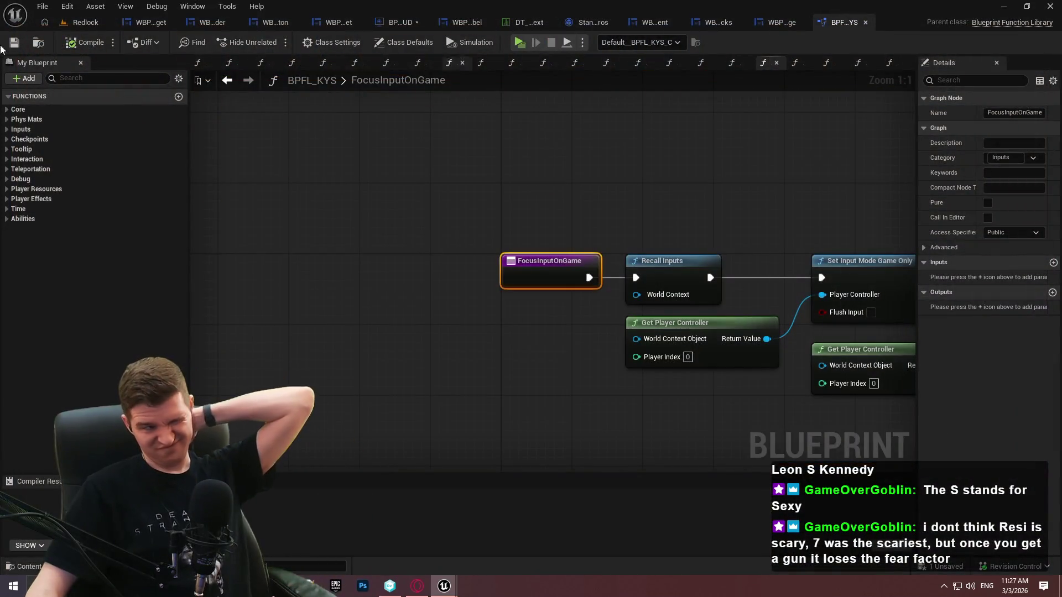
left_click(399, 23)
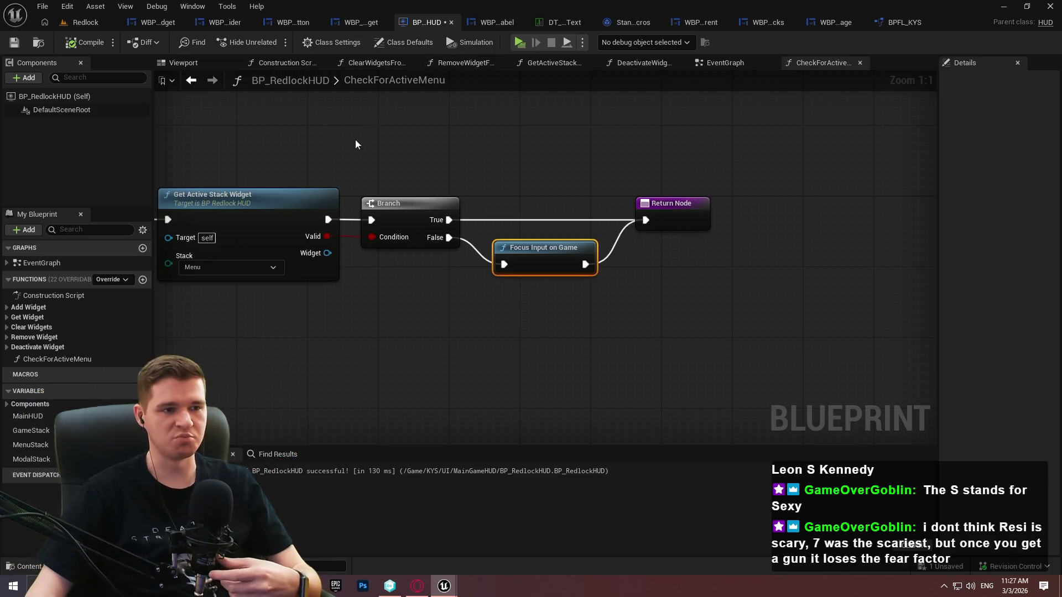
Remove the breakpoint from the CheckForActiveMenu entry node
left_click_drag(355, 138, 714, 136)
right_click(457, 192)
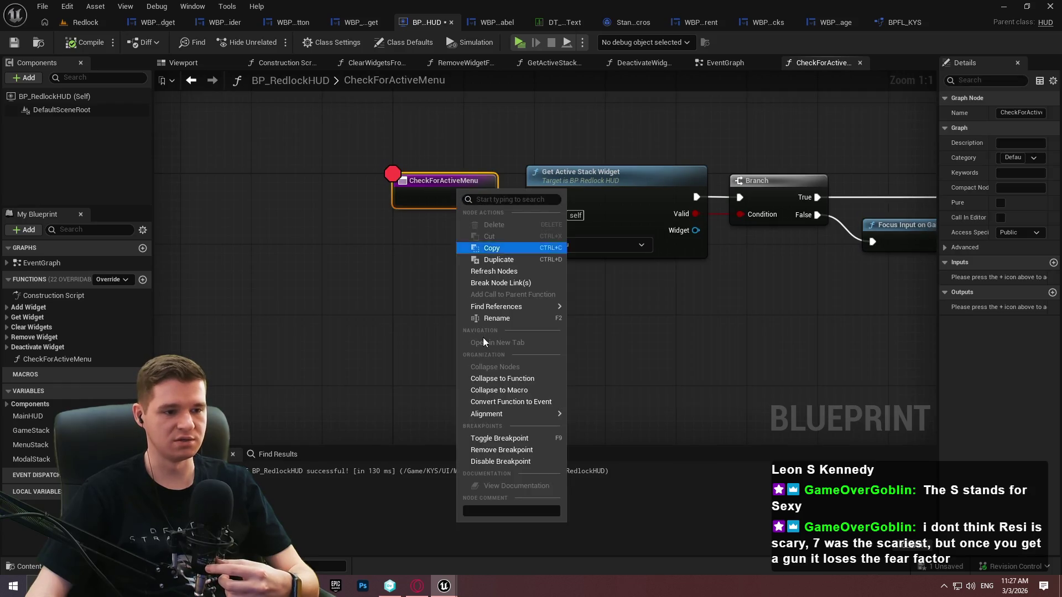
left_click(495, 447)
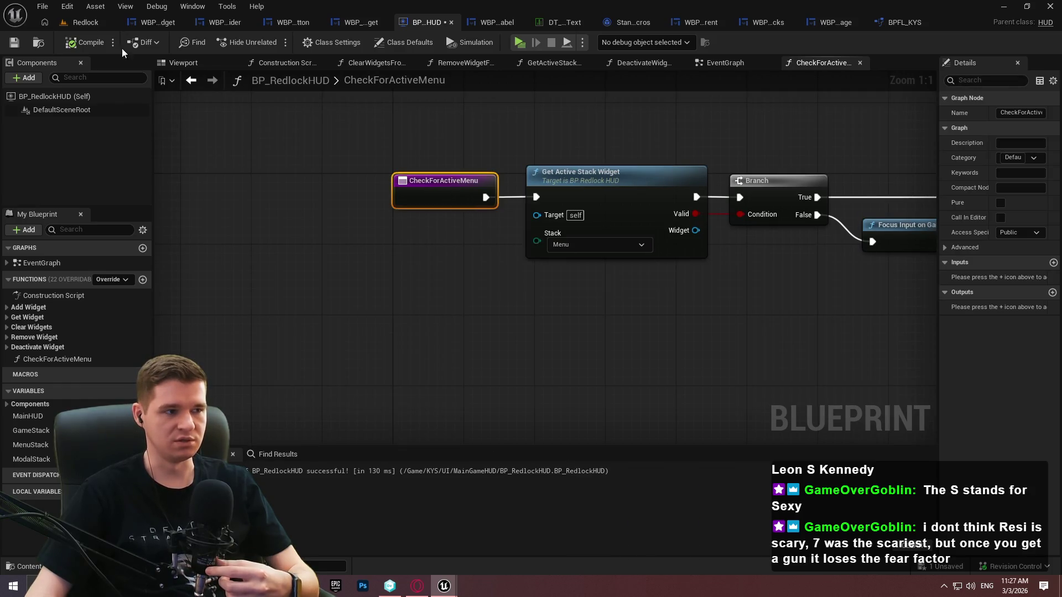
Playtest by dismissing the welcome panel and test widget, then stop the session
left_click(519, 43)
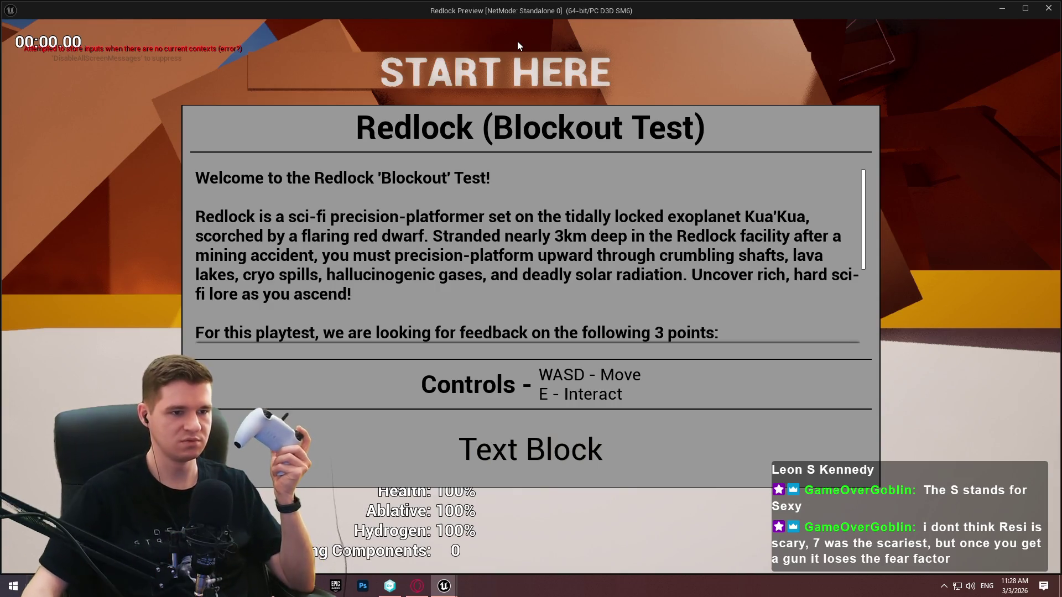
left_click(524, 475)
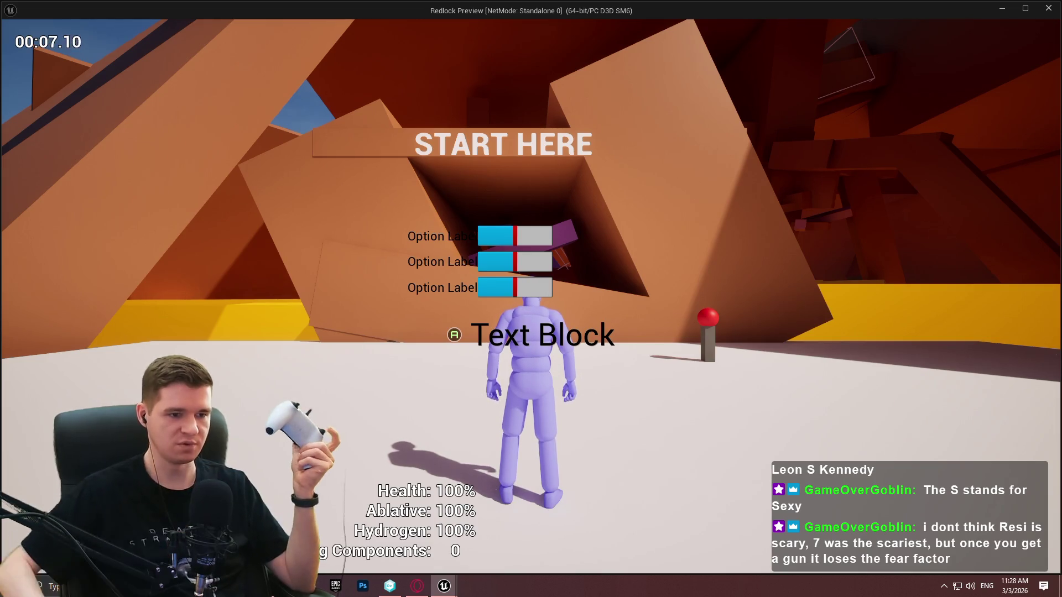
key("Escape")
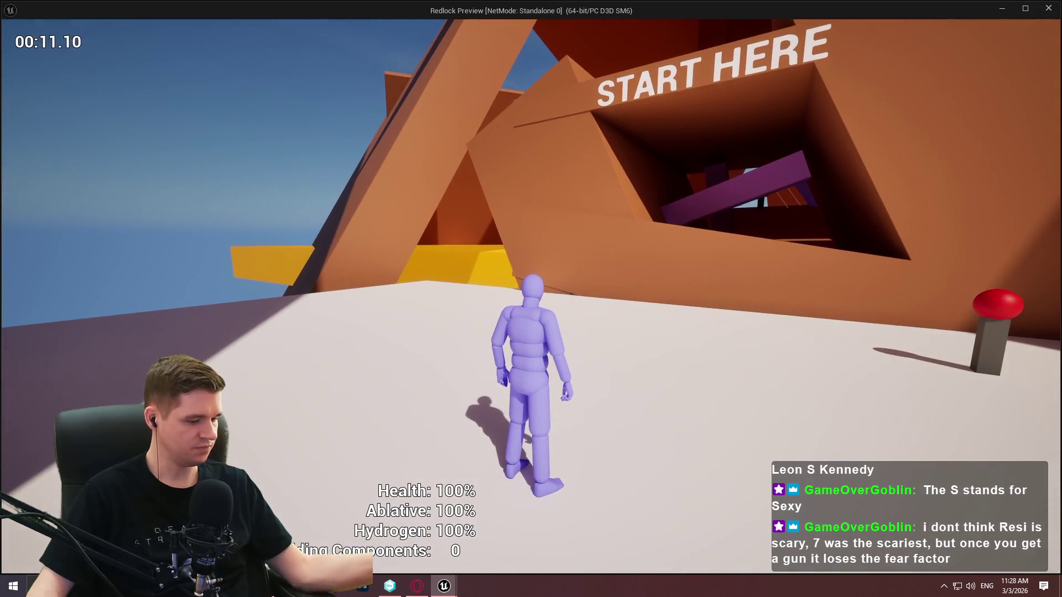
key("Escape")
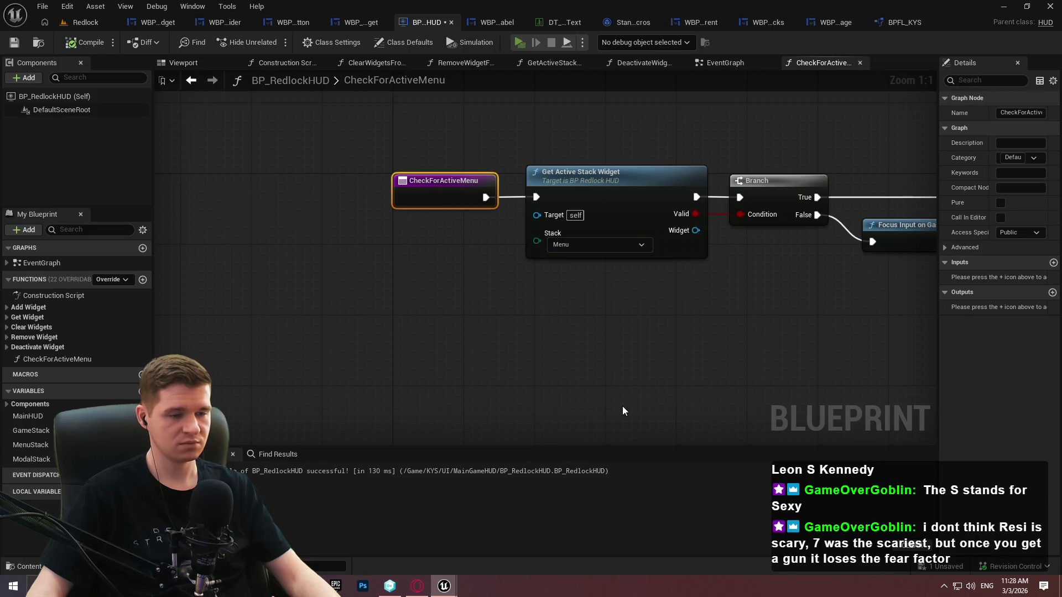
Playtest again, dismissing the test widget and running and jumping, then stop
key("alt+p")
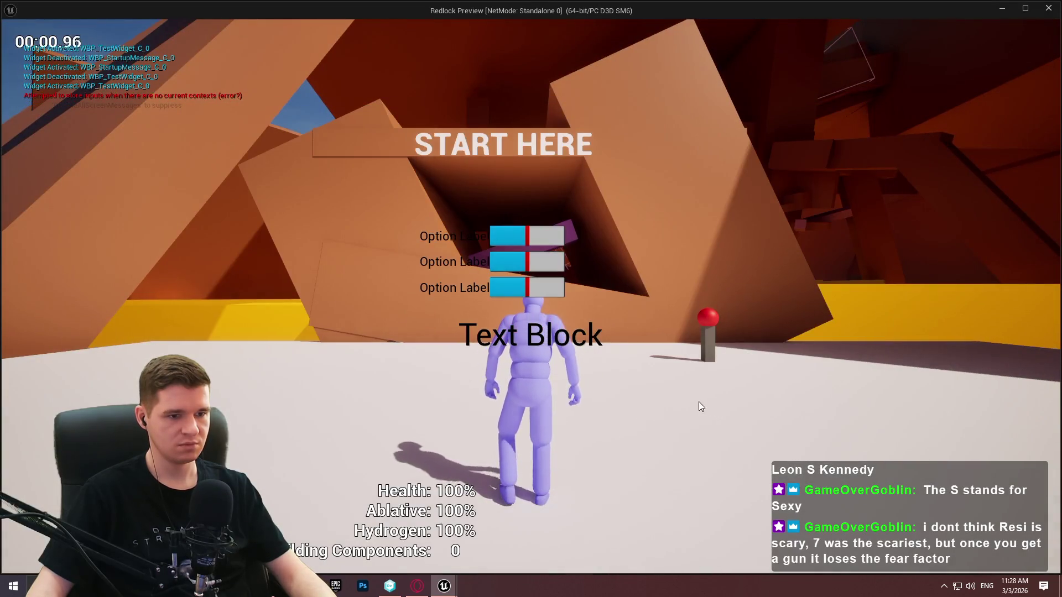
key("Escape")
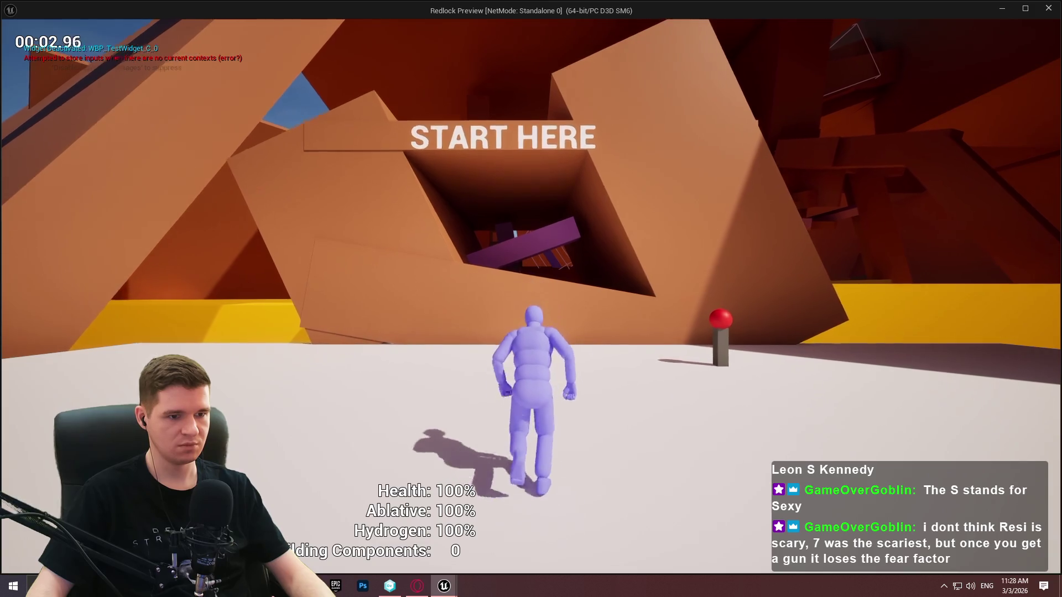
key("w")
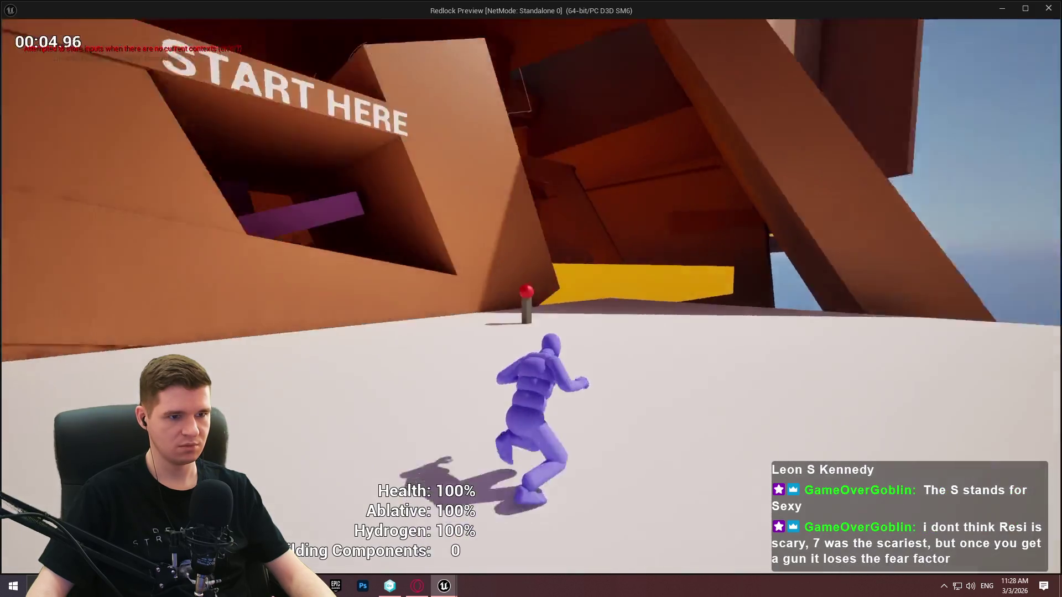
key("space")
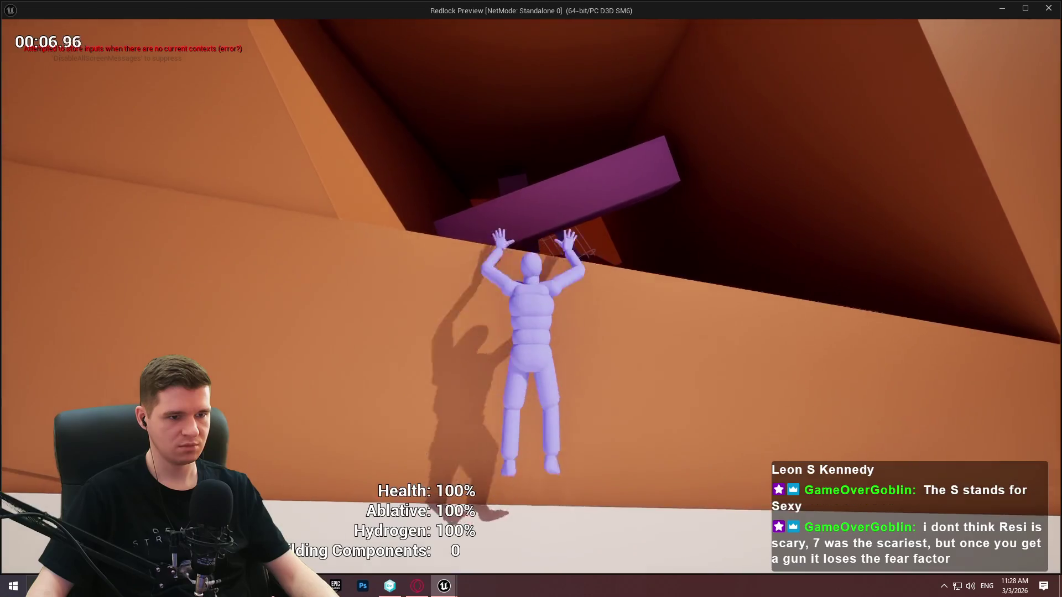
key("Escape")
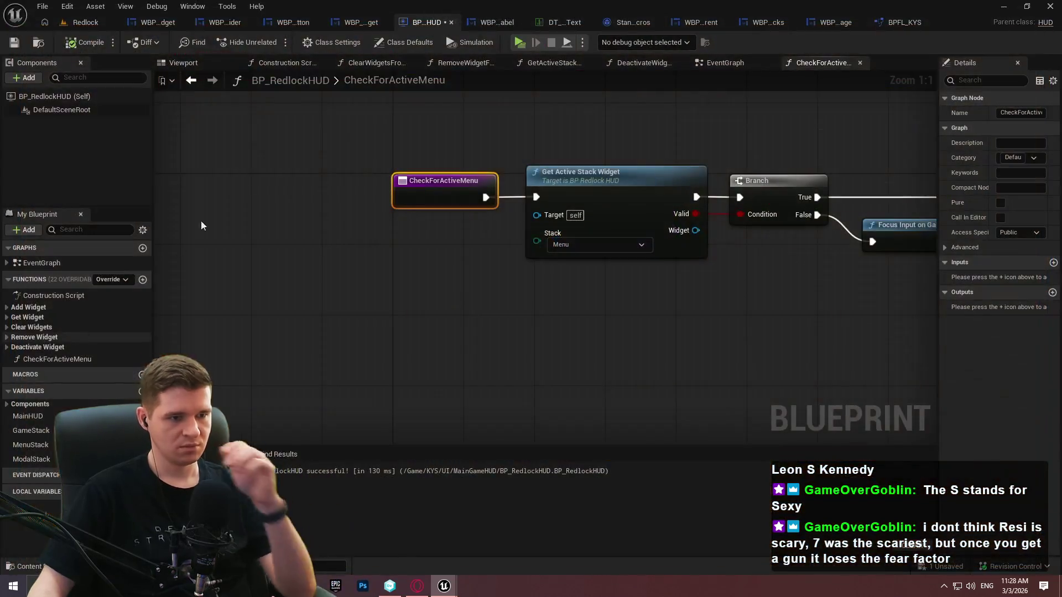
View the widget activated chain in the EventGraph, then play and dismiss both widgets
left_click(715, 62)
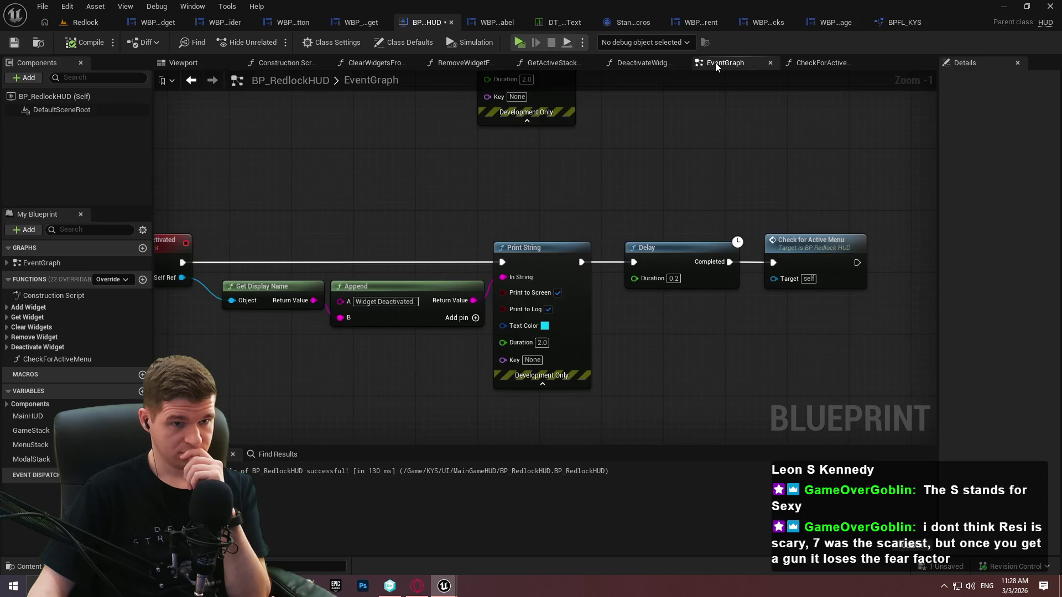
mouse_move(686, 153)
left_mouse_down()
mouse_move(557, 401)
mouse_move(828, 275)
mouse_move(828, 255)
mouse_move(556, 187)
left_mouse_up()
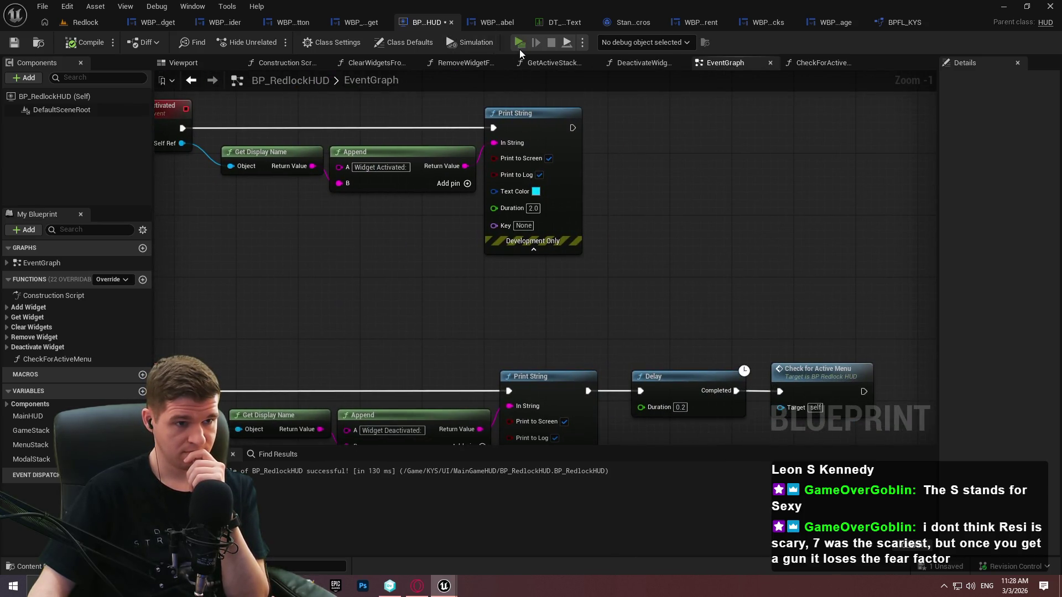
left_click(520, 48)
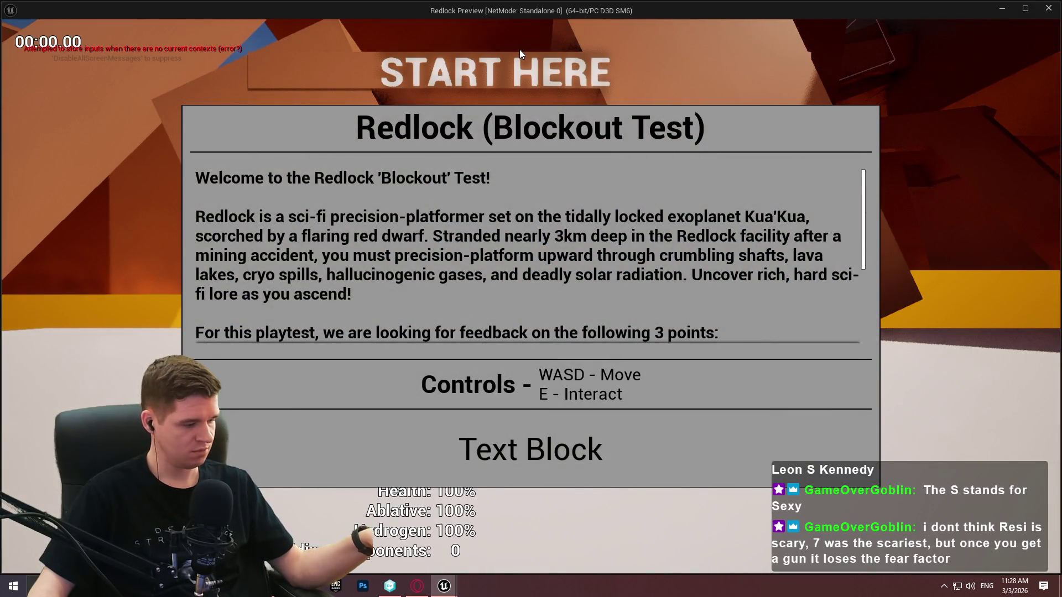
left_click(513, 449)
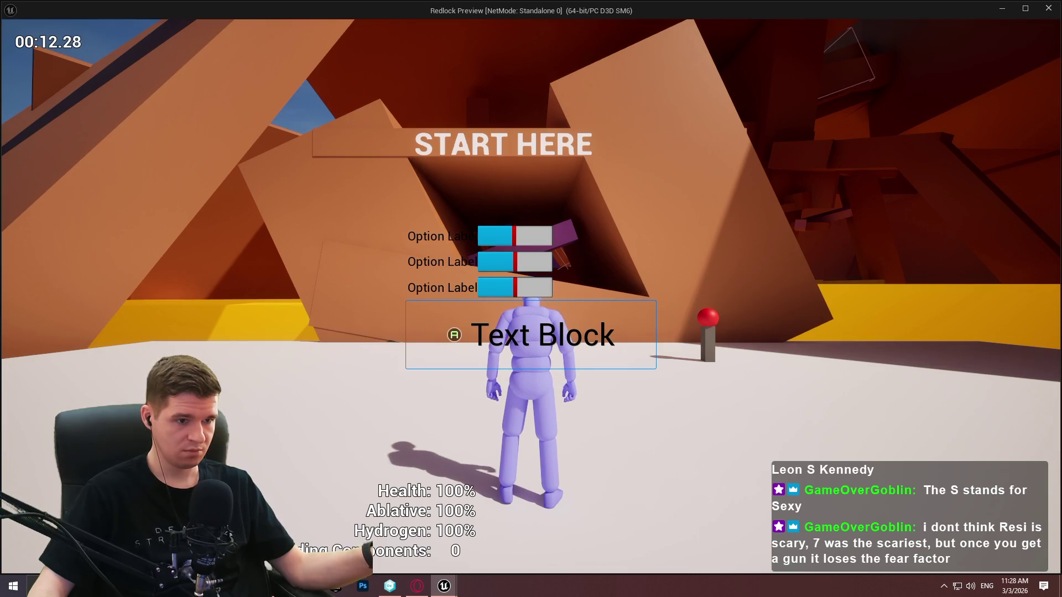
key("Escape")
key("Escape")
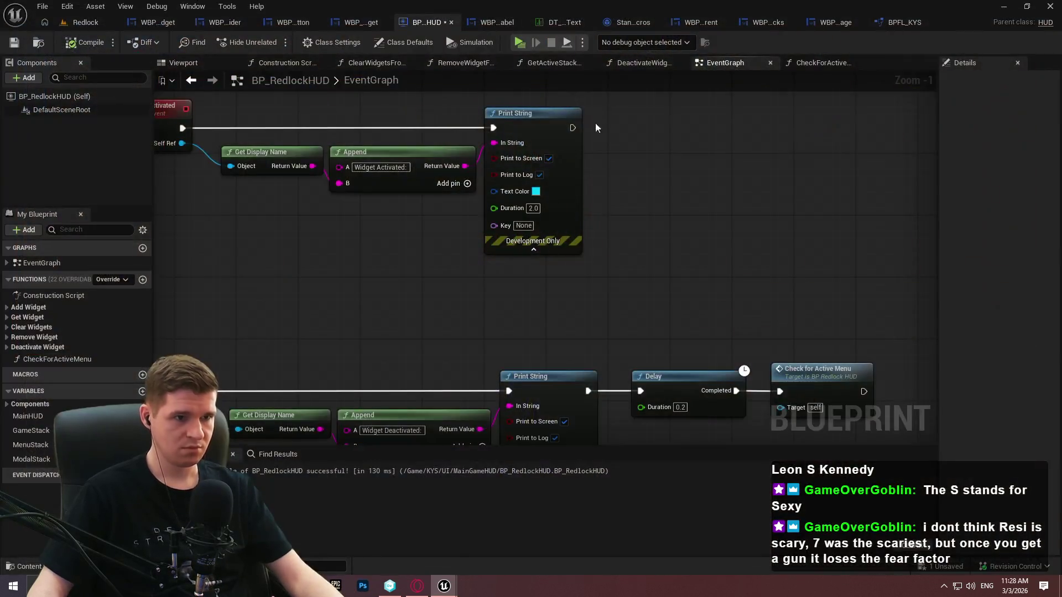
Reposition the Add Widget to Stack and focus nodes along with their comment
scroll(743, 302, "down", 3)
mouse_move(742, 302)
left_mouse_down()
mouse_move(427, 367)
mouse_move(398, 240)
mouse_move(460, 274)
mouse_move(553, 276)
left_mouse_up()
scroll(555, 275, "down", 3)
left_click_drag(381, 202, 387, 204)
mouse_move(403, 246)
left_mouse_down()
mouse_move(639, 161)
mouse_move(411, 346)
left_mouse_up()
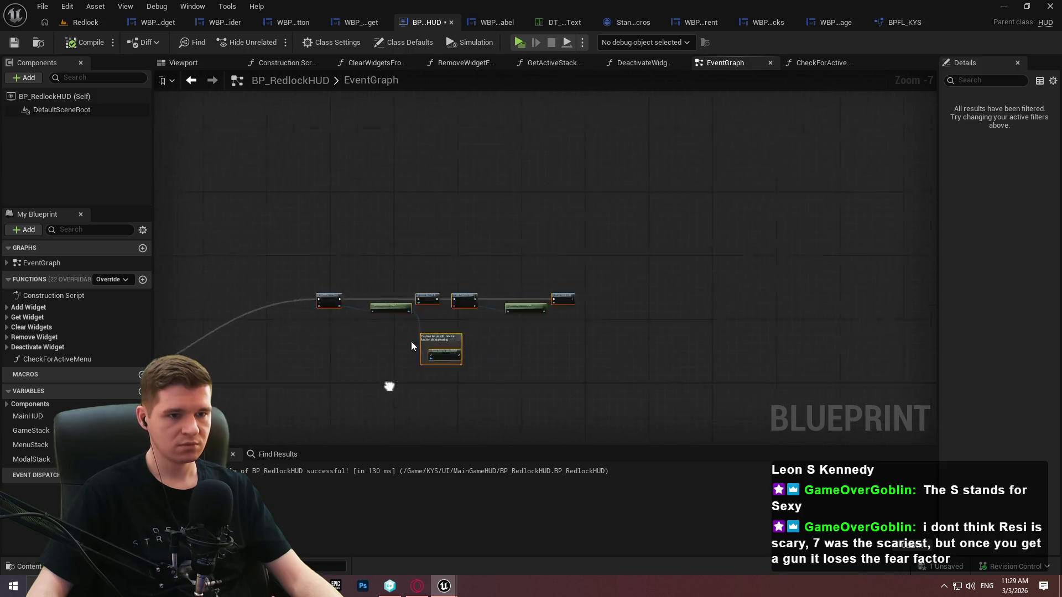
scroll(412, 346, "up", 8)
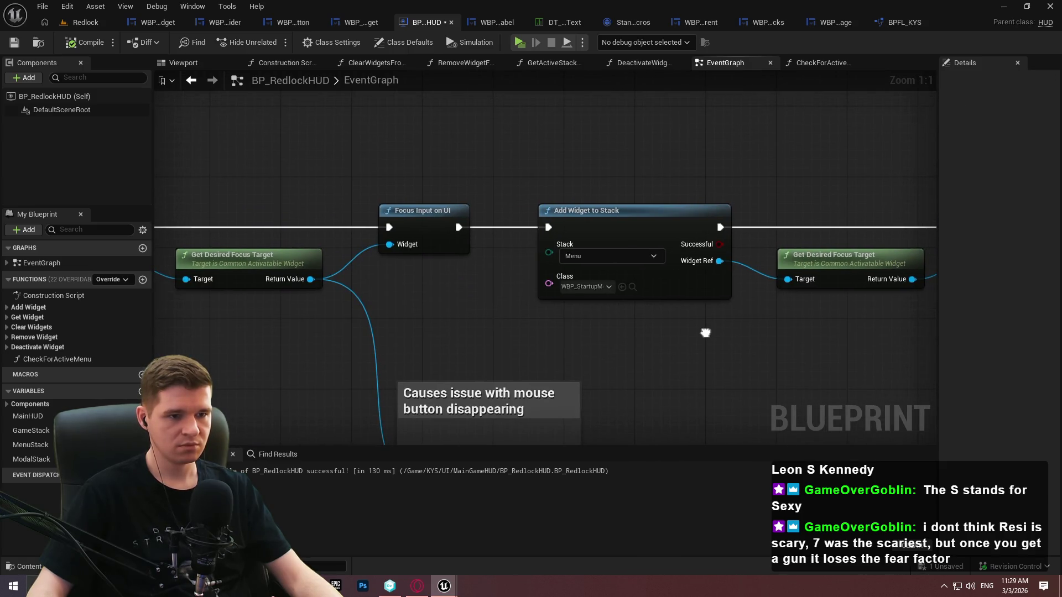
mouse_move(705, 333)
left_mouse_down()
mouse_move(885, 292)
mouse_move(963, 293)
left_mouse_up()
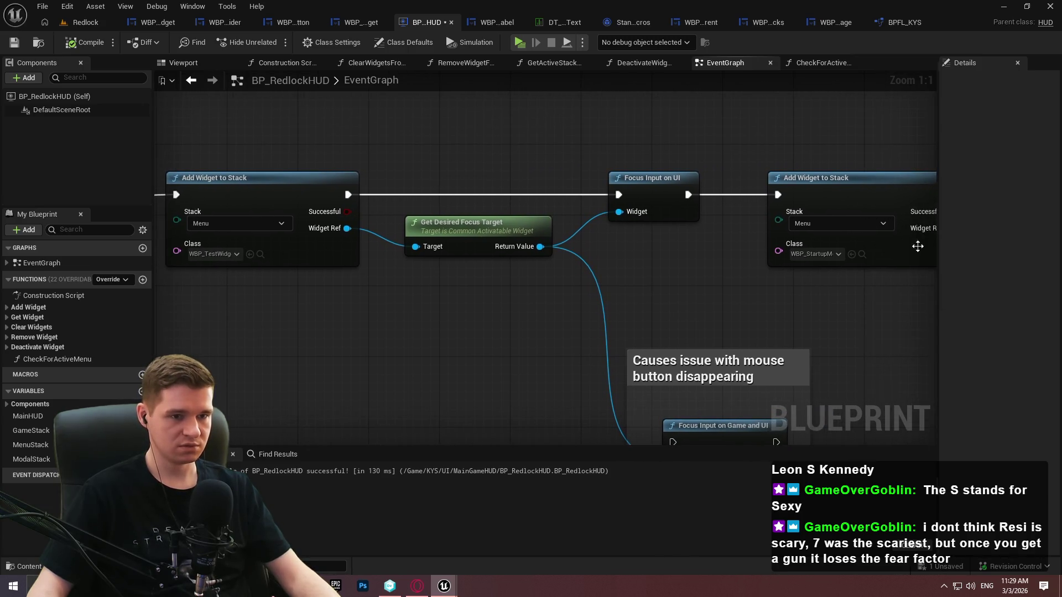
Wire Add Widget to Stack into the SET node, recompile, and playtest
mouse_move(784, 194)
left_mouse_down()
mouse_move(320, 285)
mouse_move(1, 405)
mouse_move(299, 346)
mouse_move(244, 346)
mouse_move(330, 274)
mouse_move(237, 260)
left_mouse_up()
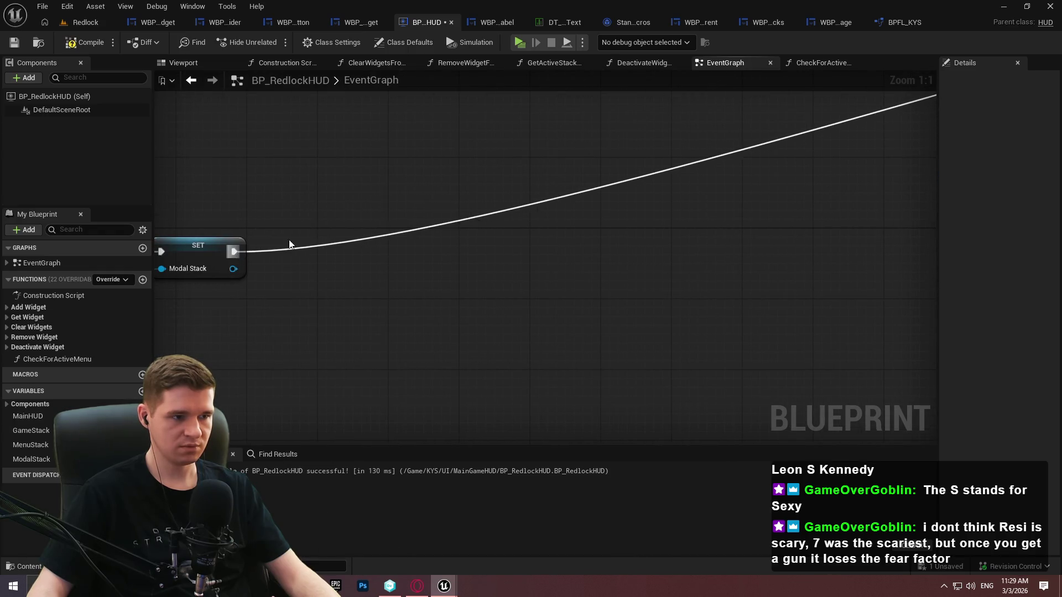
scroll(419, 234, "down", 6)
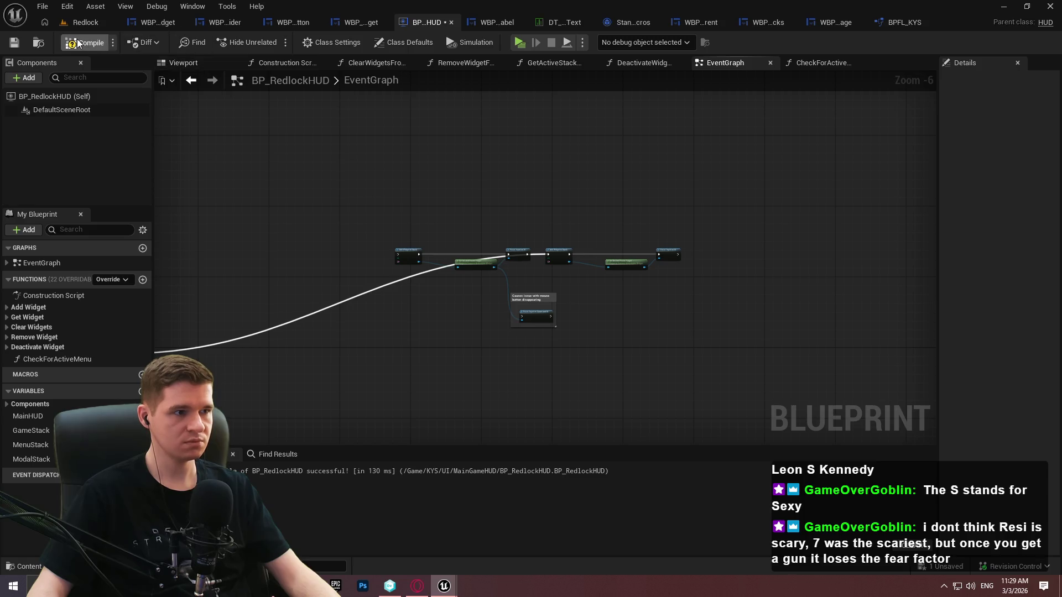
left_click(84, 42)
left_click(520, 42)
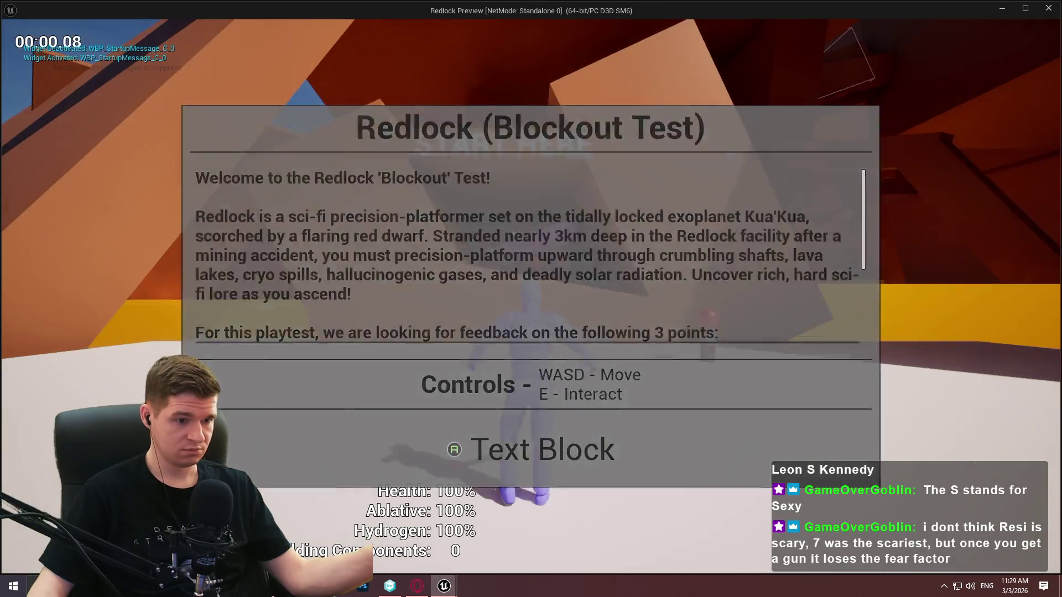
left_click(416, 105)
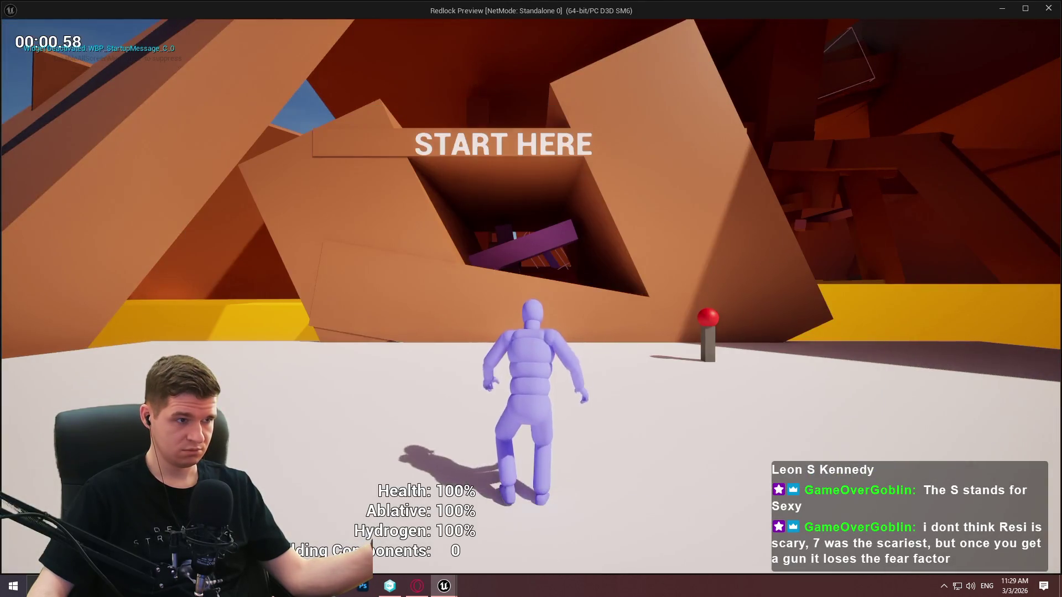
key("Escape")
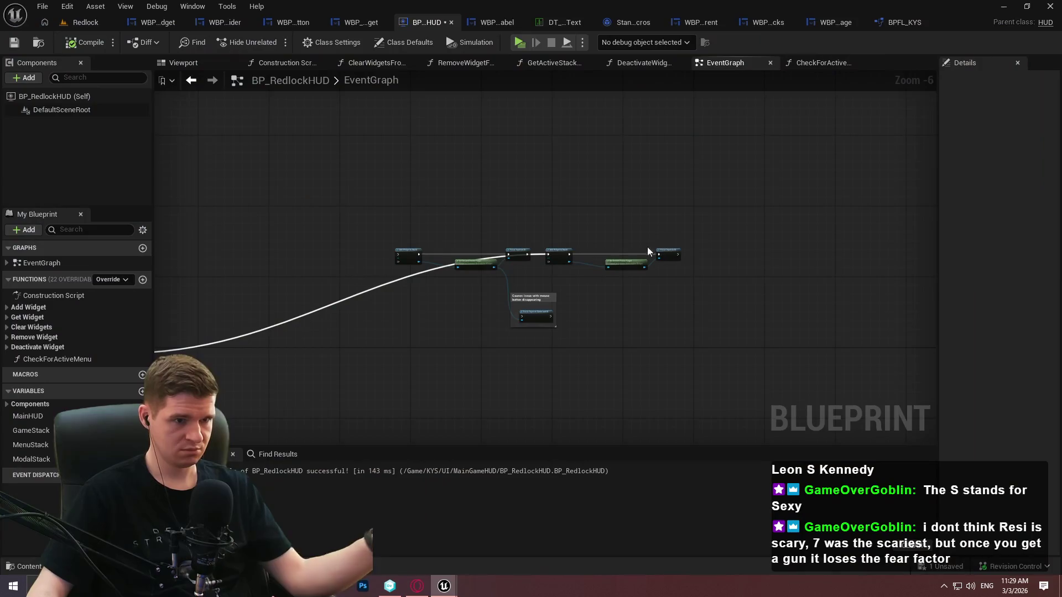
Redraw the execution wire from Add Widget to Stack to the SET node
mouse_move(240, 234)
left_mouse_down()
mouse_move(166, 260)
mouse_move(166, 387)
mouse_move(313, 317)
mouse_move(273, 319)
left_mouse_up()
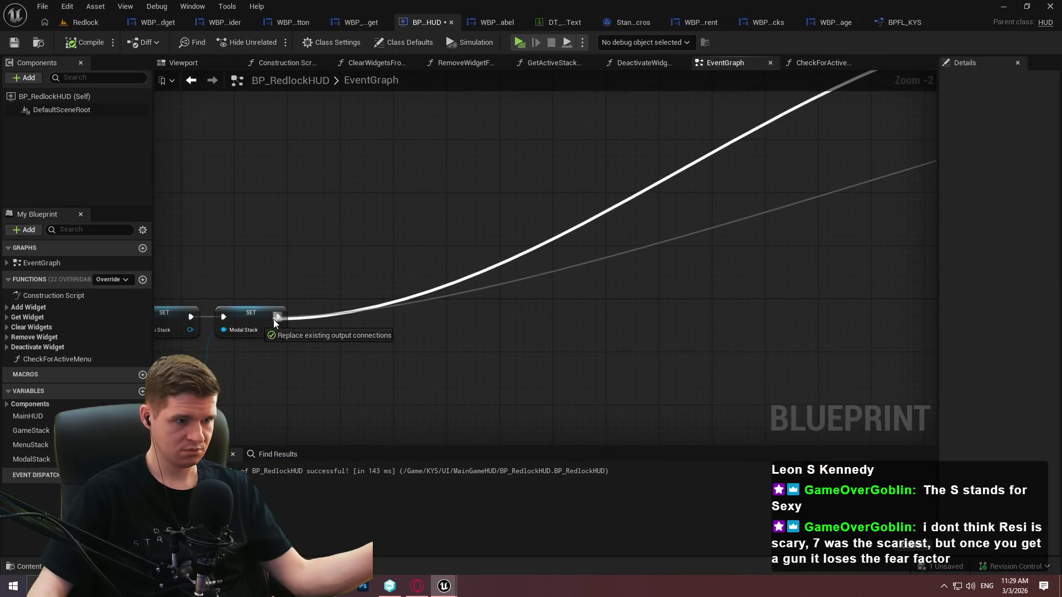
left_click_drag(870, 139, 350, 339)
left_click_drag(572, 322, 399, 314)
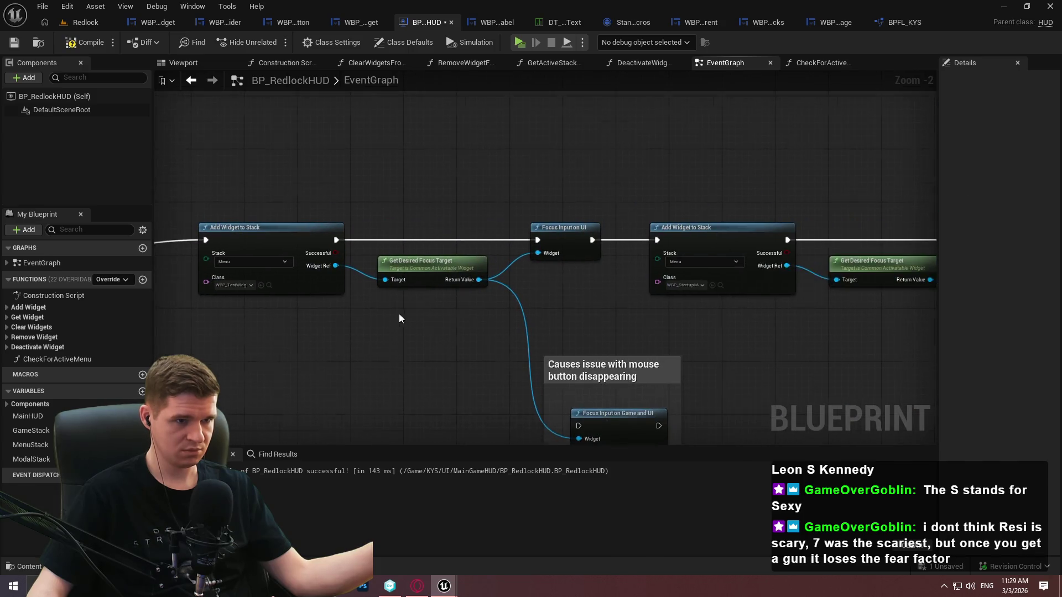
scroll(397, 314, "up", 2)
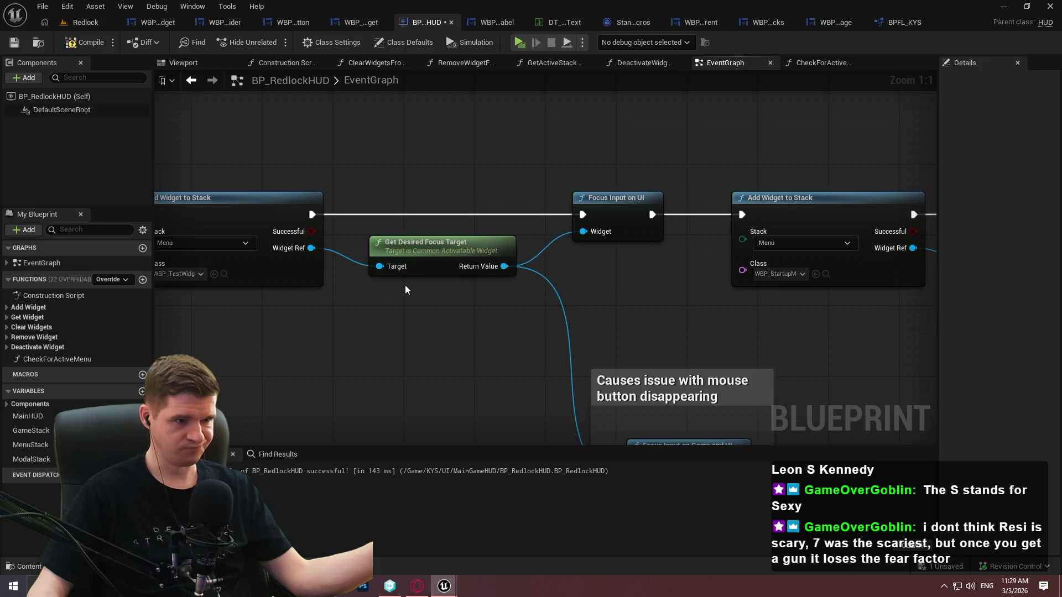
left_click_drag(405, 285, 472, 266)
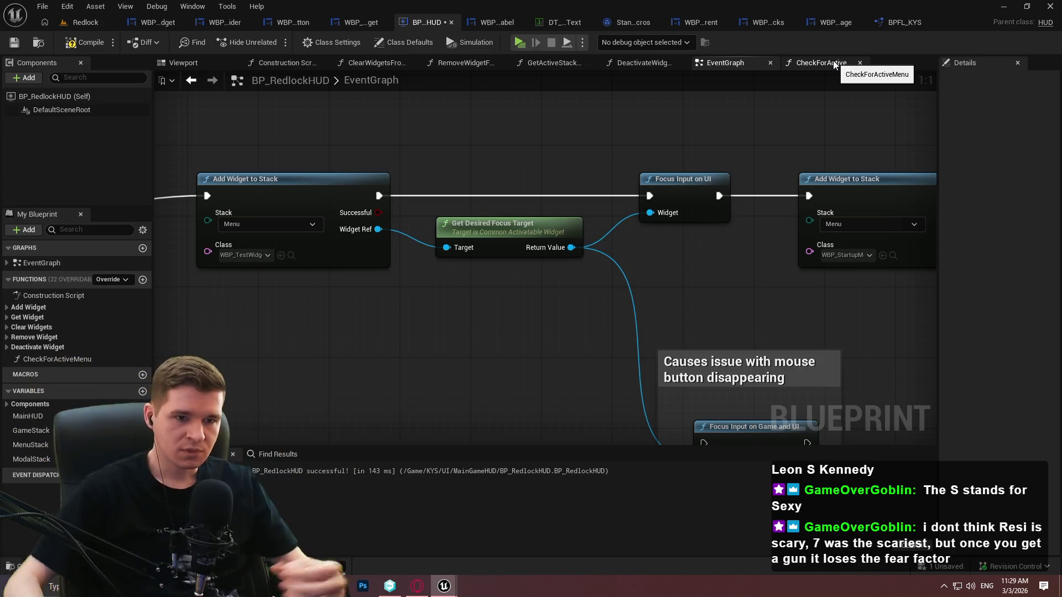
Add a Delay after Focus Input on UI, recompile, and playtest
left_click_drag(719, 196, 728, 110)
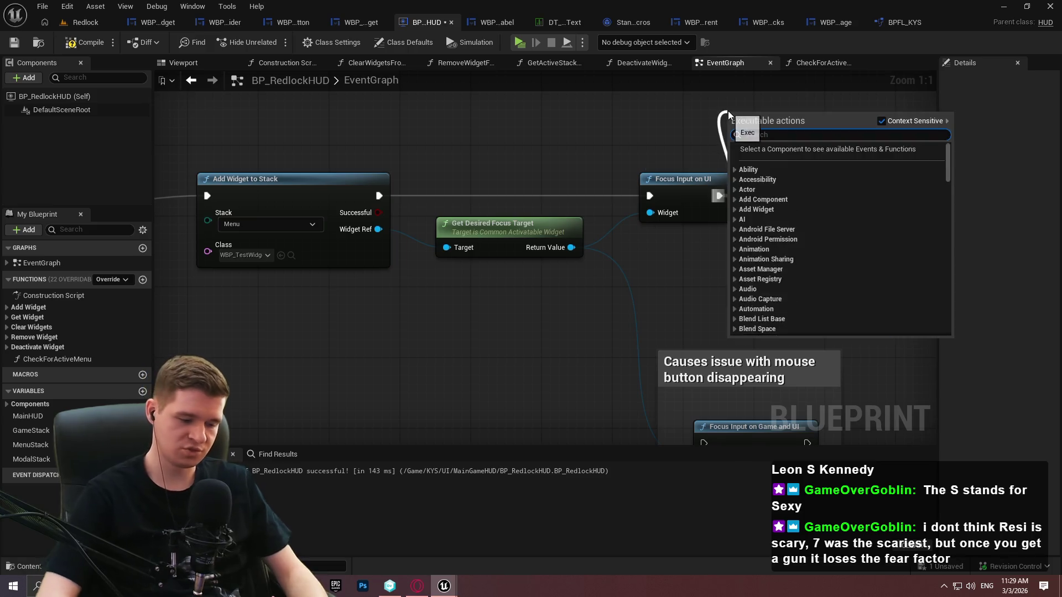
type("delay")
key("Return")
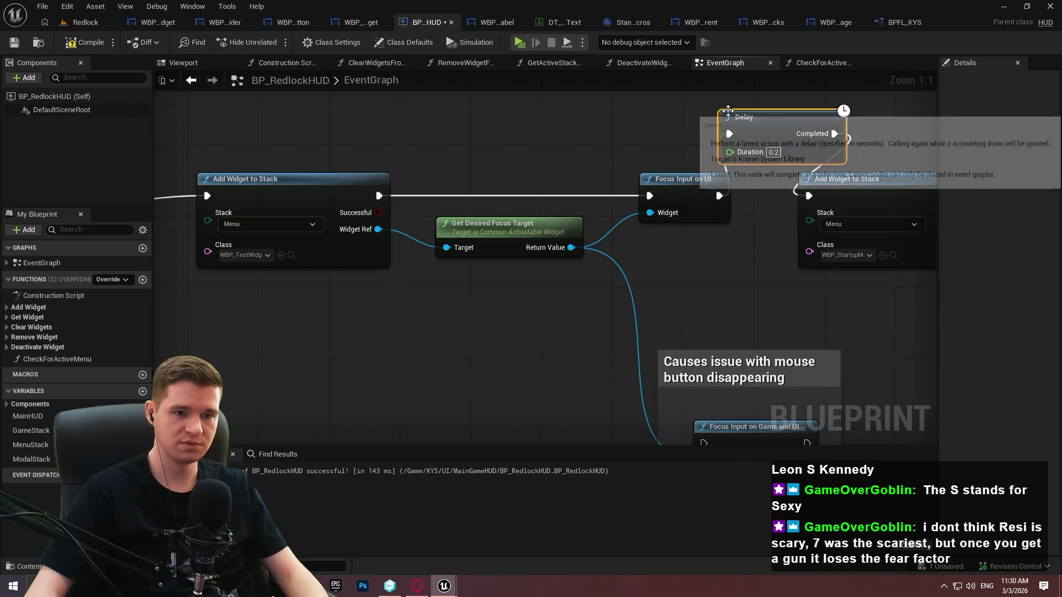
left_click(110, 42)
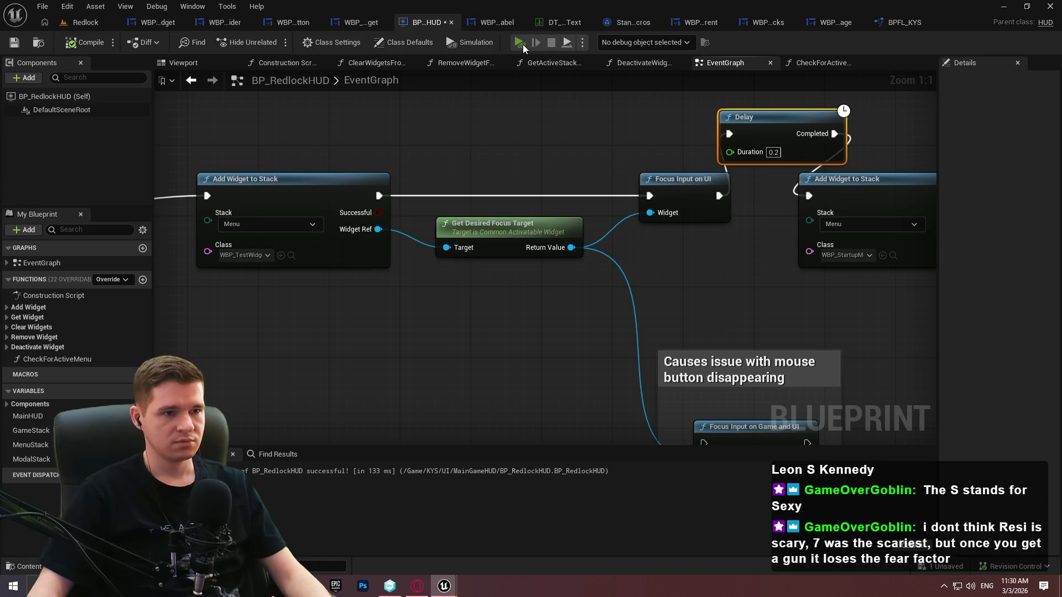
left_click(520, 43)
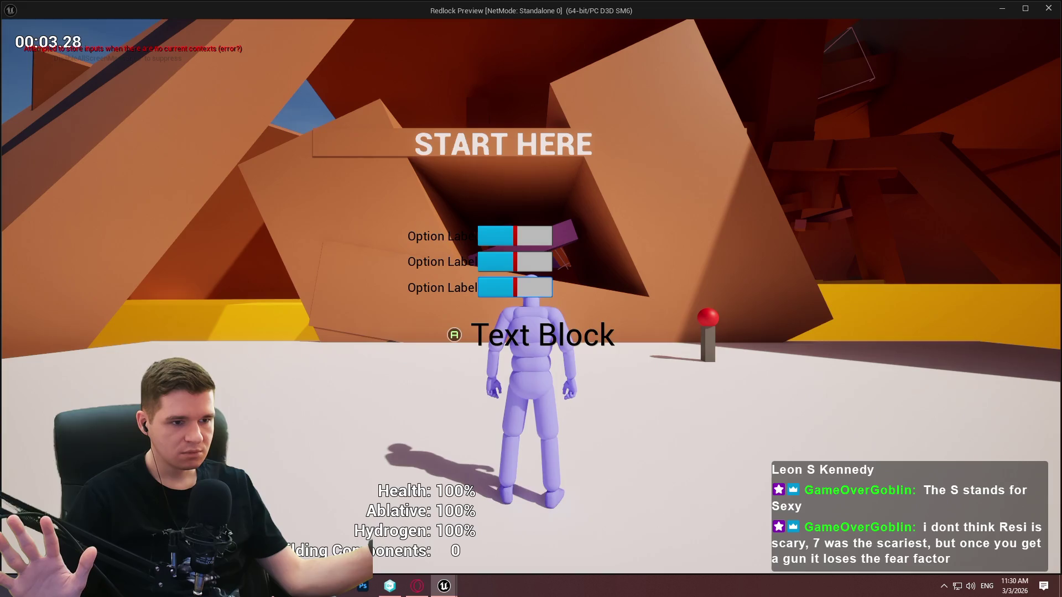
key("Escape")
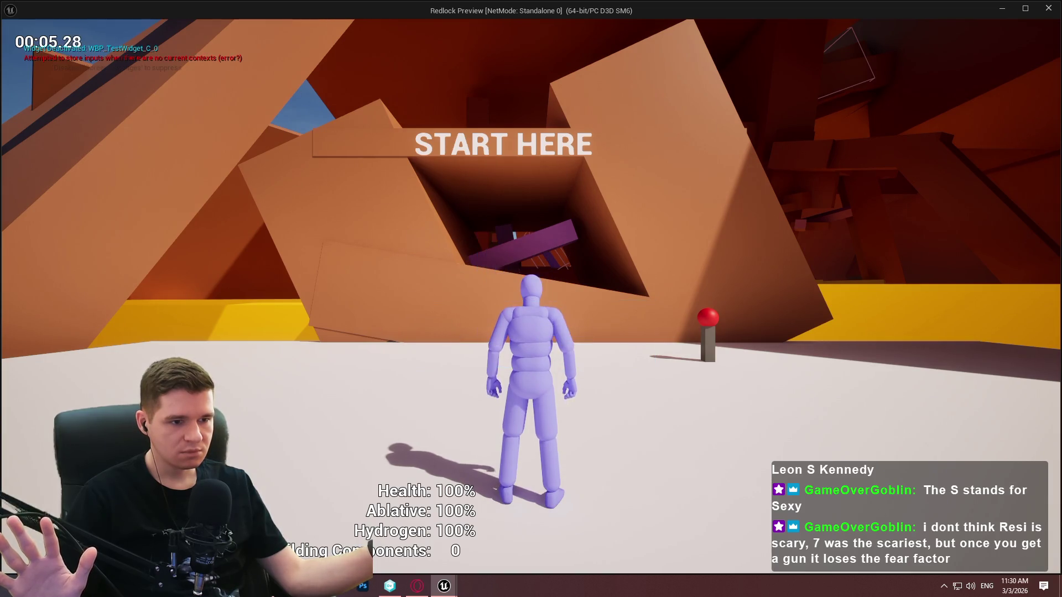
key("Escape")
Wire Focus Input on UI straight to Add Widget to Stack, recompile, and playtest
left_click_drag(809, 195, 718, 195)
left_click(81, 39)
left_click(522, 42)
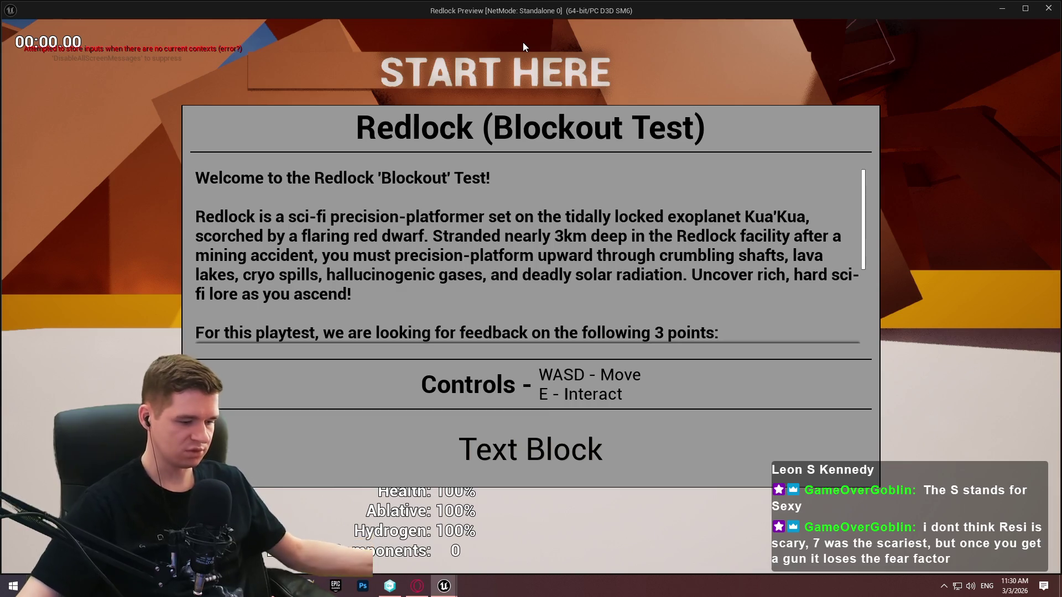
key("Escape")
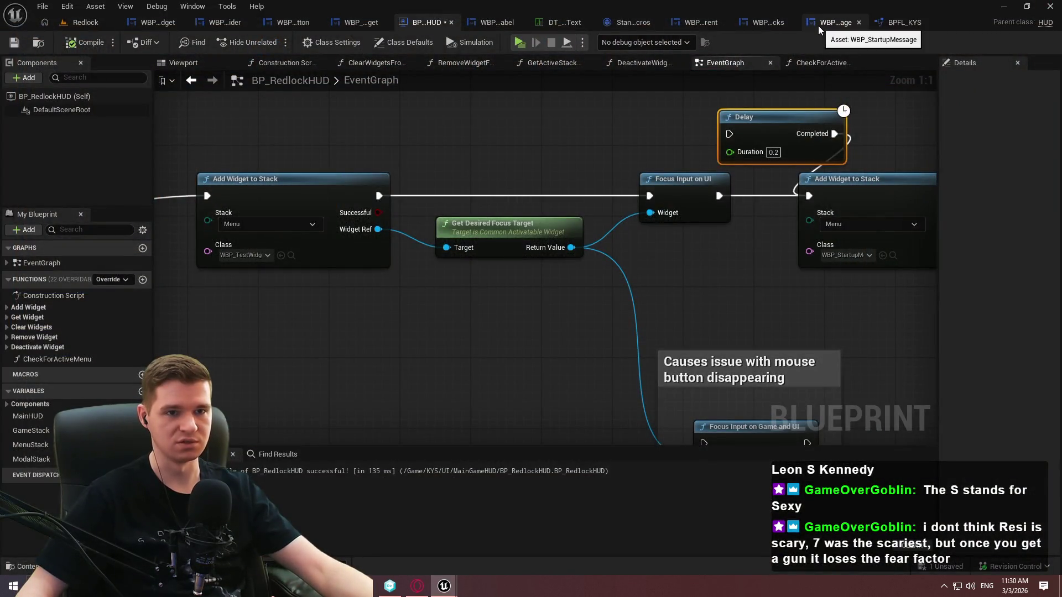
Bring up WBP_GameHUDStacks to inspect the MenuStack transitions
left_click(683, 25)
left_click_drag(1056, 351, 1052, 229)
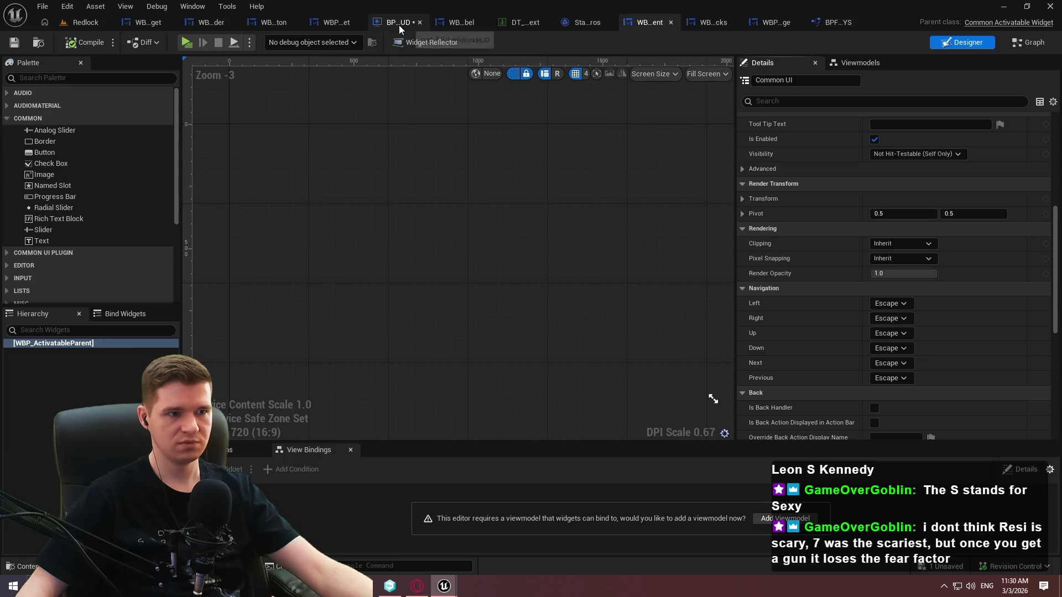
left_click(711, 22)
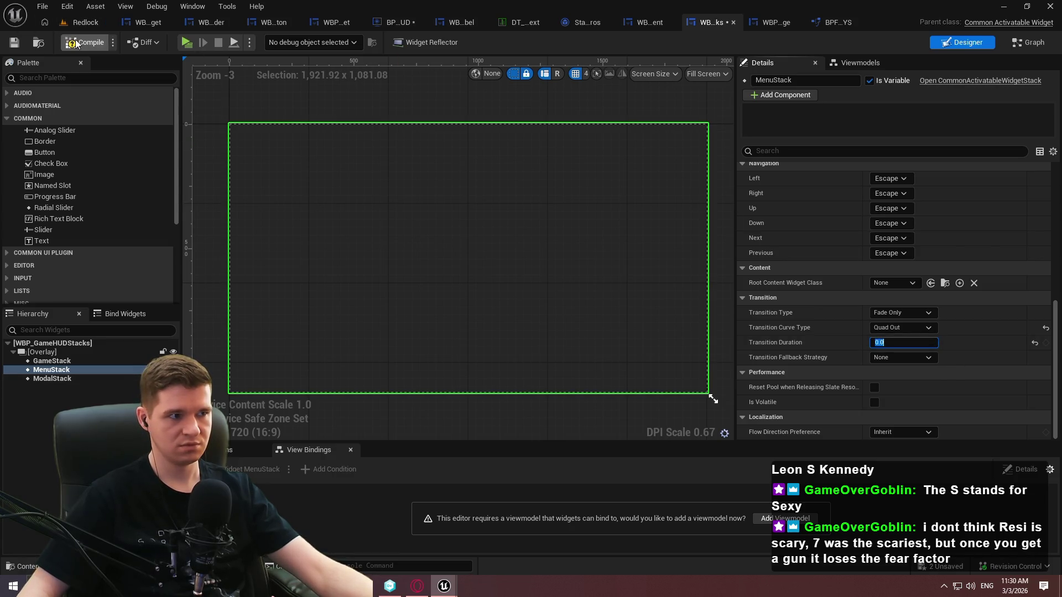
Run two quick play sessions to test the menu, ending each with Escape
left_click(189, 43)
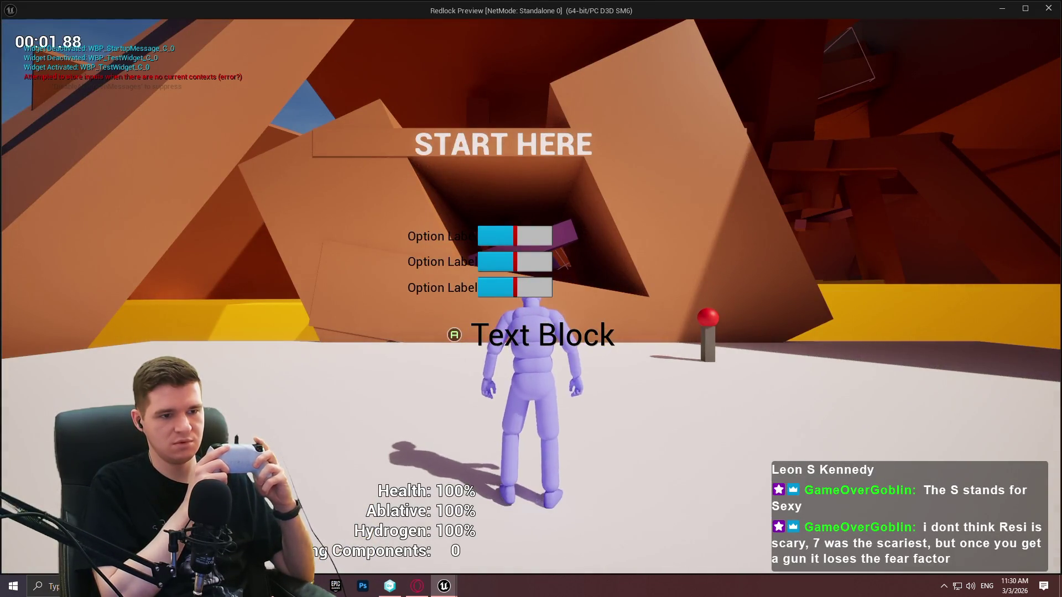
key("Escape")
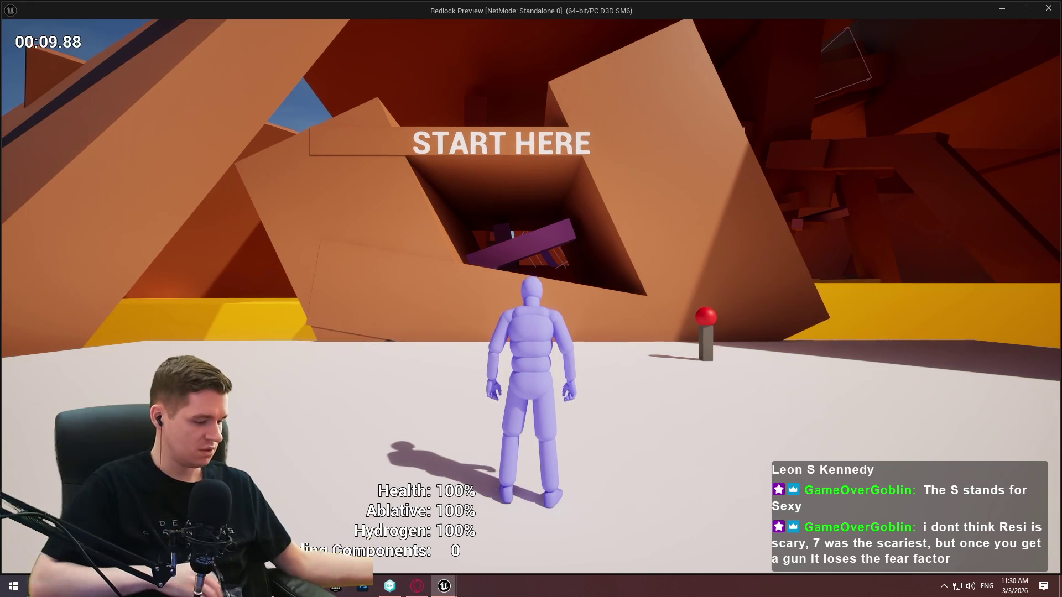
key("Escape")
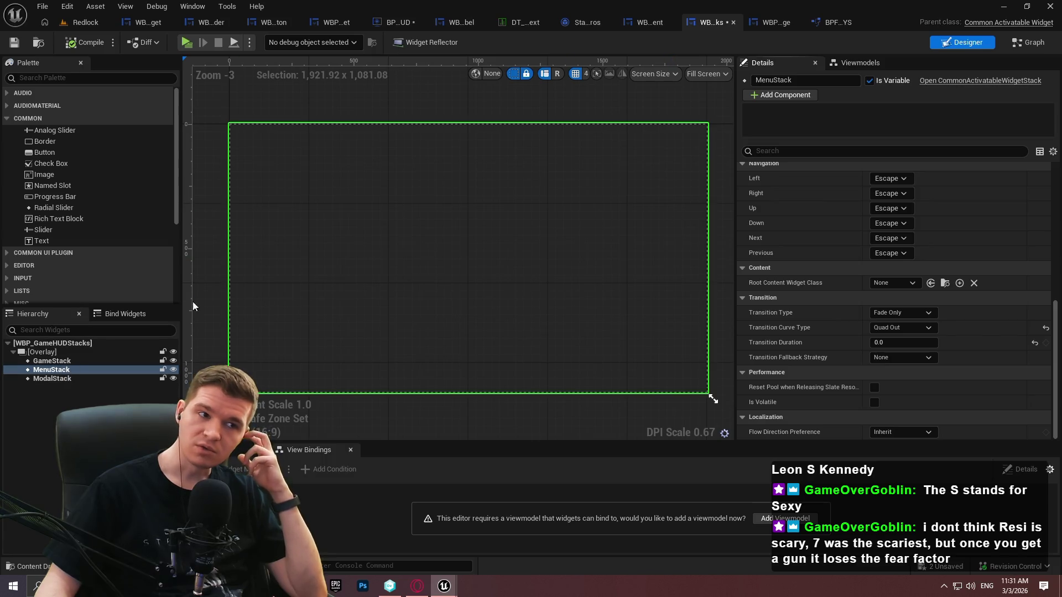
left_click(188, 48)
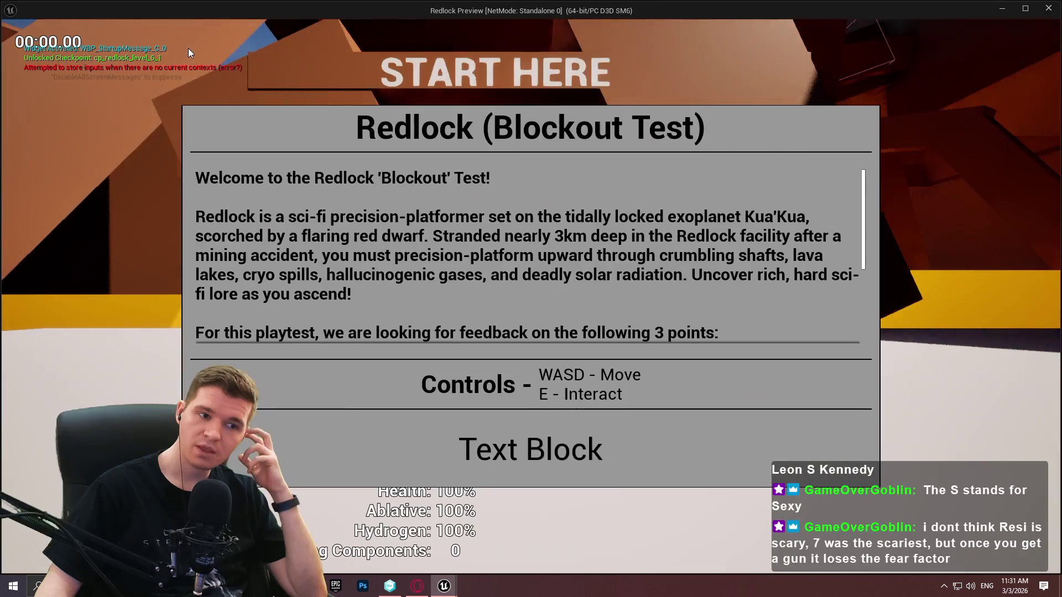
key("Escape")
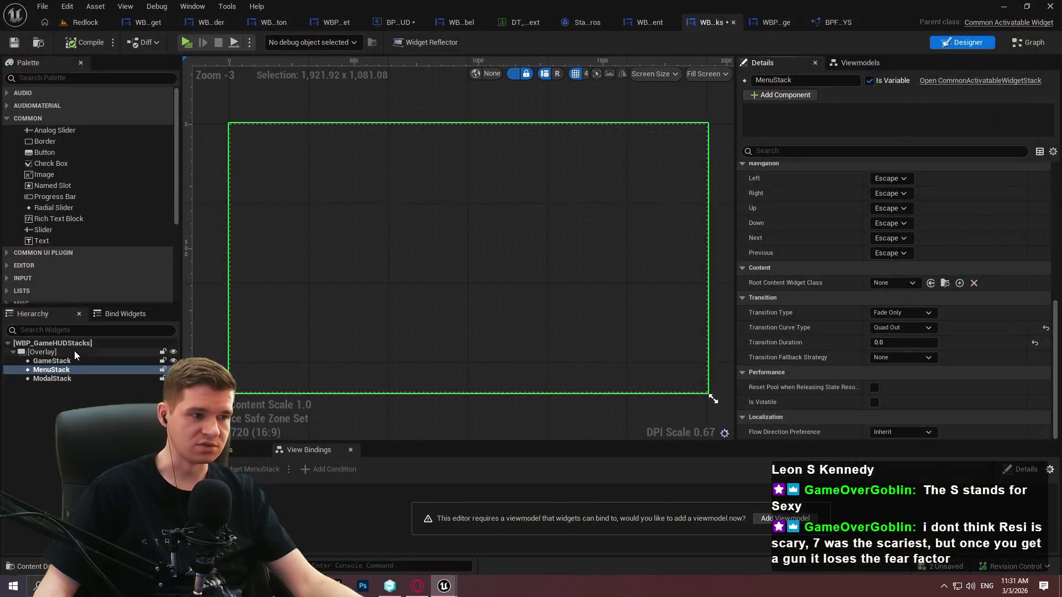
Review the GameStack and ModalStack transition settings, keeping the Quad Out curve
left_click(52, 360)
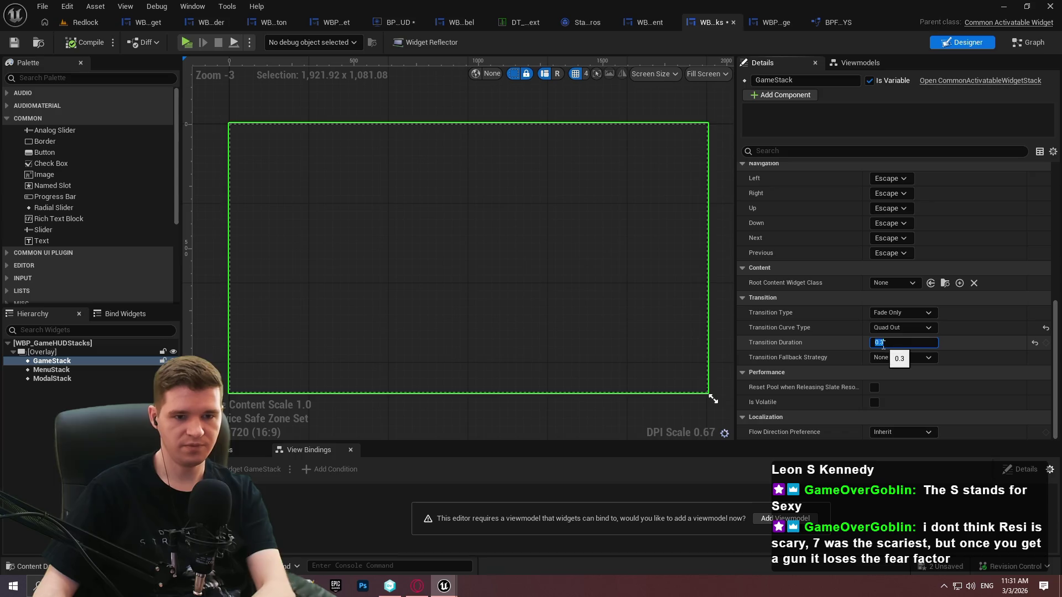
left_click(936, 328)
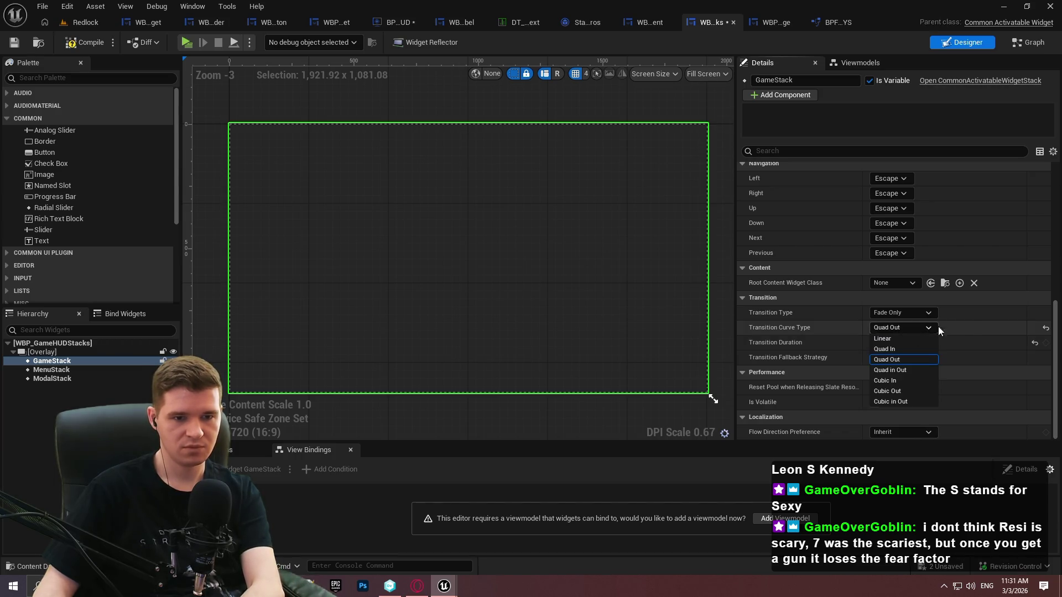
left_click(971, 324)
left_click(66, 378)
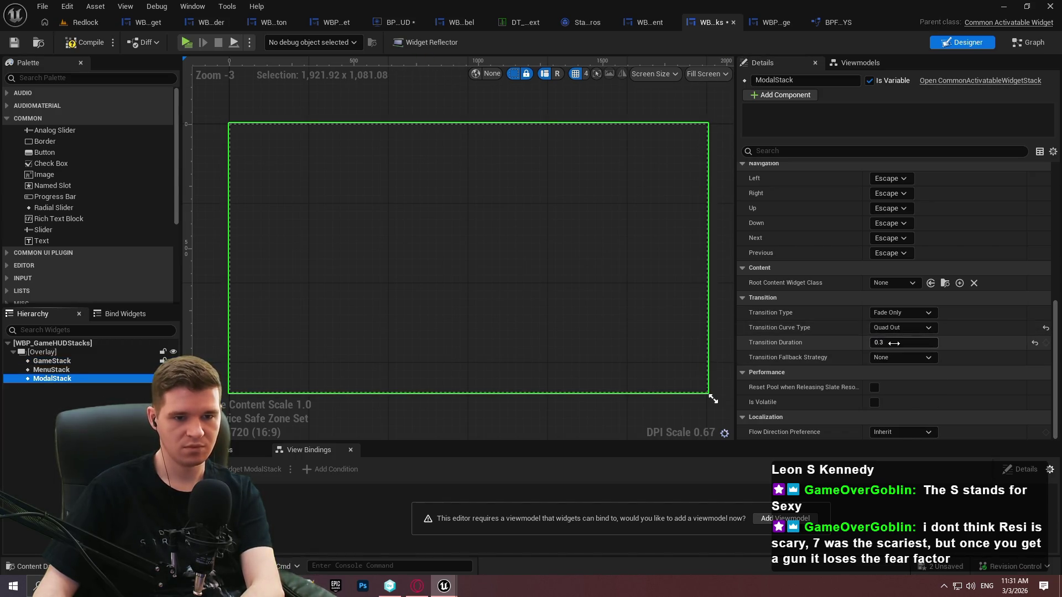
Compile and save WBP_GameHUDStacks, checking out the changed assets, and return to BP_RedlockHUD
left_click(14, 43)
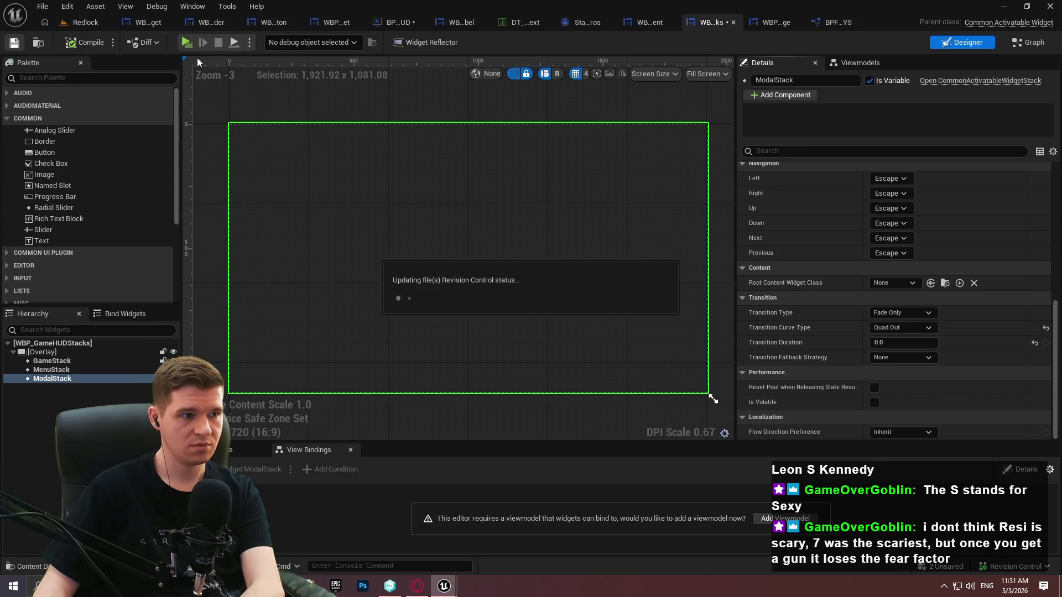
left_click(551, 421)
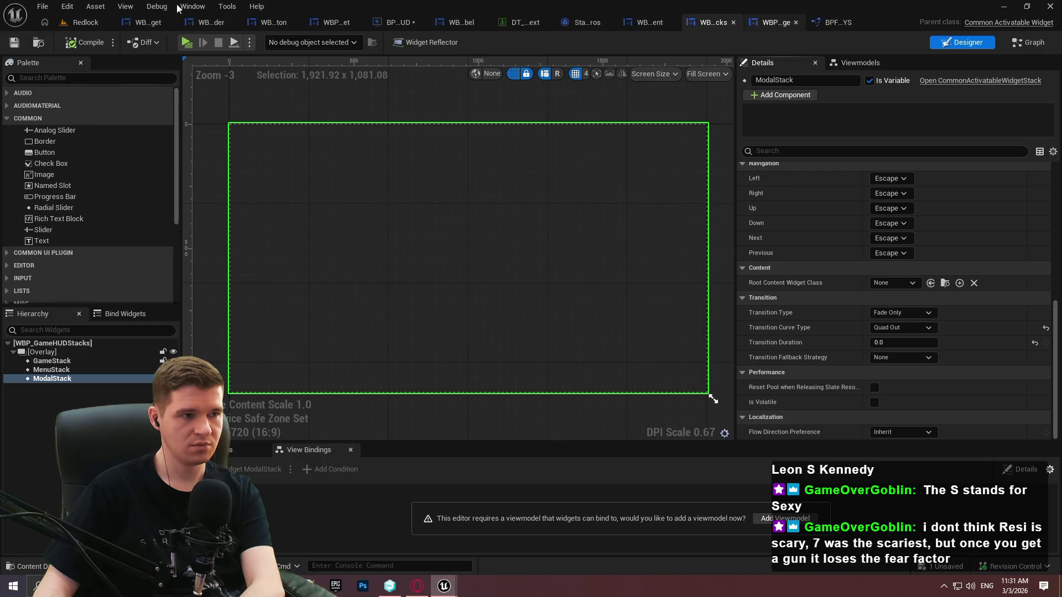
left_click(407, 22)
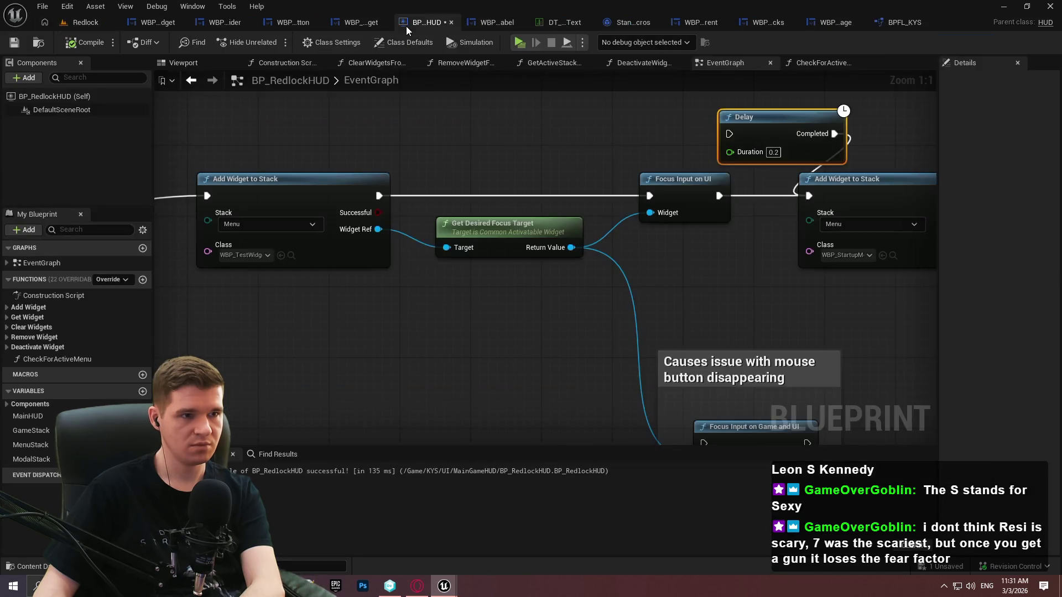
Delete the Delay after Focus Input on UI and the 0.2-second Delay before Check for Active Menu
left_click_drag(880, 119, 782, 130)
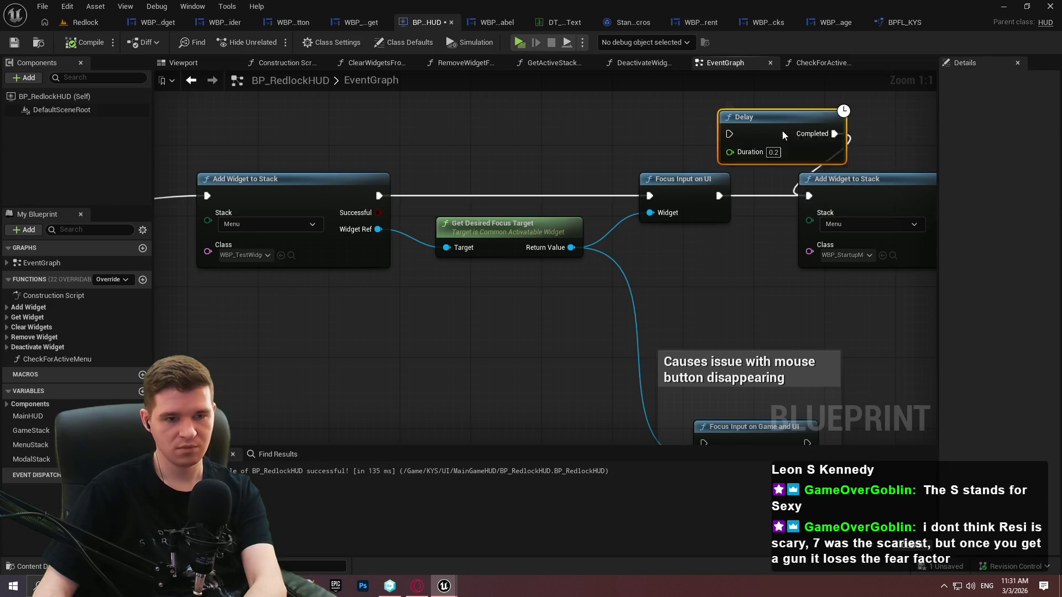
key("Delete")
scroll(718, 189, "down", 5)
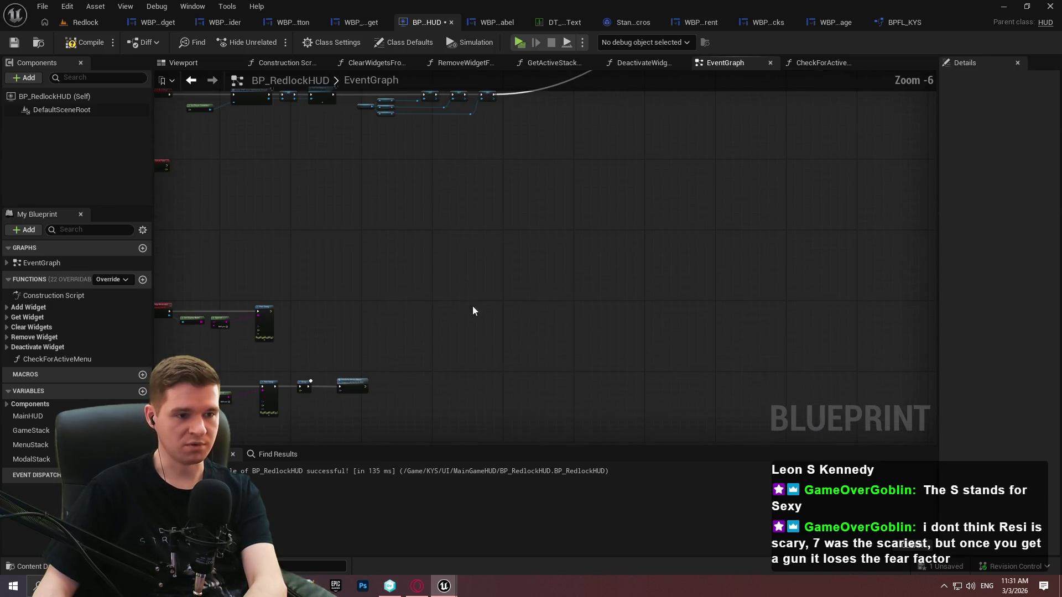
scroll(493, 195, "down", 1)
scroll(492, 196, "up", 5)
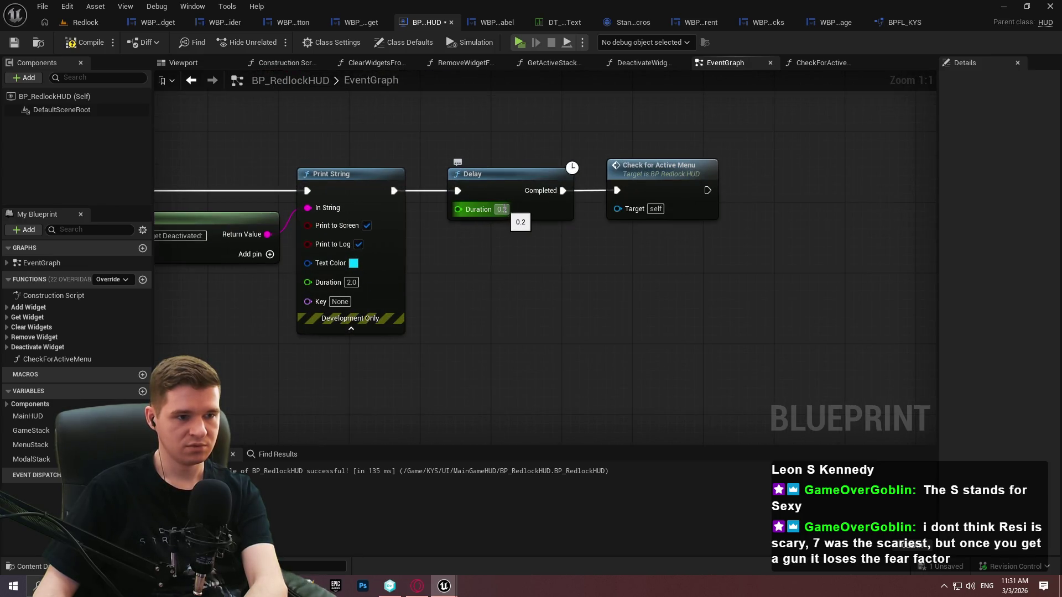
left_click_drag(512, 133, 486, 231)
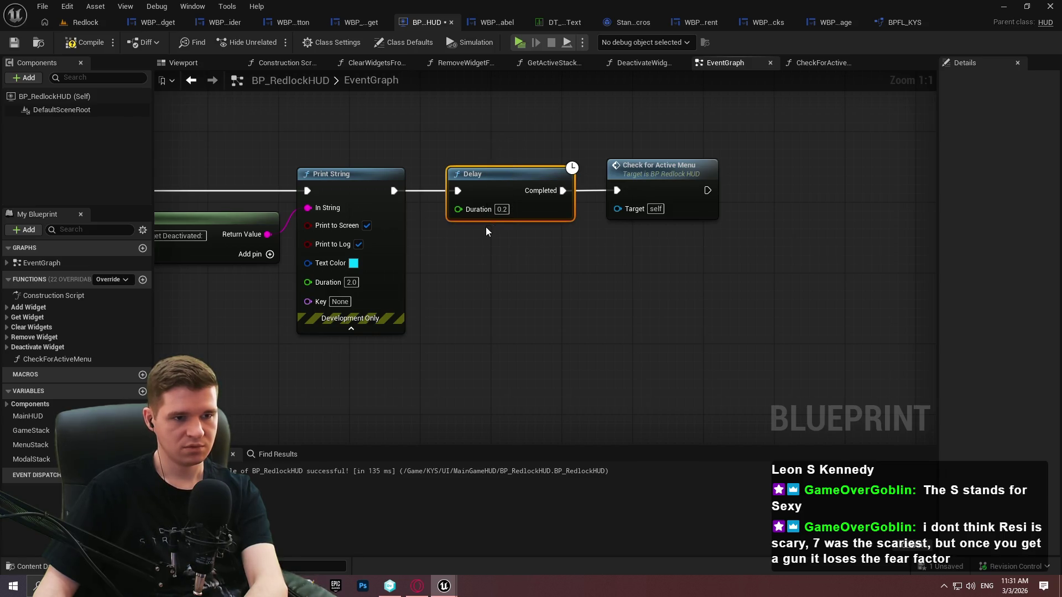
key("Delete")
Add Delay Until Next Tick after Print String, then open CheckForActiveMenu and compile
mouse_move(393, 191)
left_mouse_down()
mouse_move(417, 200)
mouse_move(506, 179)
mouse_move(617, 190)
left_mouse_up()
type("delay")
left_click(490, 284)
double_click(654, 171)
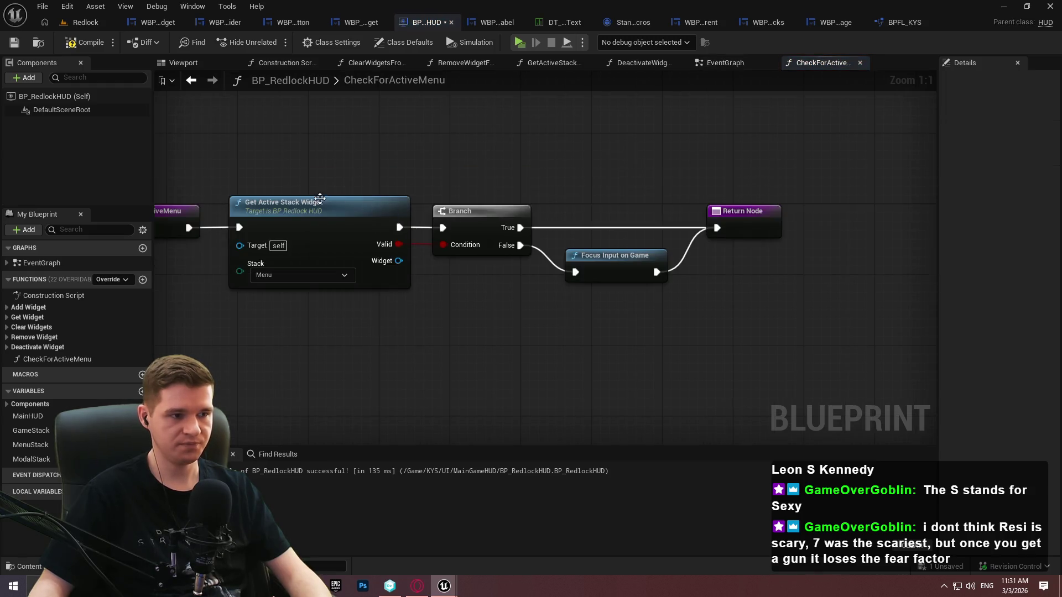
left_click(78, 40)
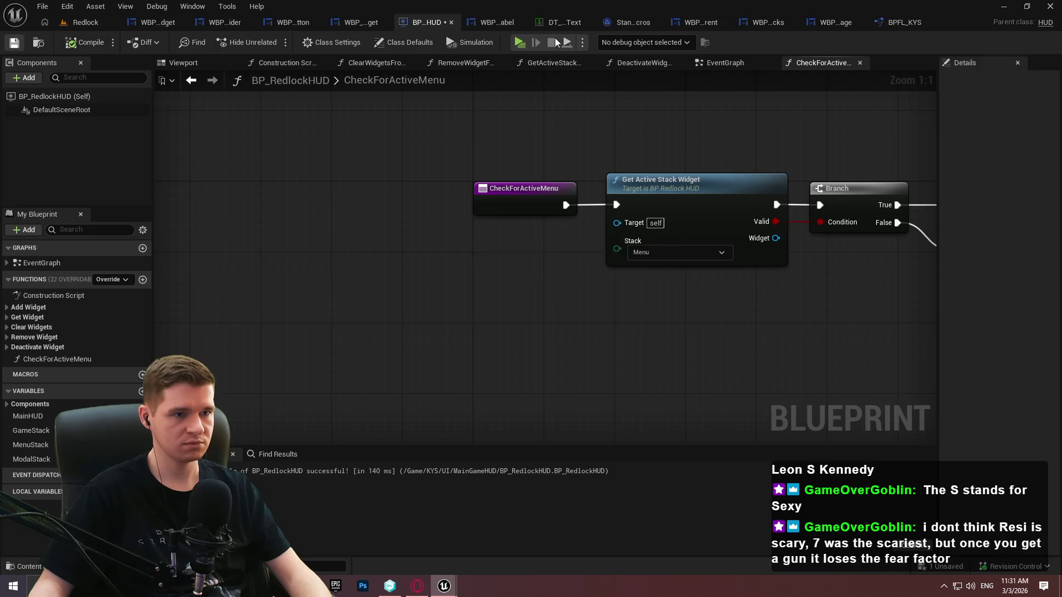
left_click(514, 43)
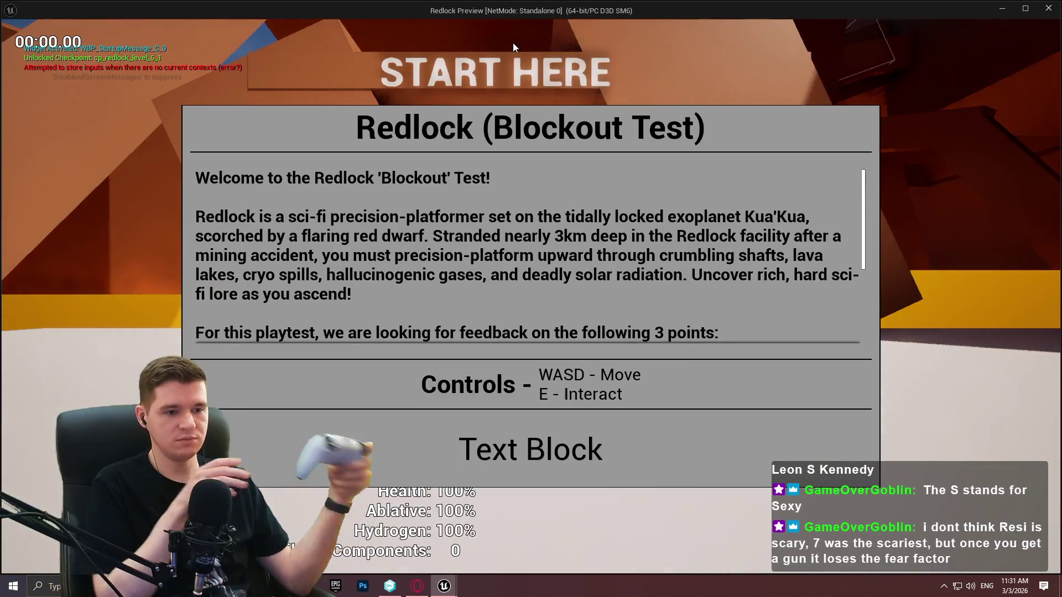
key("Return")
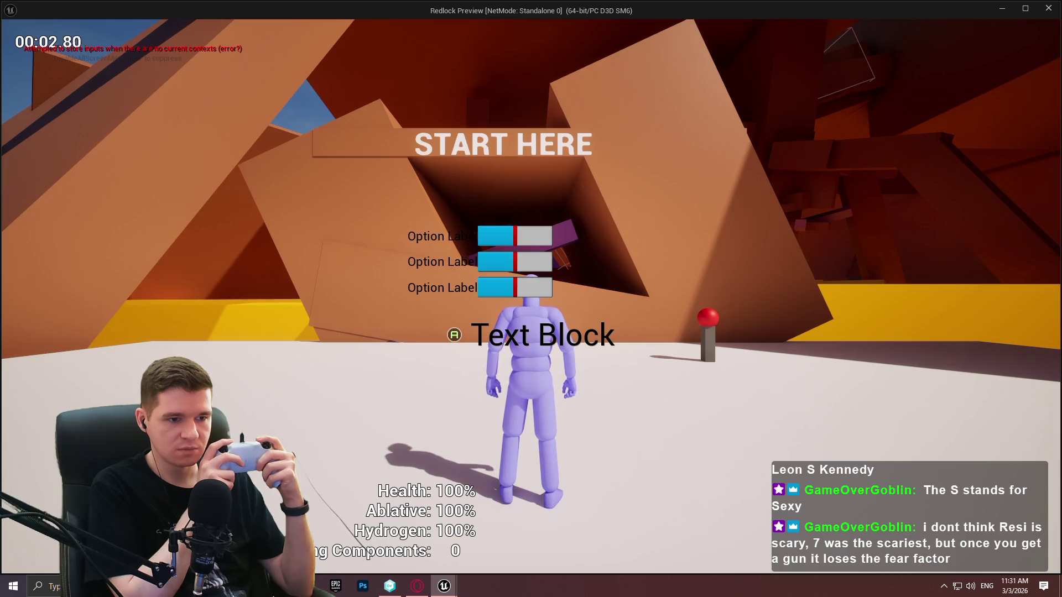
key("space")
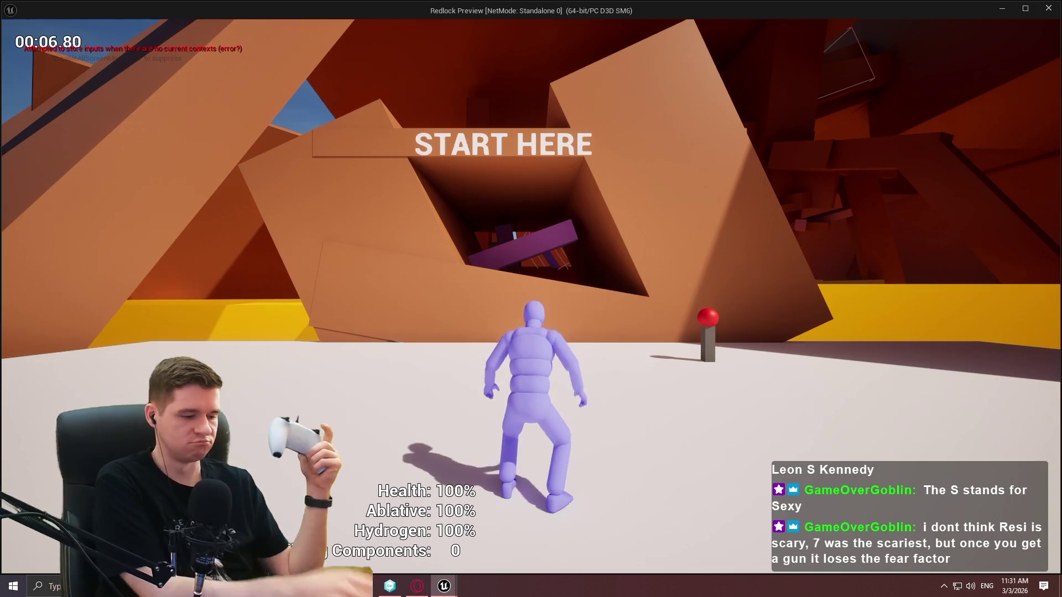
key("Escape")
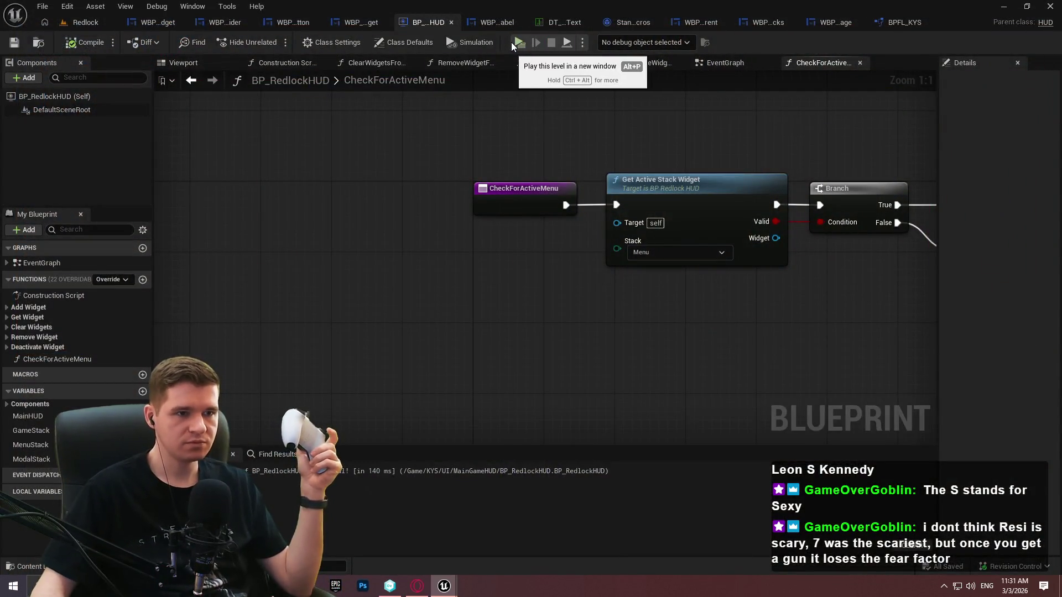
left_click(519, 42)
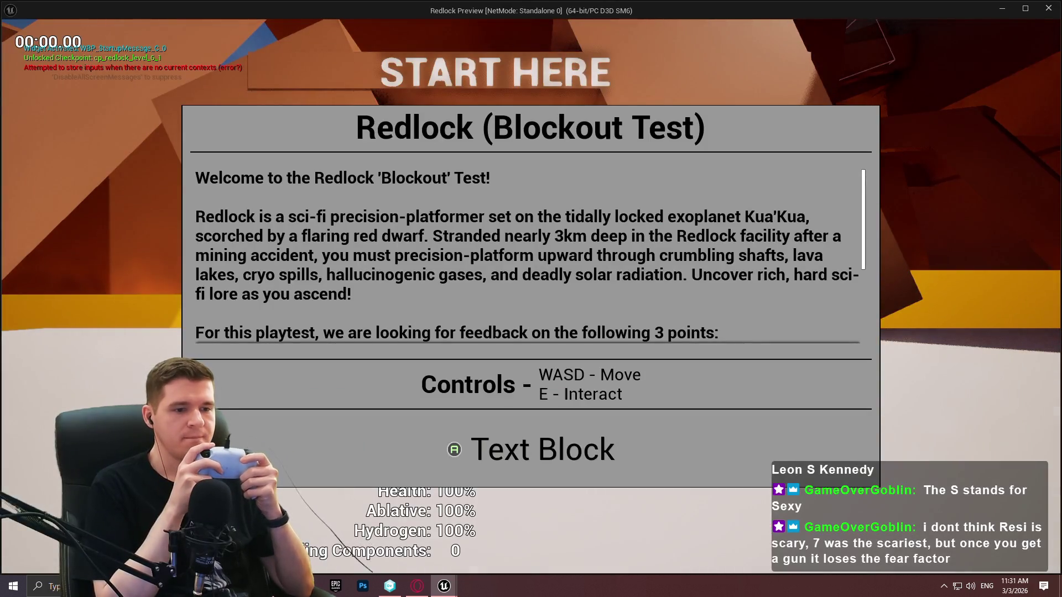
key("Return")
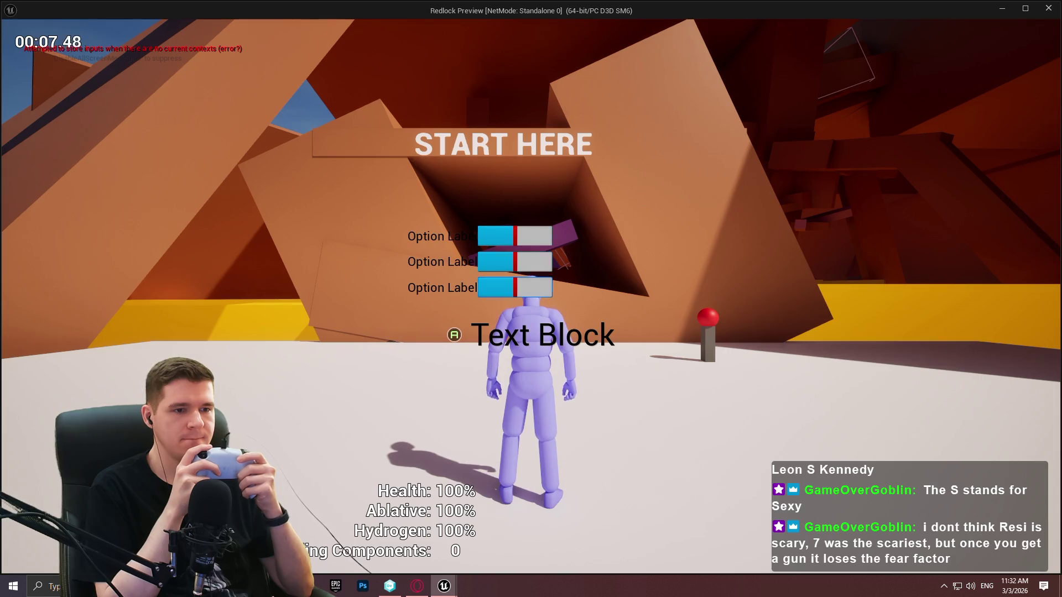
key("Escape")
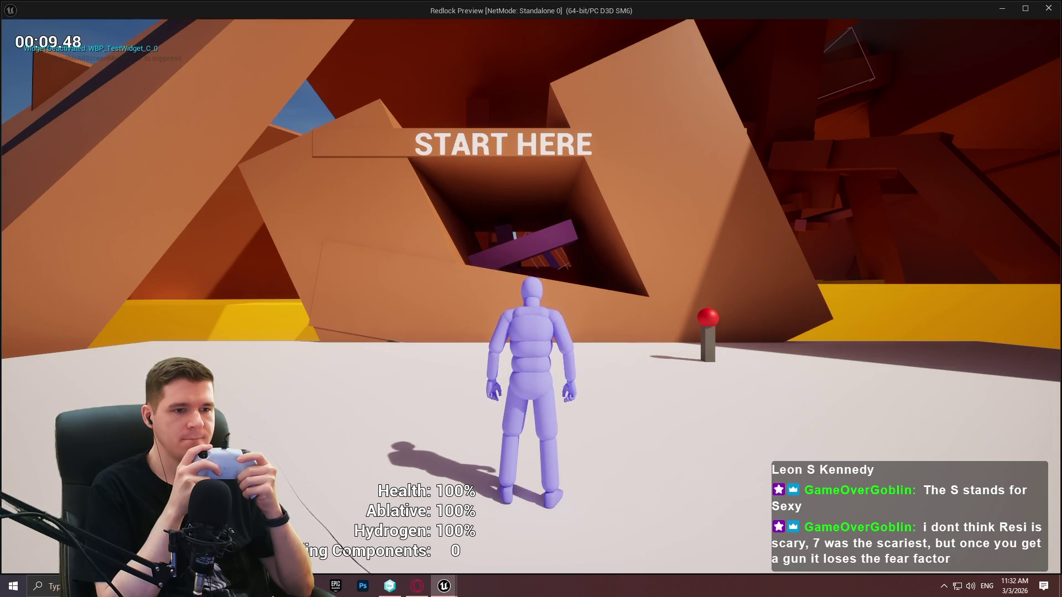
key("Escape")
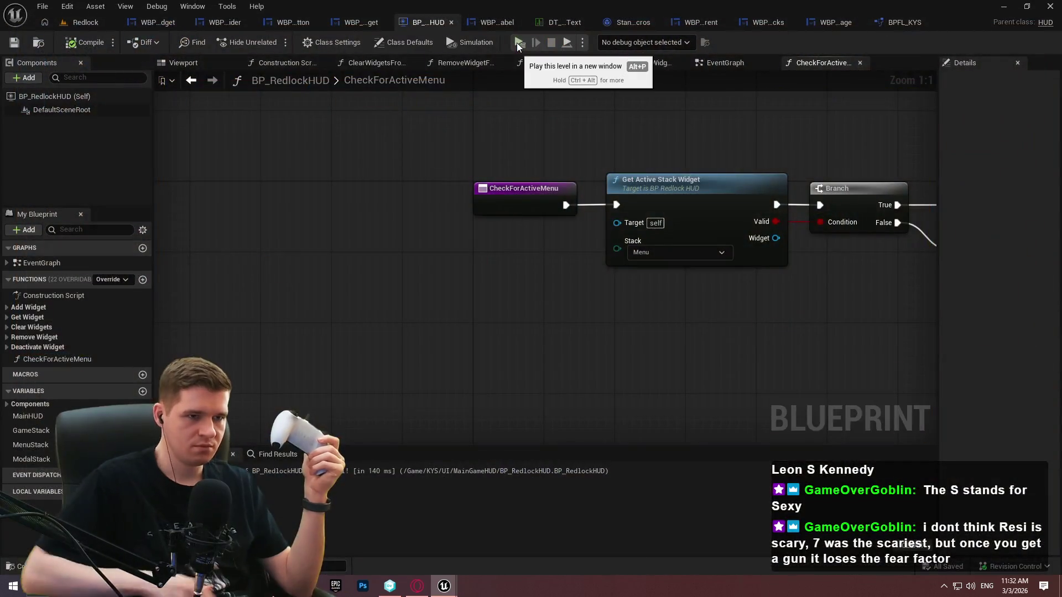
left_click(518, 43)
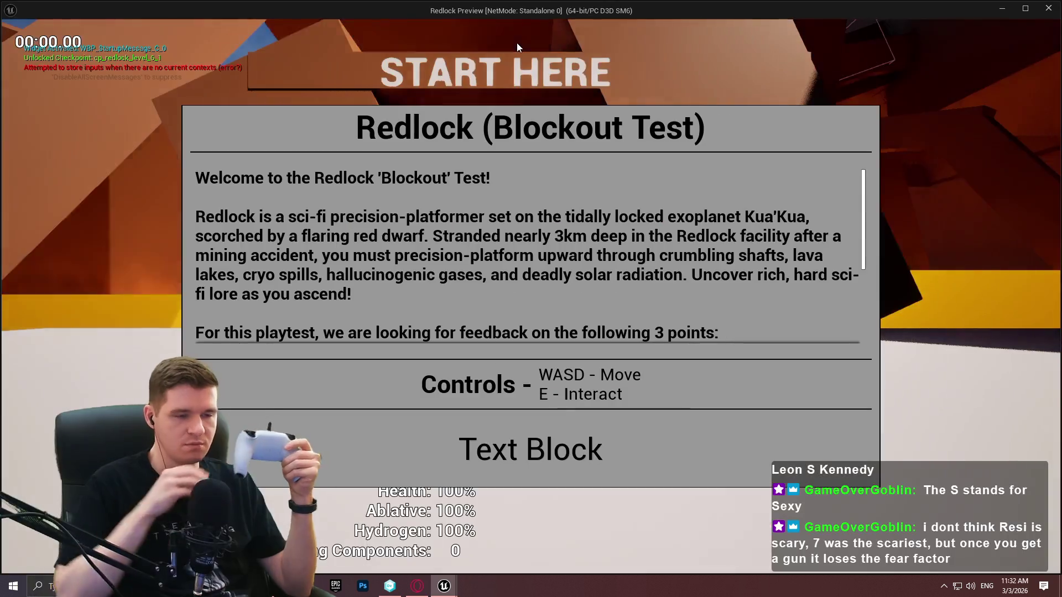
key("Return")
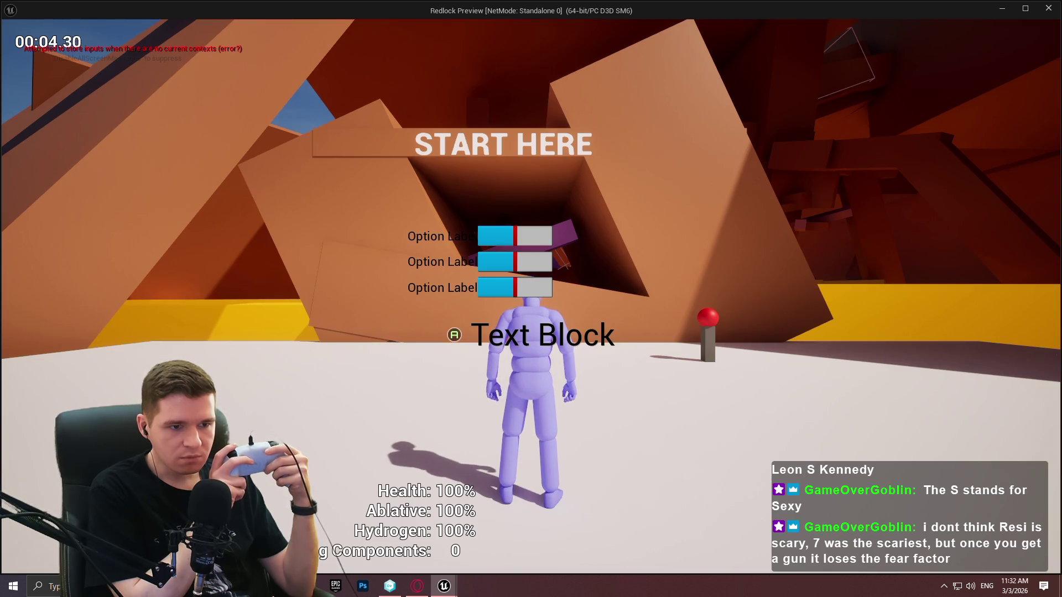
key("Escape")
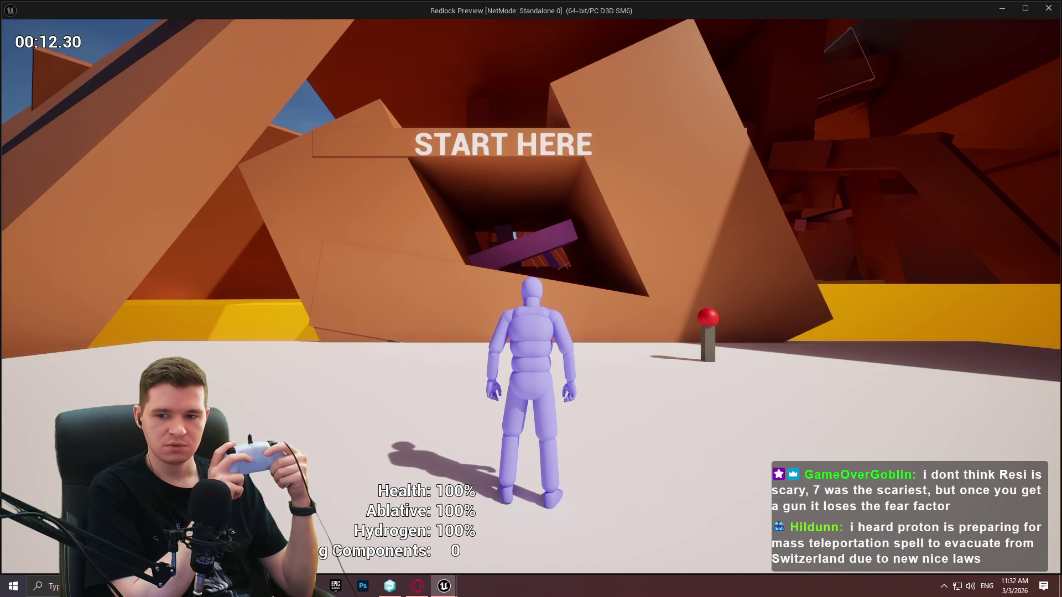
key("Escape")
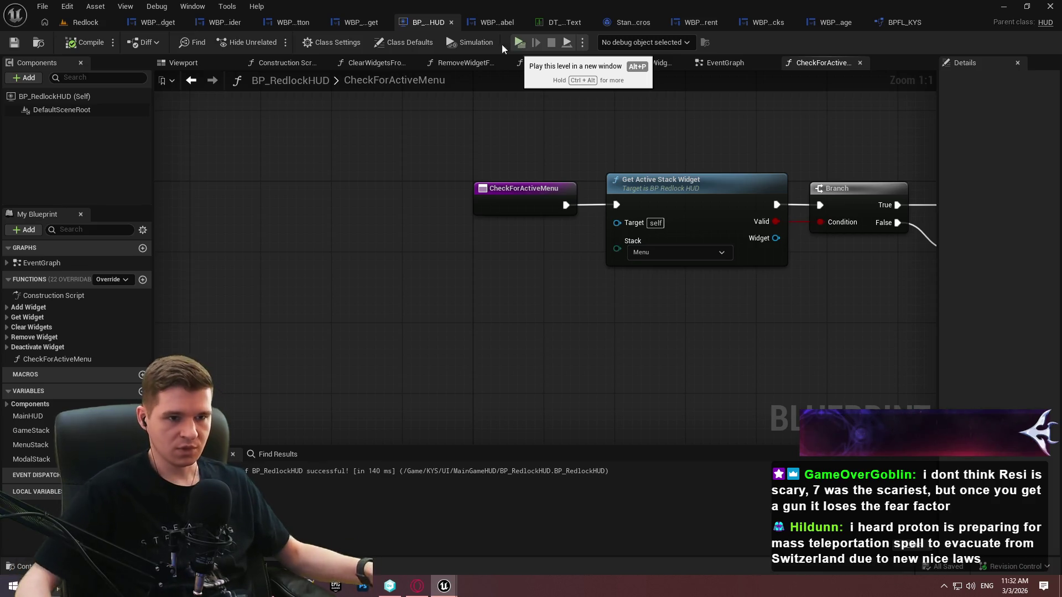
Add a Get Desired Focus Target node fed by the active menu's Widget pin
left_click_drag(324, 281, 416, 347)
type("get a")
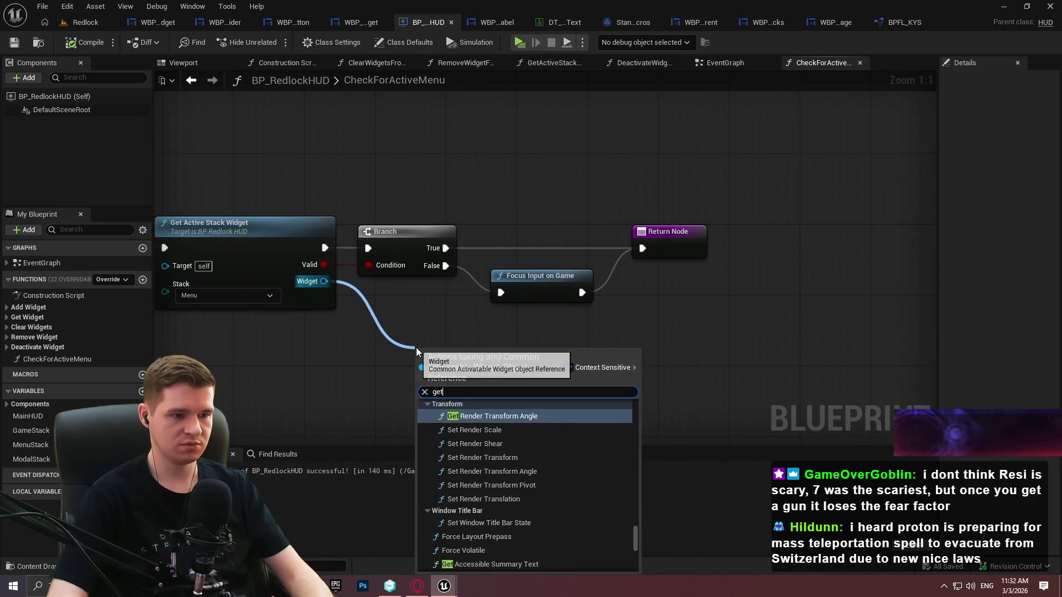
key("BackSpace")
key("BackSpace")
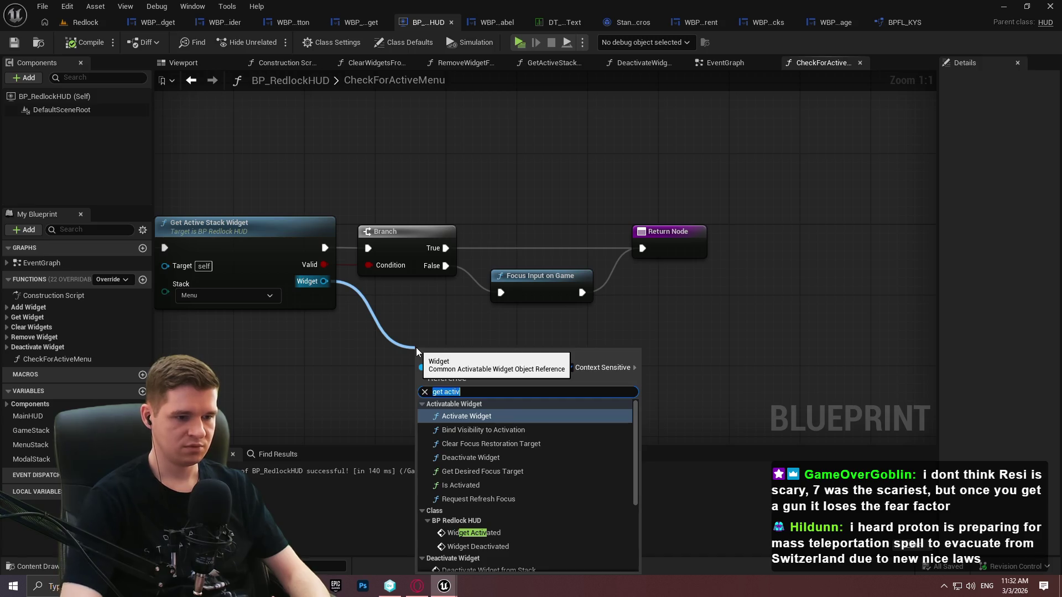
type("desired")
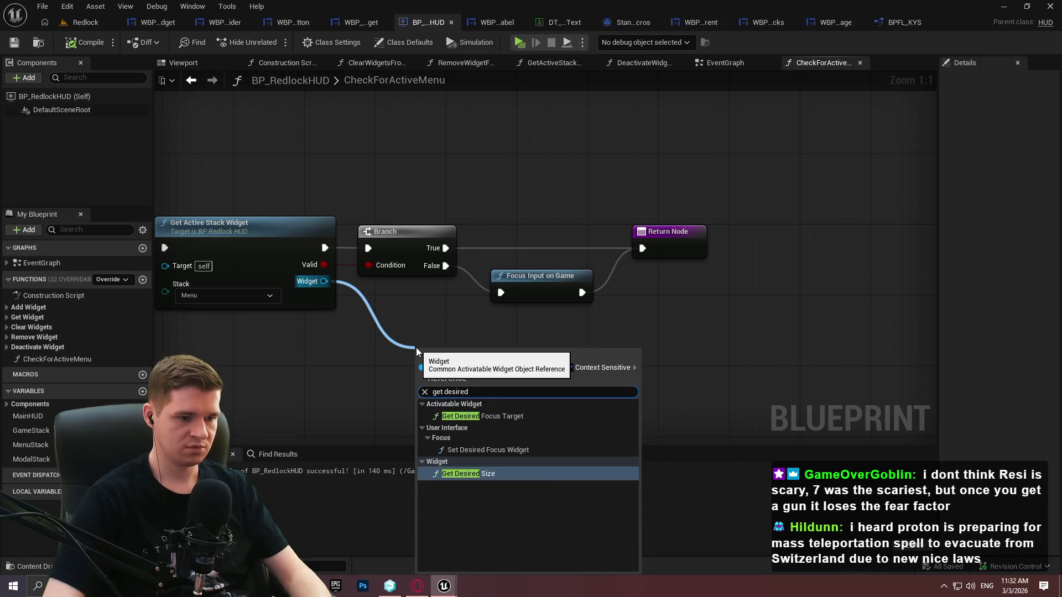
key("Return")
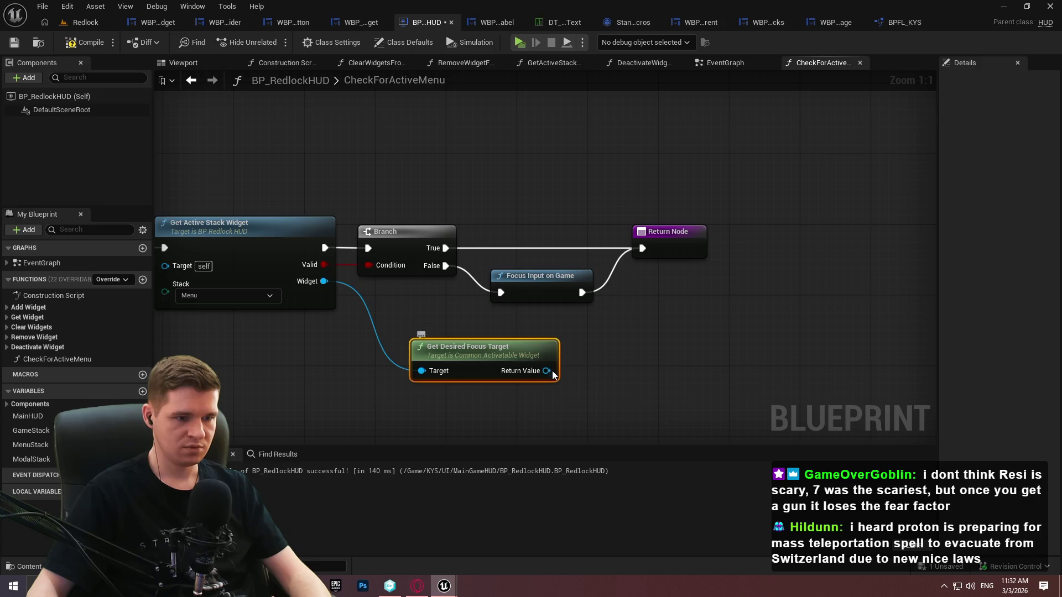
Route Branch True through Focus Input on UI, using that target, to the Return Node, then compile and play
left_click_drag(553, 372, 610, 369)
type("focus in")
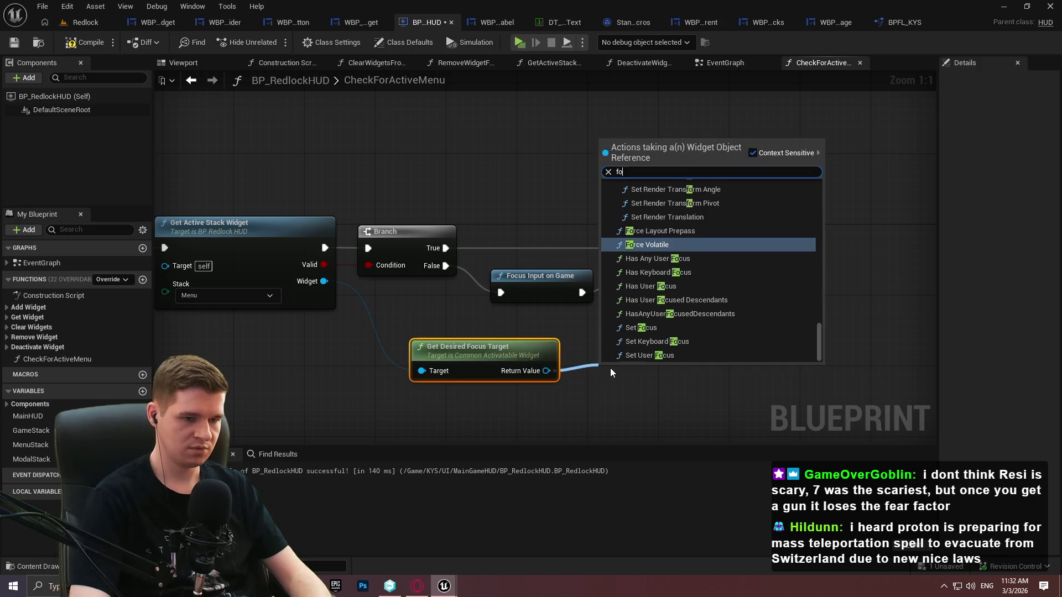
key("Return")
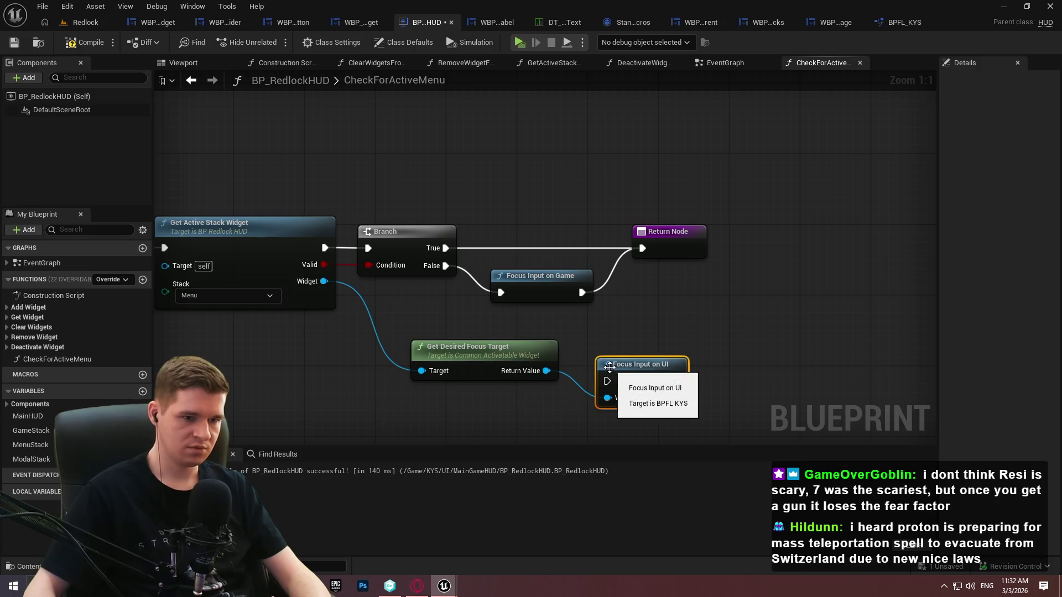
left_click_drag(607, 381, 433, 248)
mouse_move(677, 381)
left_mouse_down()
mouse_move(588, 227)
mouse_move(649, 251)
left_mouse_up()
left_click(86, 42)
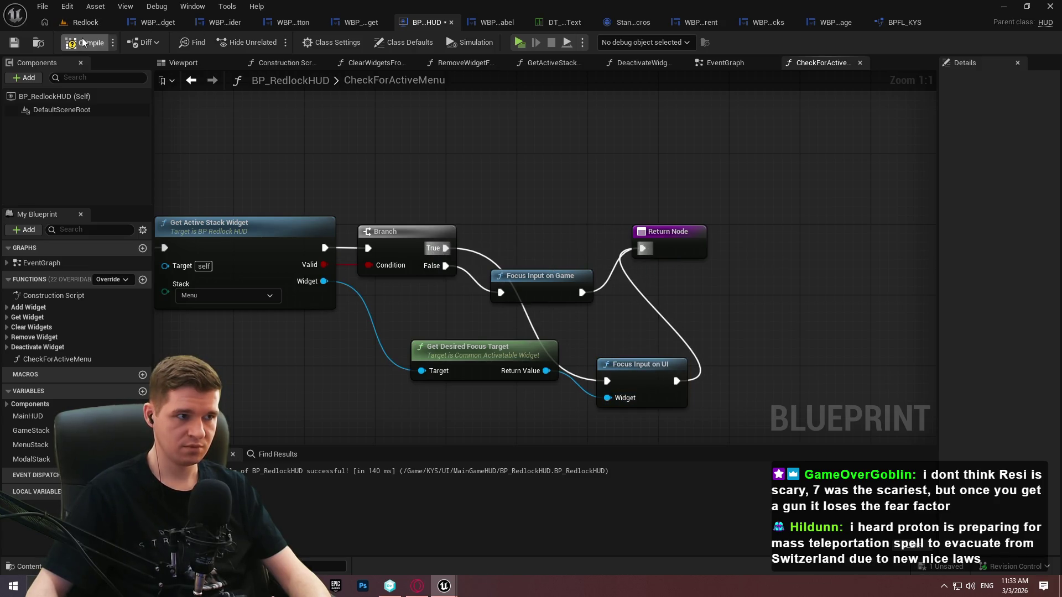
left_click(516, 44)
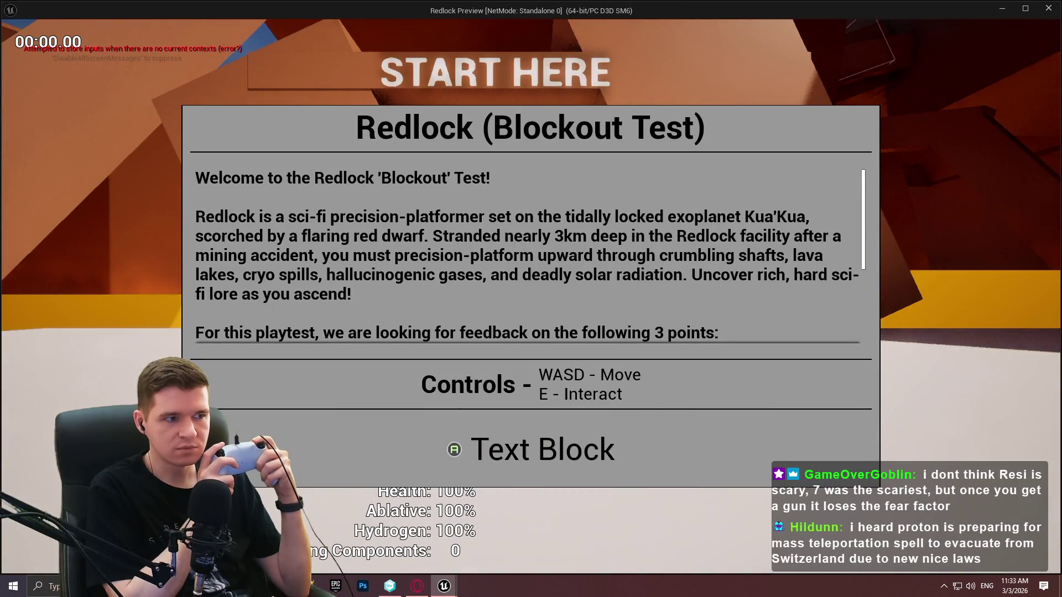
Dismiss the startup message, play the Redlock test level briefly, then stop the session
key("Return")
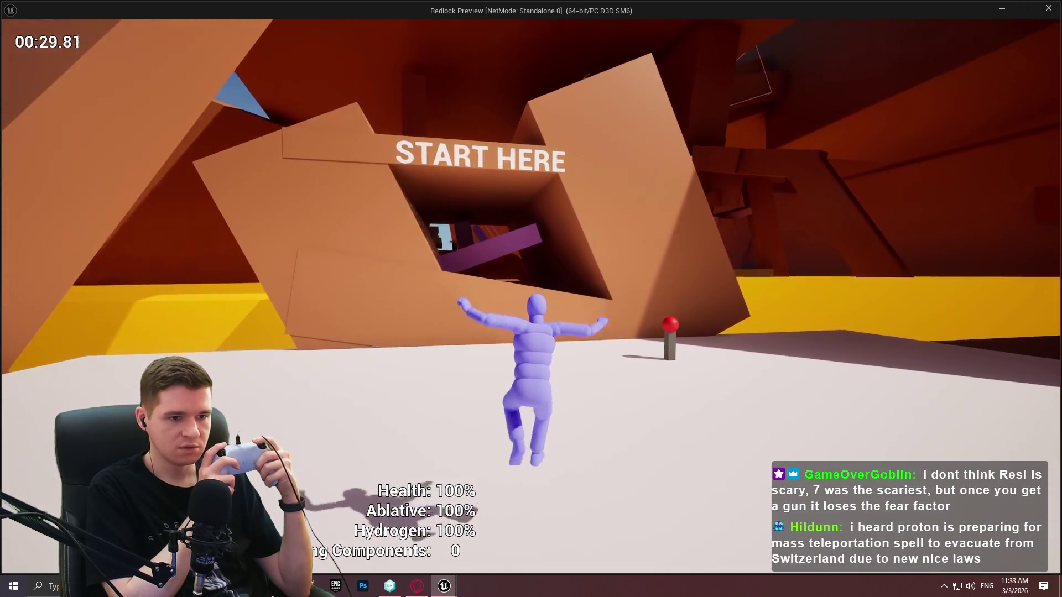
key("Escape")
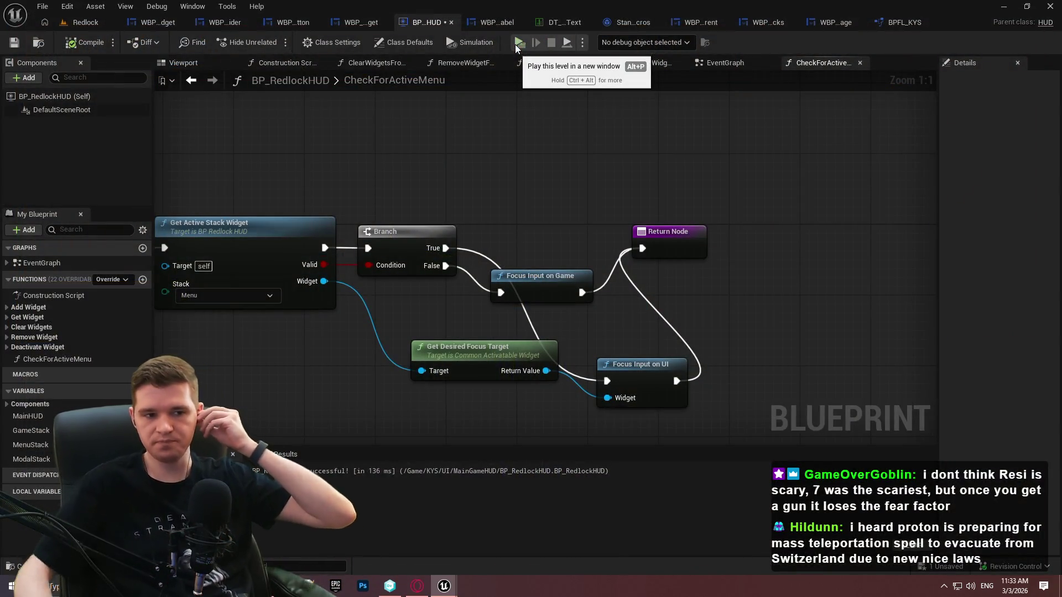
Inspect the FocusInputOnUI function's nodes in BPFL_KYS, then go back to CheckForActiveMenu
double_click(642, 364)
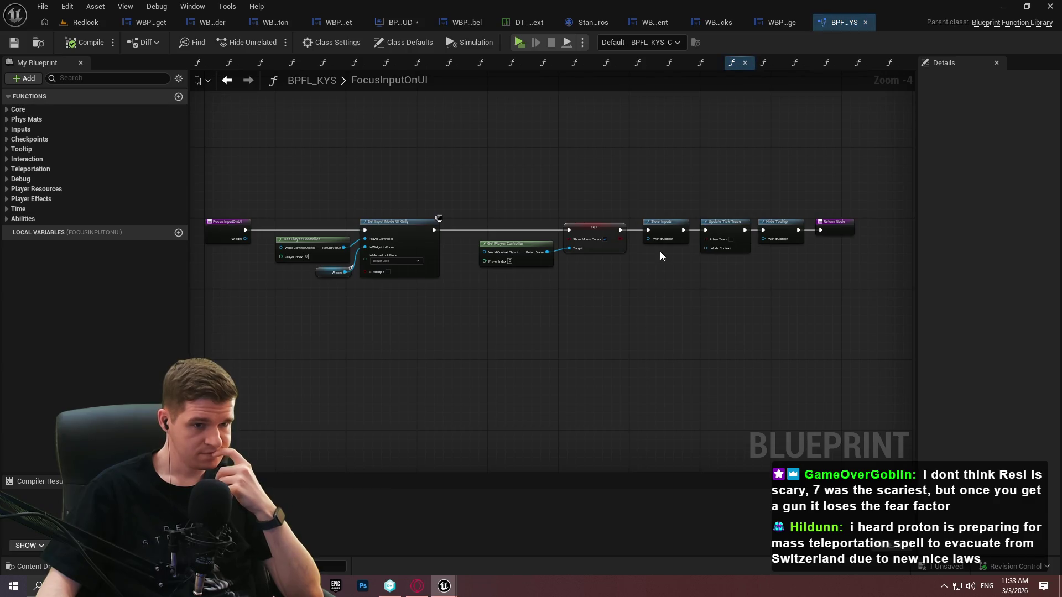
scroll(653, 247, "up", 4)
mouse_move(697, 258)
left_mouse_down()
mouse_move(491, 259)
mouse_move(716, 251)
left_mouse_up()
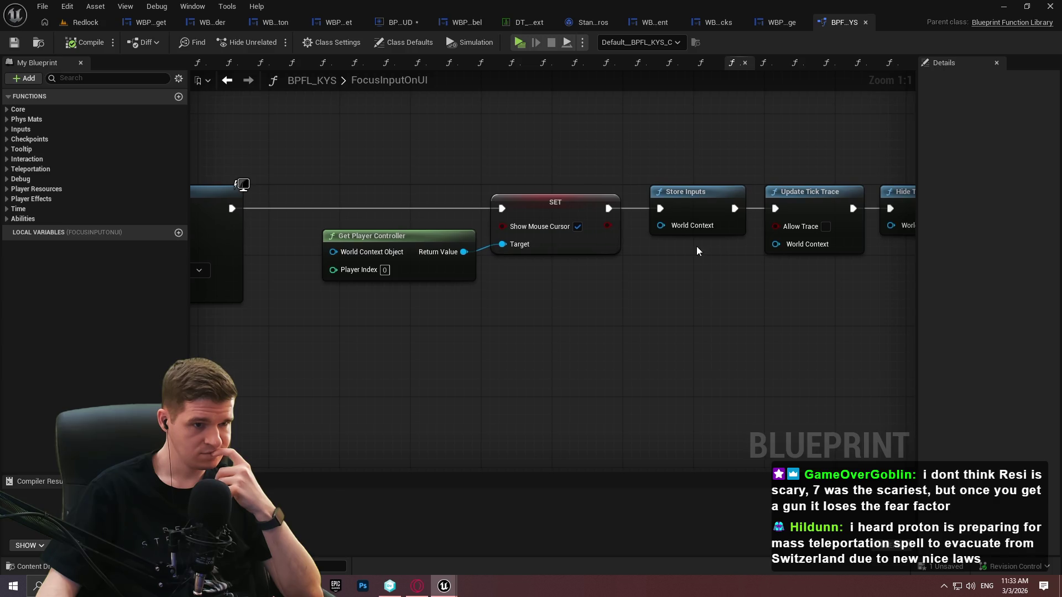
scroll(695, 247, "down", 3)
left_click_drag(630, 272, 730, 283)
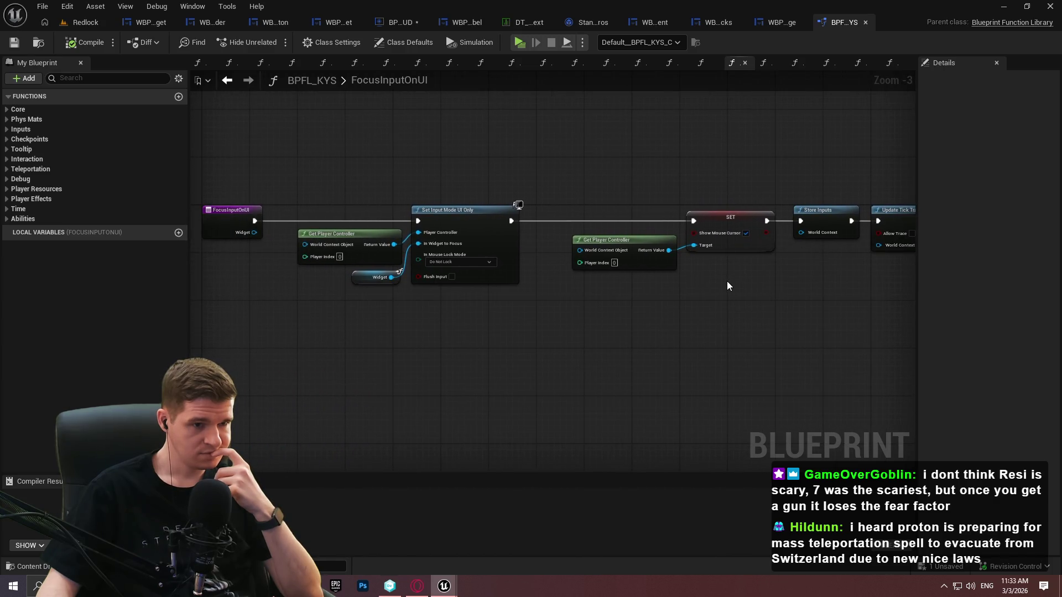
left_click_drag(353, 167, 715, 251)
left_click(735, 256)
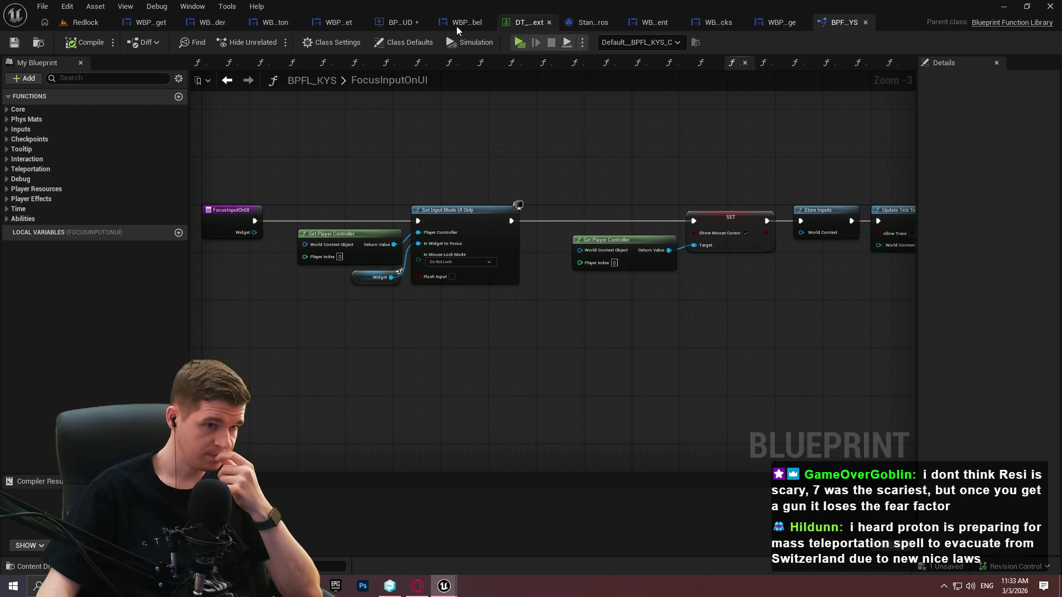
left_click(400, 22)
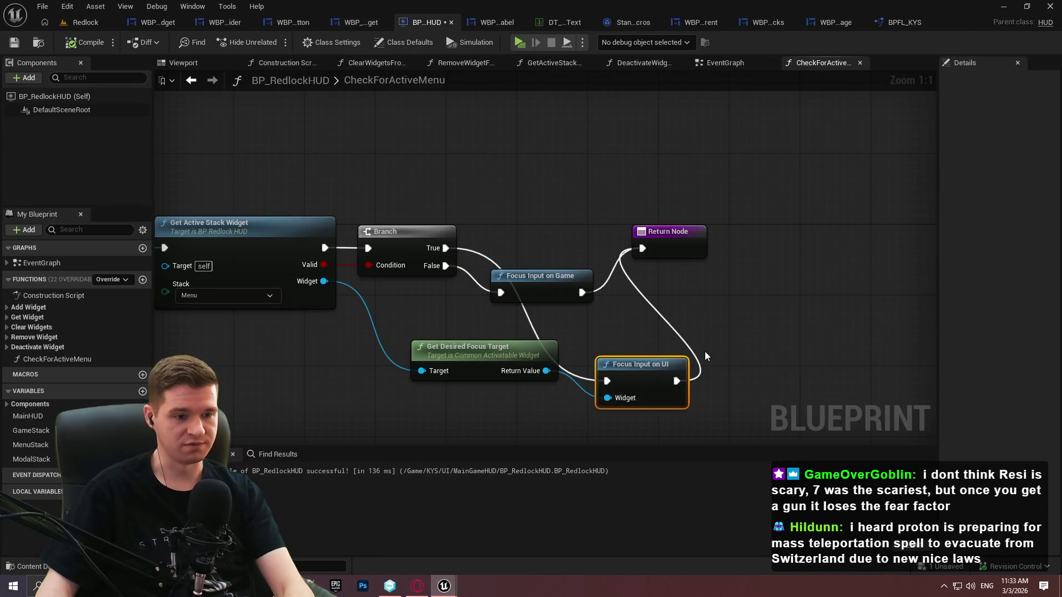
Replace the Focus Input on UI node with a Get Player Controller node
key("Delete")
right_click(413, 104)
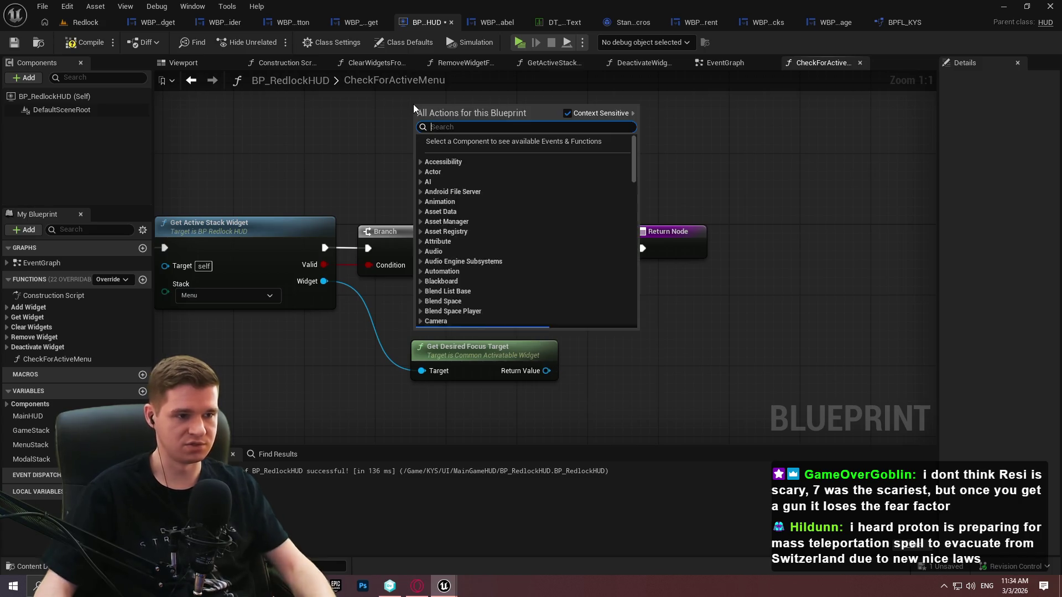
type("get p")
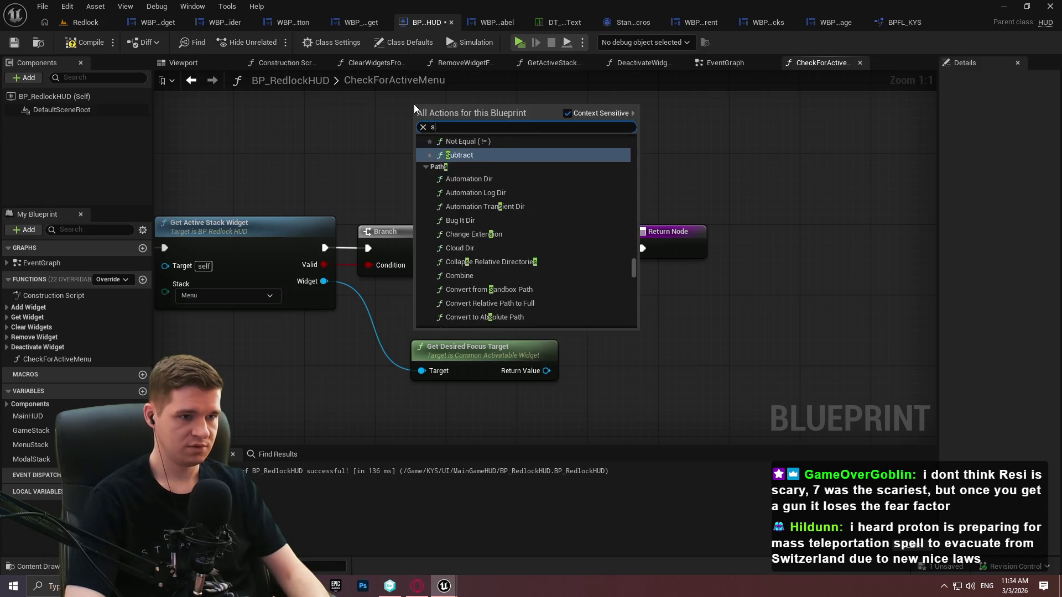
type("lay")
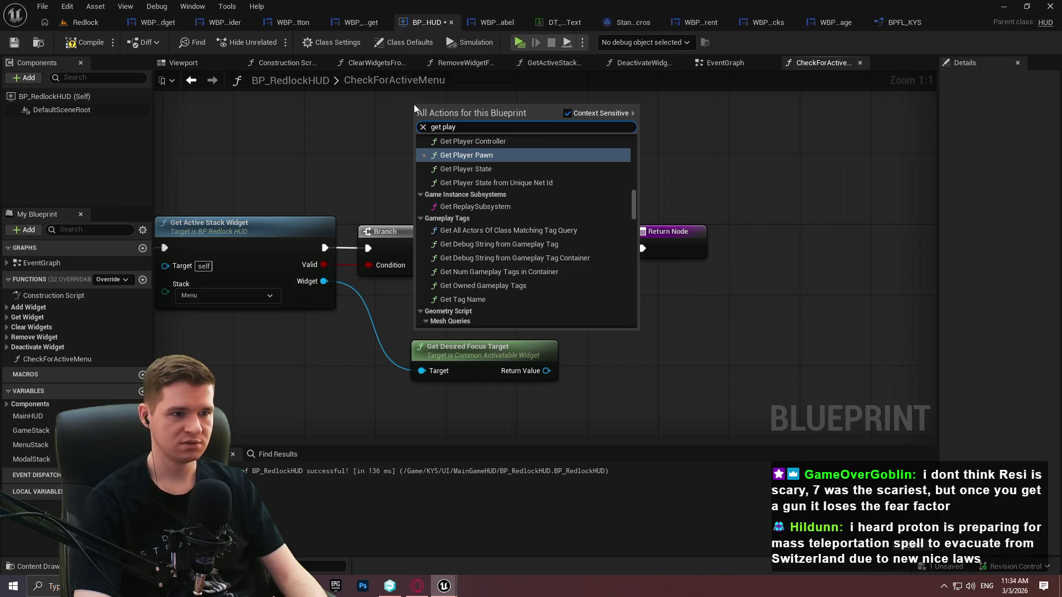
type("er con")
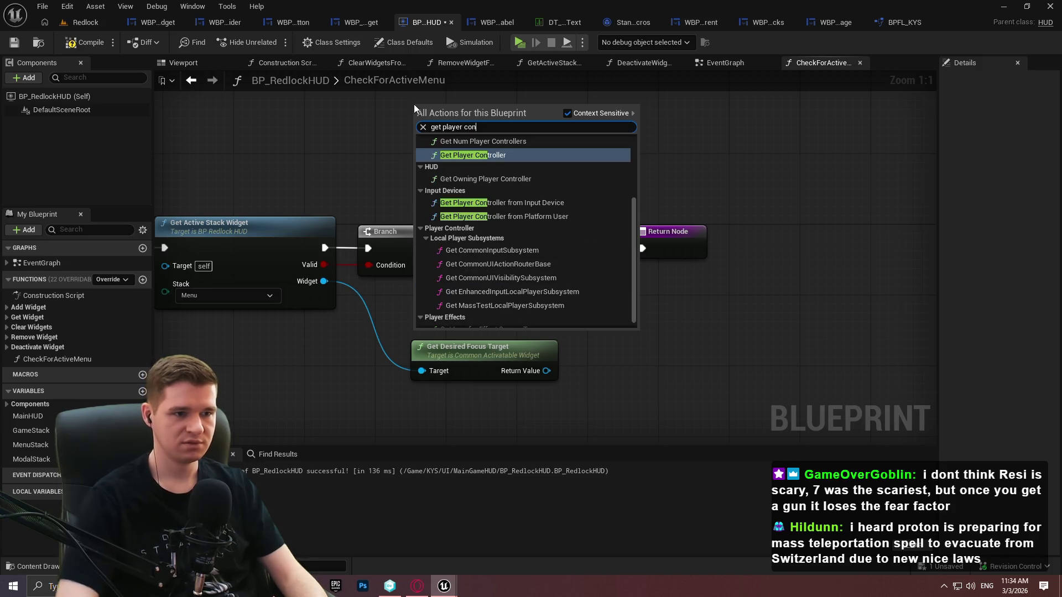
key("Return")
Add Set Input Mode UI Only for the controller, focusing the desired focus target, and tidy the nodes
mouse_move(554, 215)
left_mouse_down()
mouse_move(559, 221)
mouse_move(642, 167)
left_mouse_up()
type("set focus")
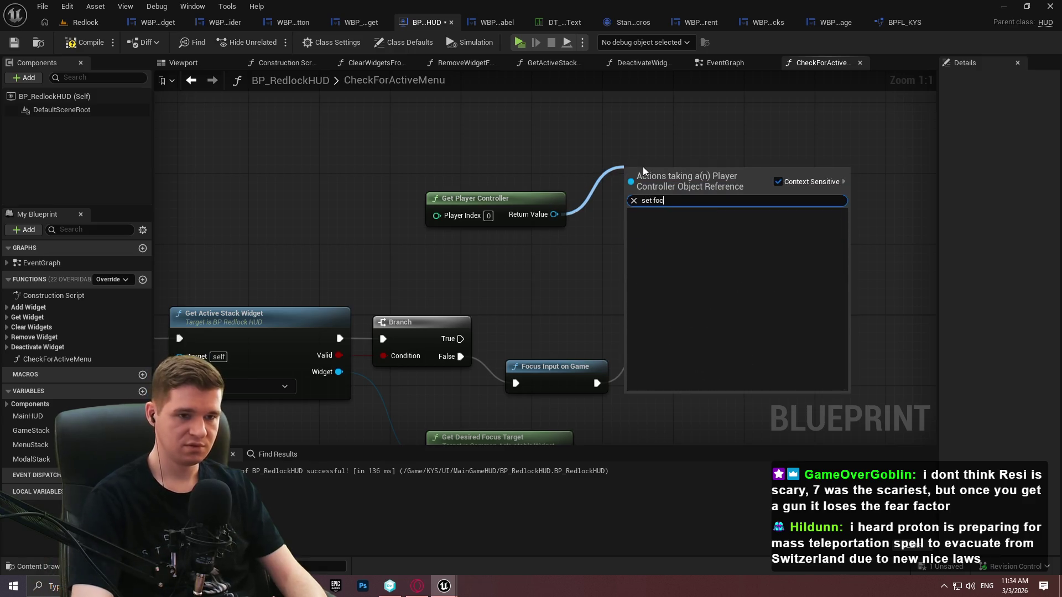
key("BackSpace")
key("BackSpace")
key("BackSpace")
type("input")
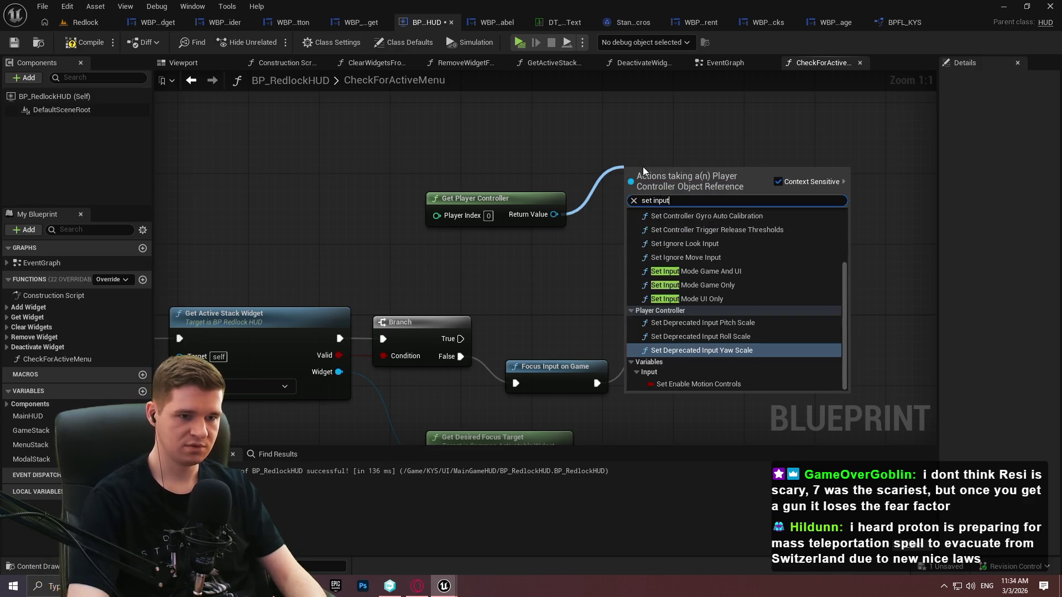
left_click(712, 299)
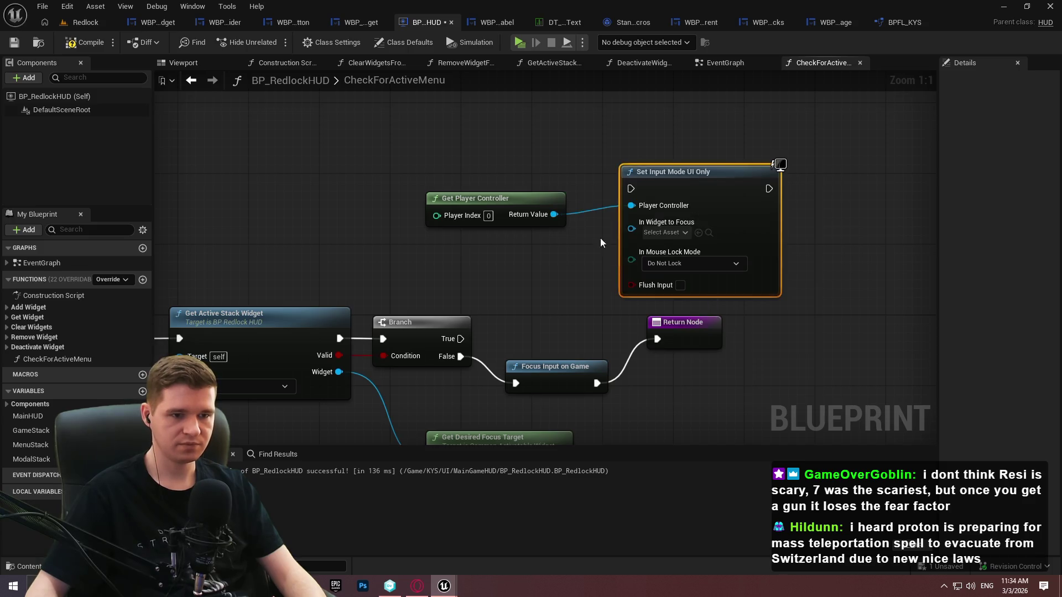
mouse_move(633, 236)
left_mouse_down()
mouse_move(591, 429)
mouse_move(550, 357)
mouse_move(560, 351)
left_mouse_up()
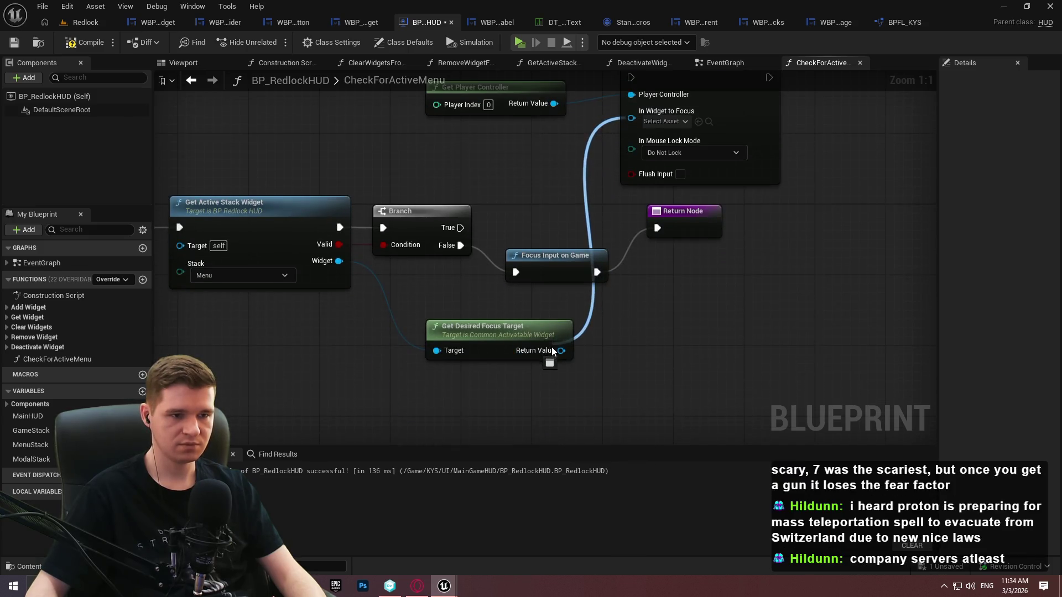
mouse_move(530, 108)
left_mouse_down()
mouse_move(656, 143)
mouse_move(430, 78)
left_mouse_up()
left_click(691, 140)
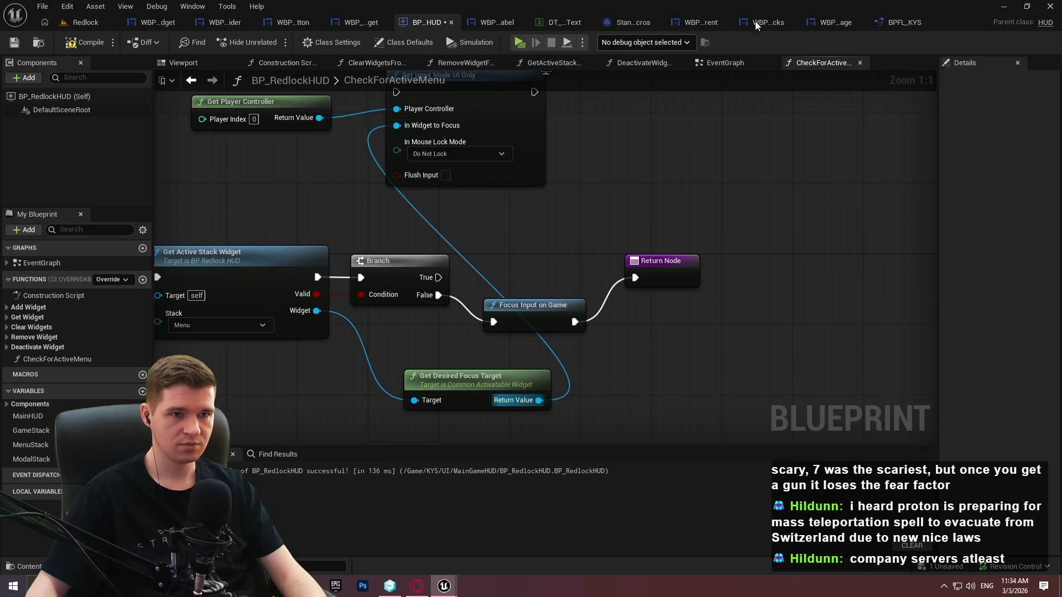
Compare against the FocusInputOnUI function, then launch a test game
left_click(909, 23)
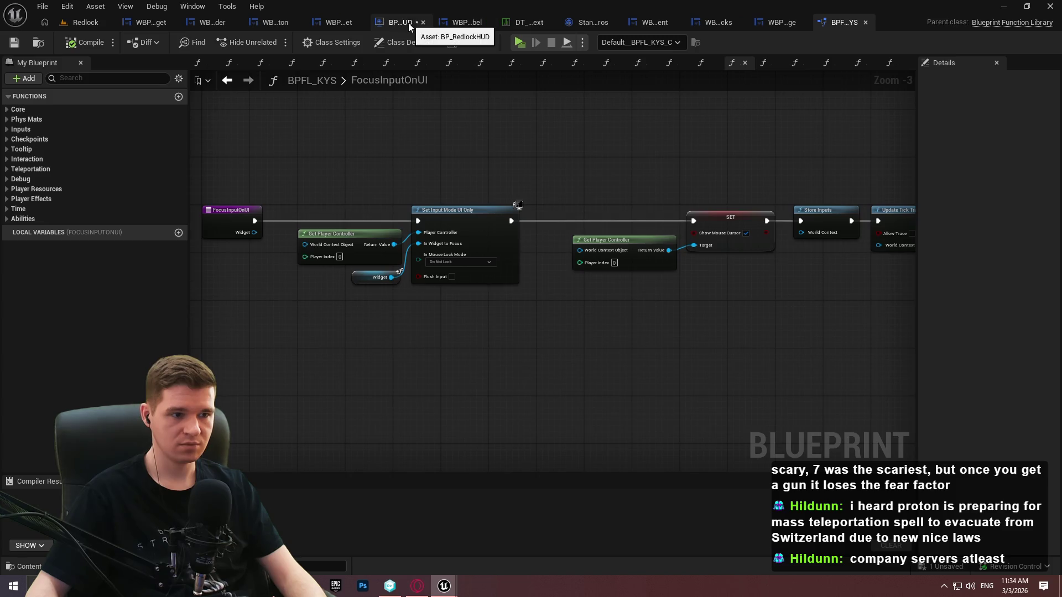
left_click(408, 24)
scroll(612, 242, "up", 2)
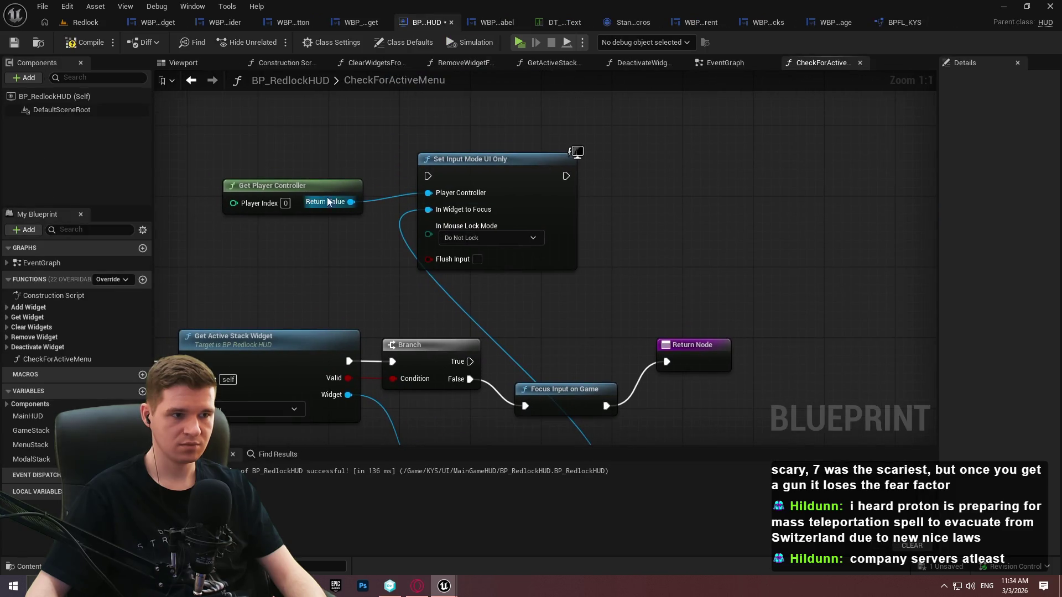
left_click(519, 43)
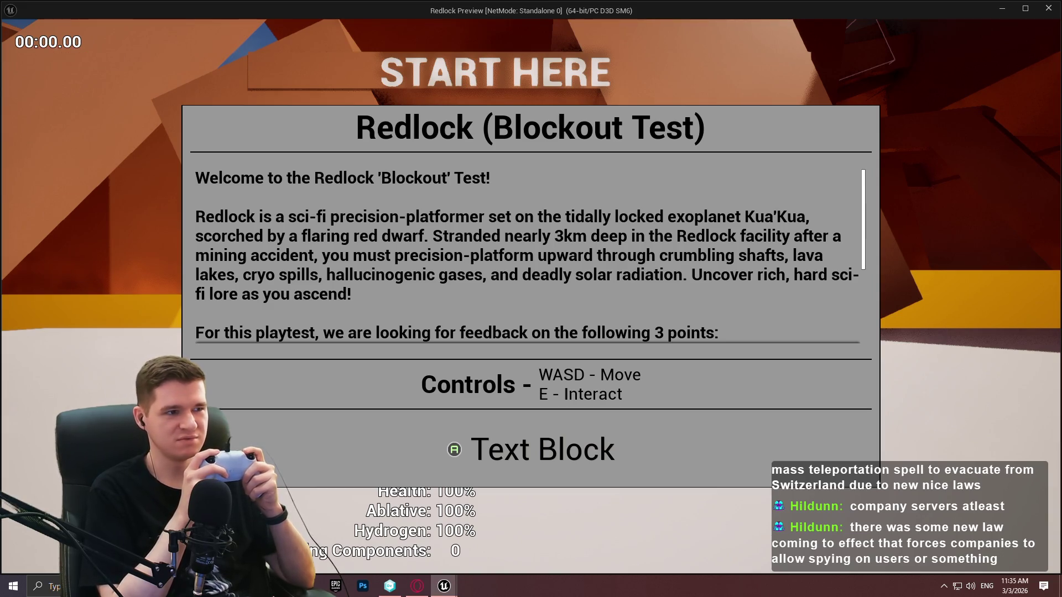
Dismiss the welcome panel and option menu in the test game, stop it, and relaunch
key("Return")
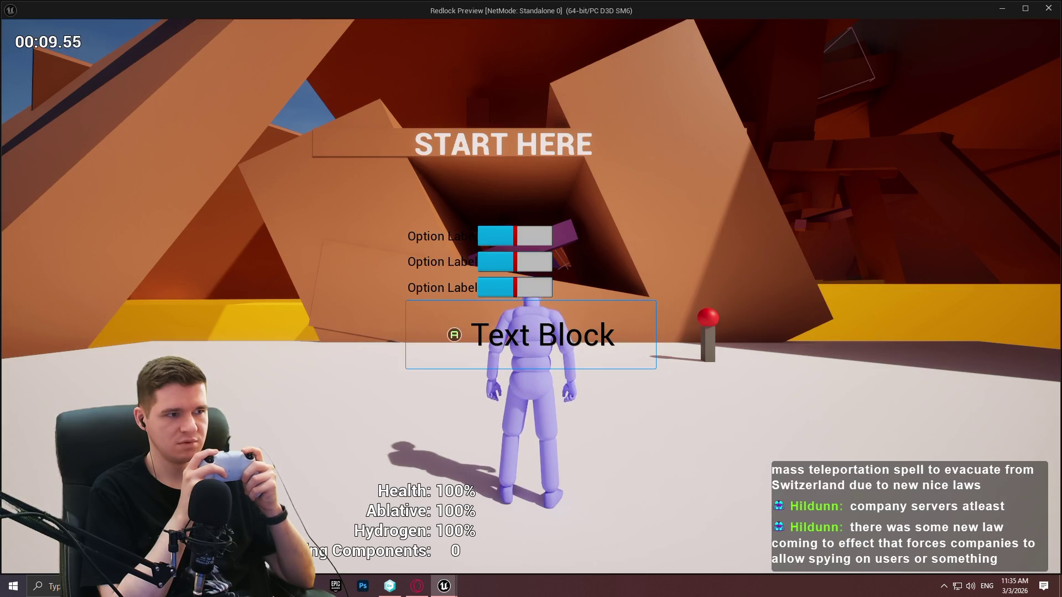
key("Escape")
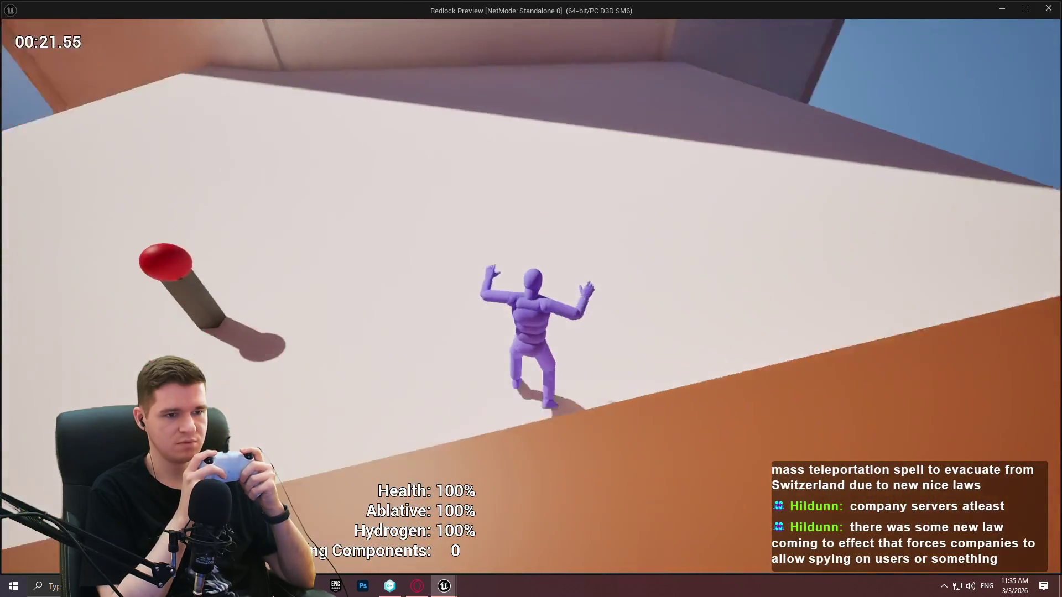
key("Escape")
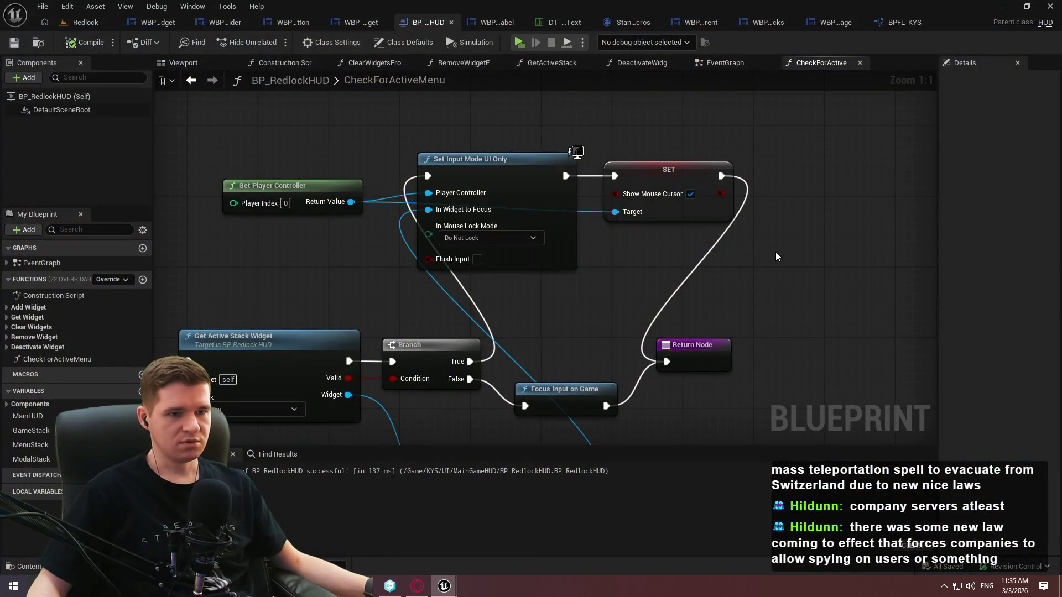
left_click(520, 42)
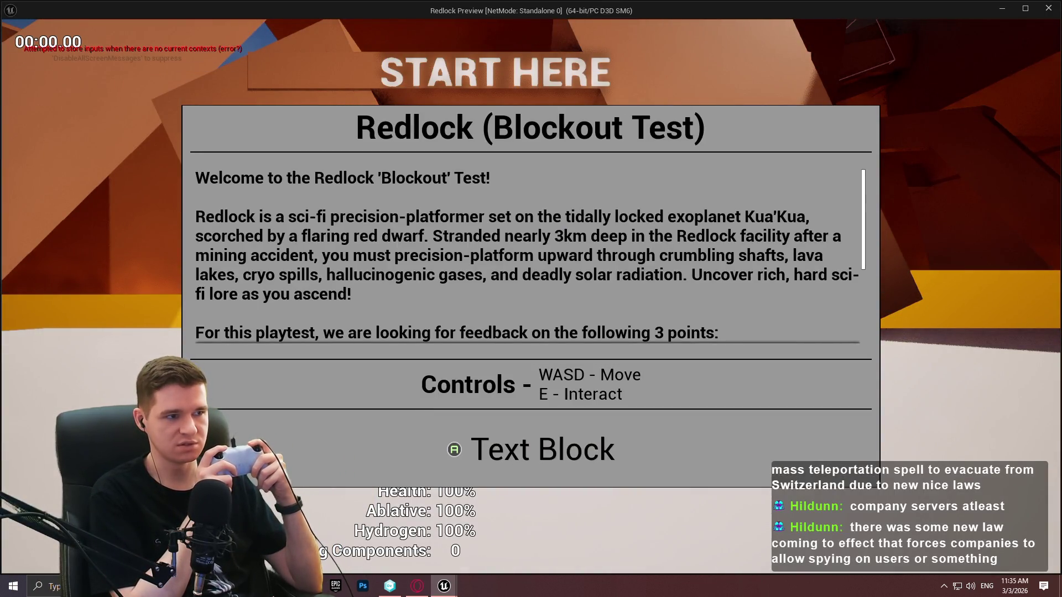
Dismiss the welcome panel and option menu in the preview, then stop the game
key("Return")
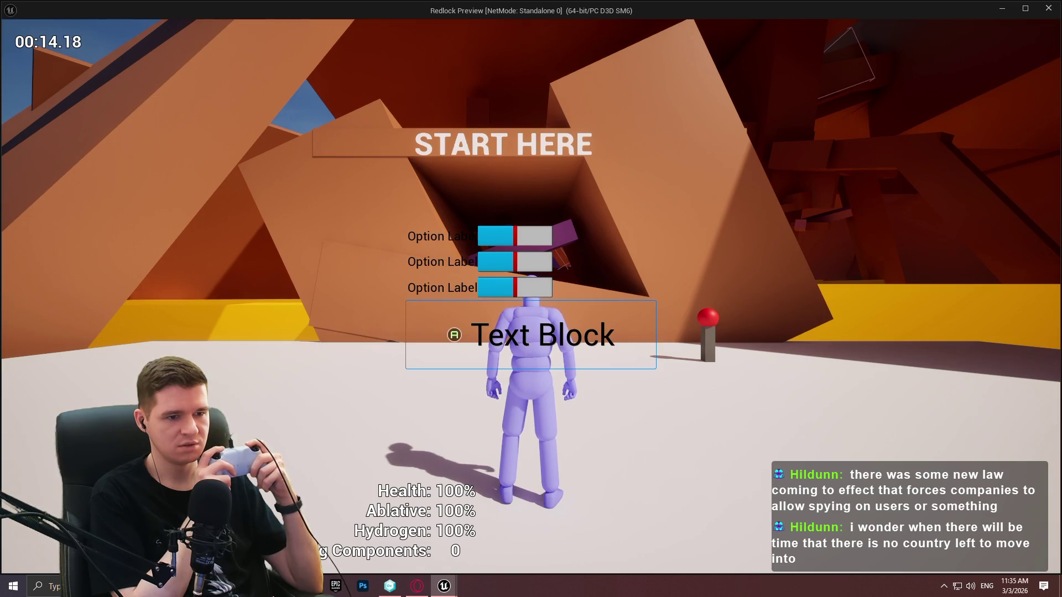
key("Escape")
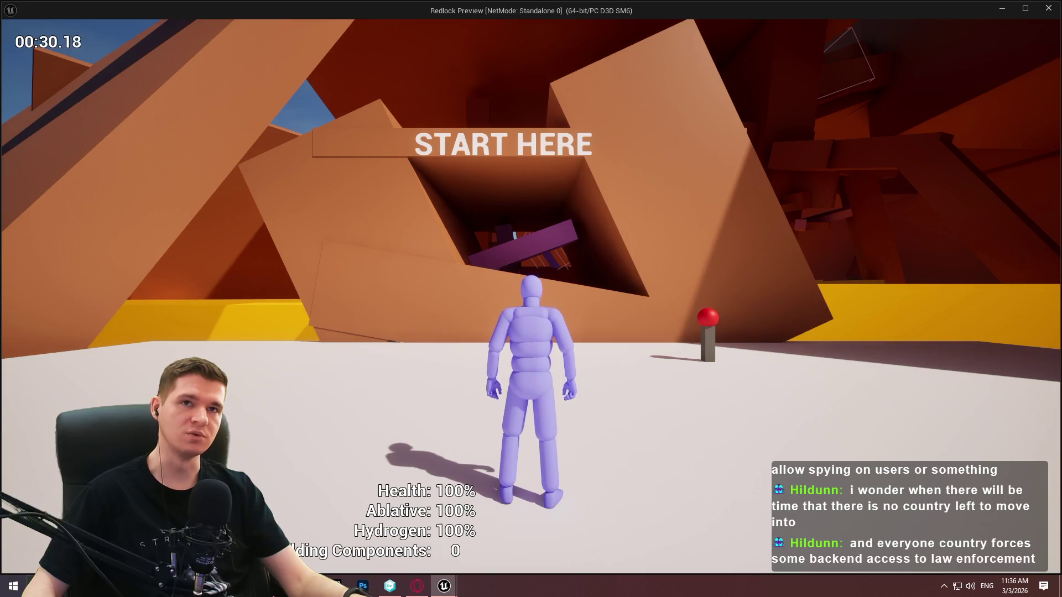
key("Escape")
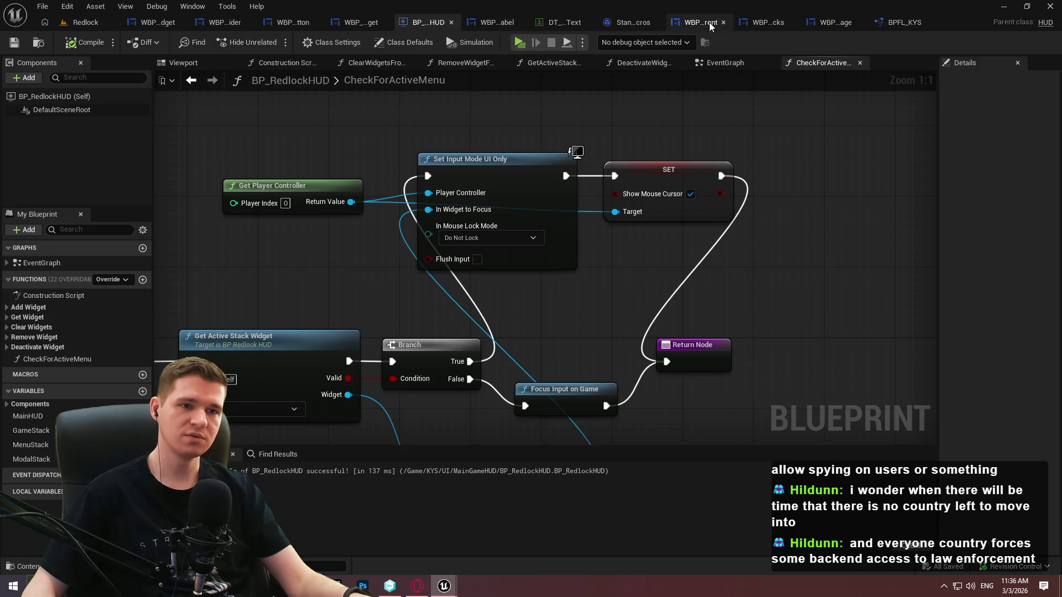
Show WBP_StartupMessage's On Initialized chain, compile the widget, and launch the game
left_click(835, 22)
left_click_drag(539, 135, 470, 342)
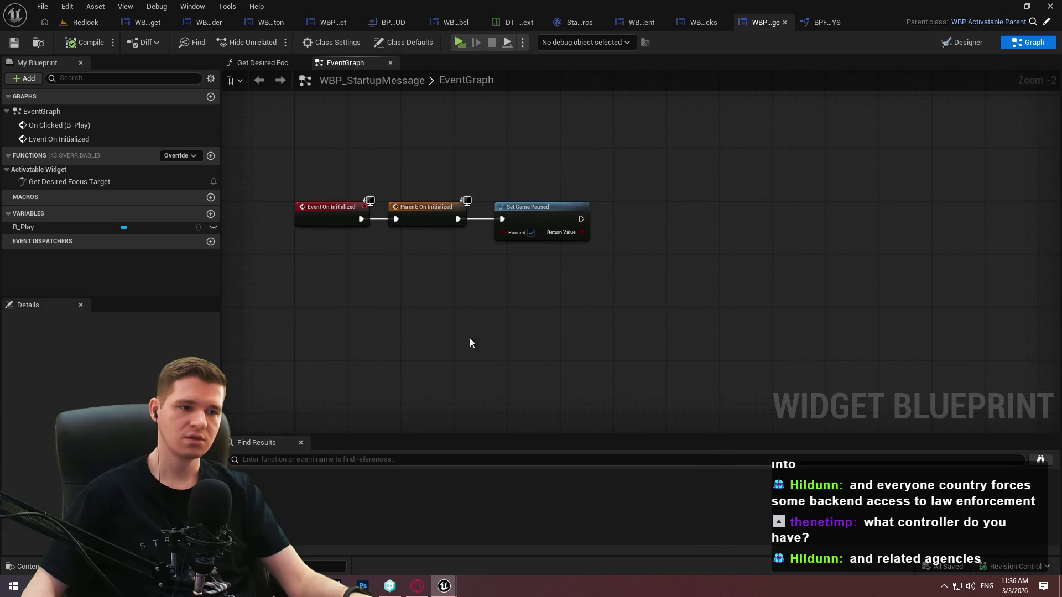
left_click(83, 43)
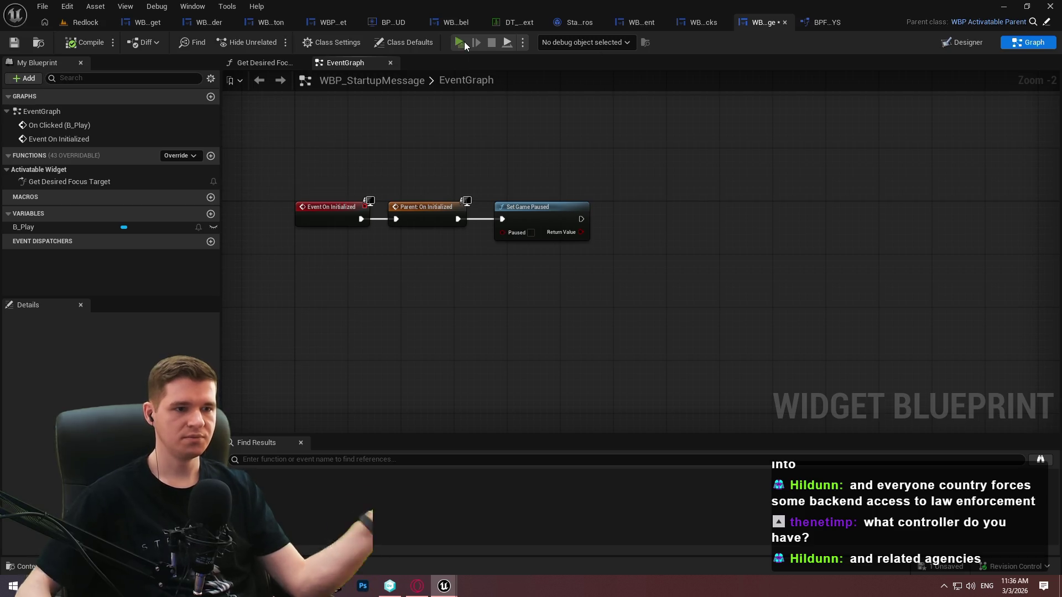
left_click(460, 43)
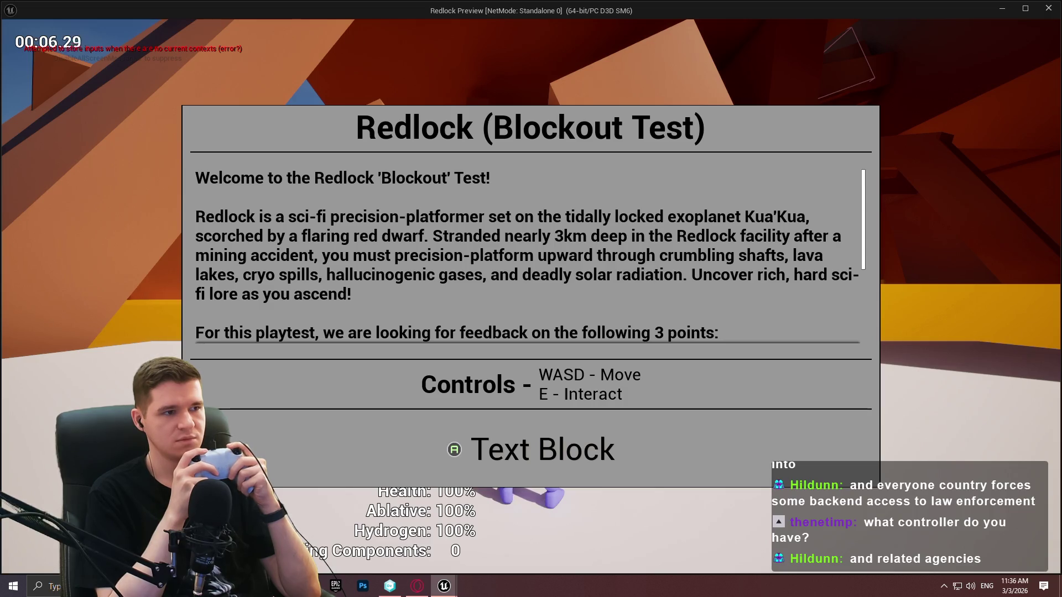
Close the startup message and the option menu in the preview, then end the test game
key("Return")
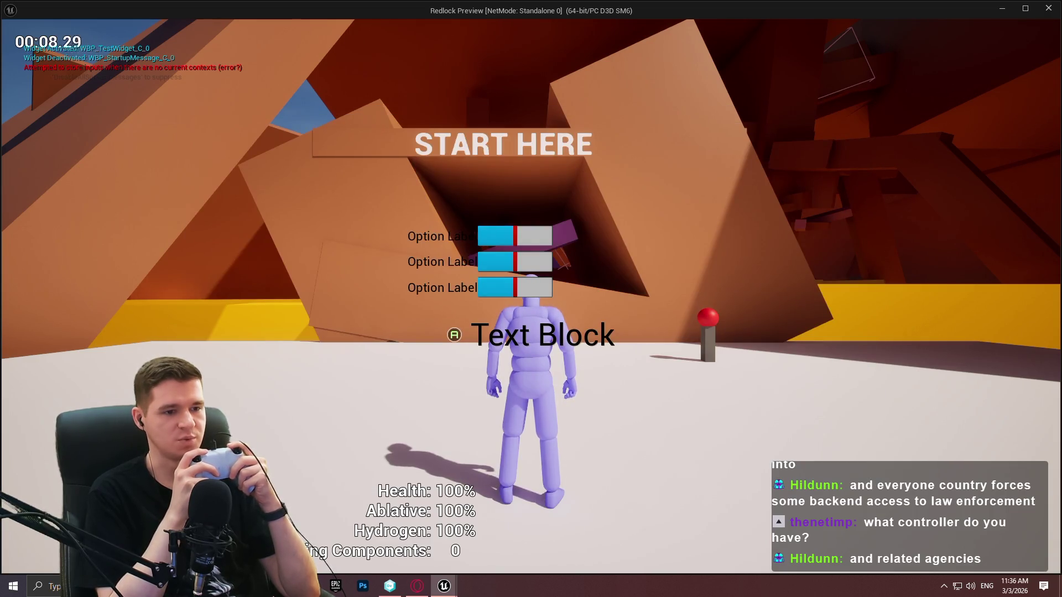
key("Return")
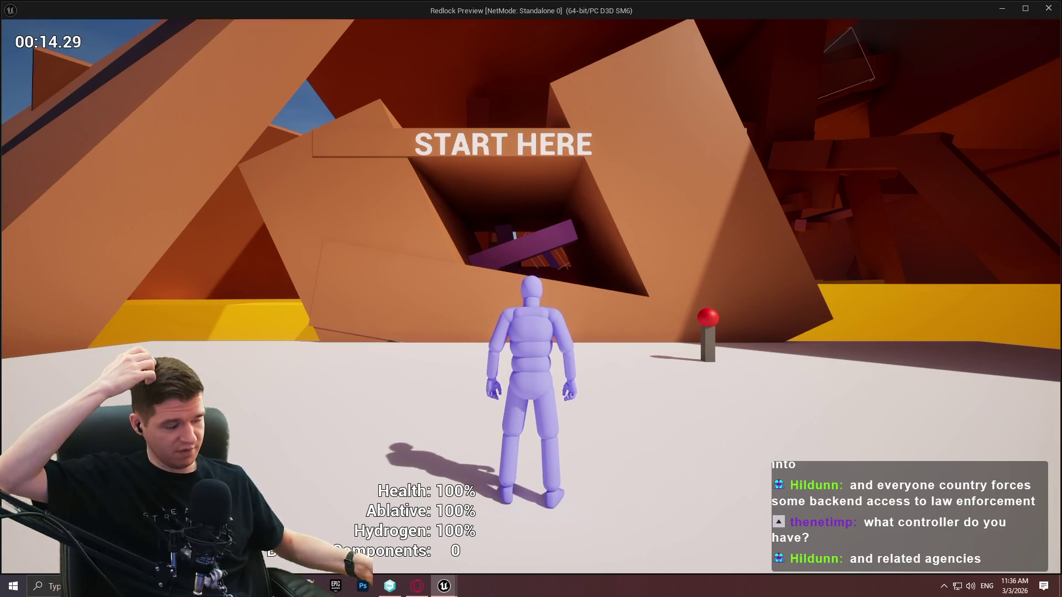
key("Escape")
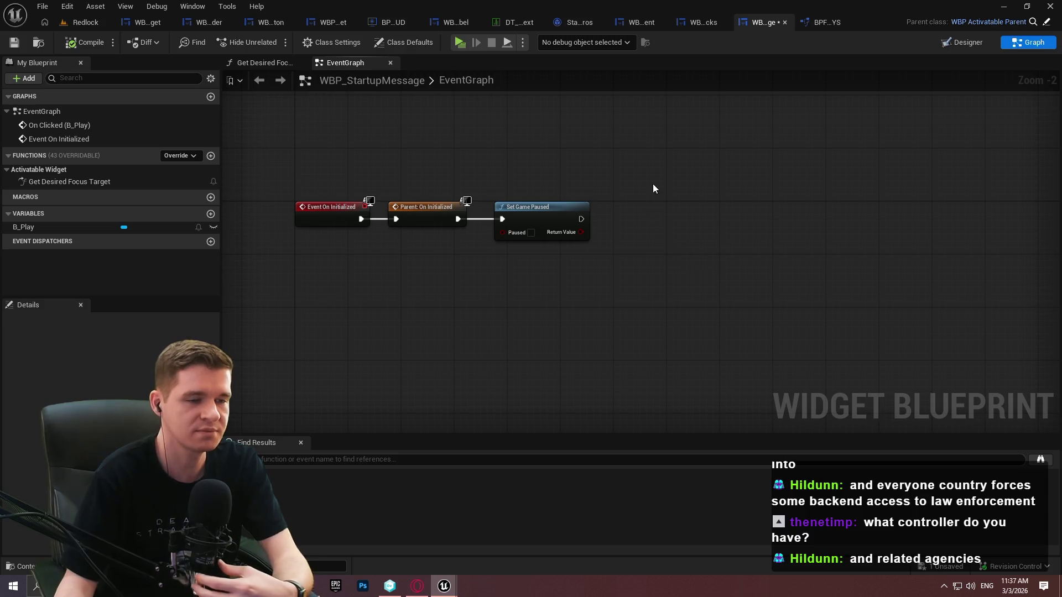
Undo the last edit, close the StandardMacros and rich-text data table tabs, and return to CheckForActiveMenu
key("ctrl+z")
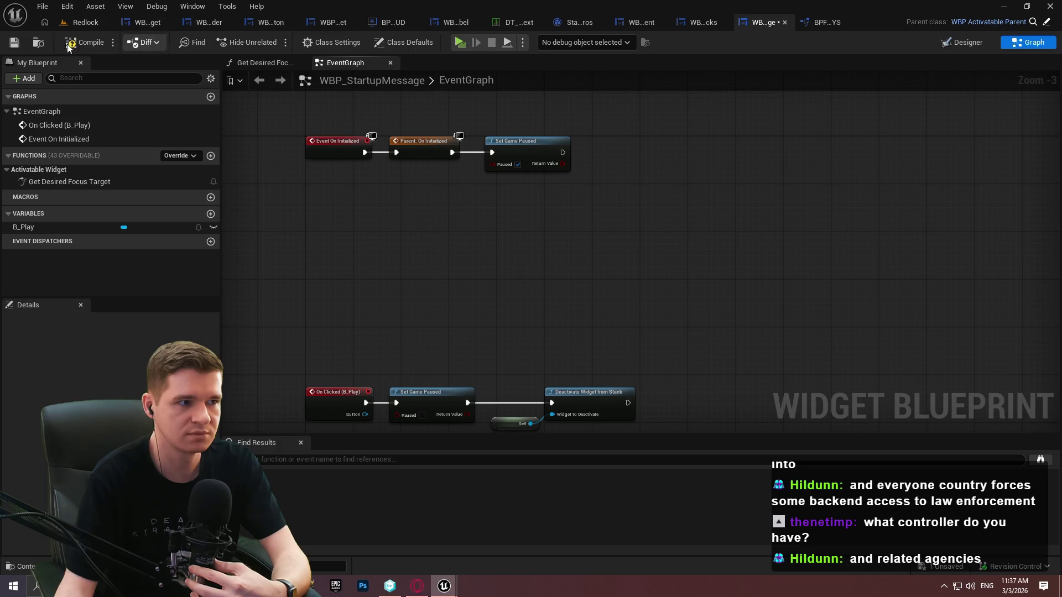
left_click(684, 24)
left_click(581, 22)
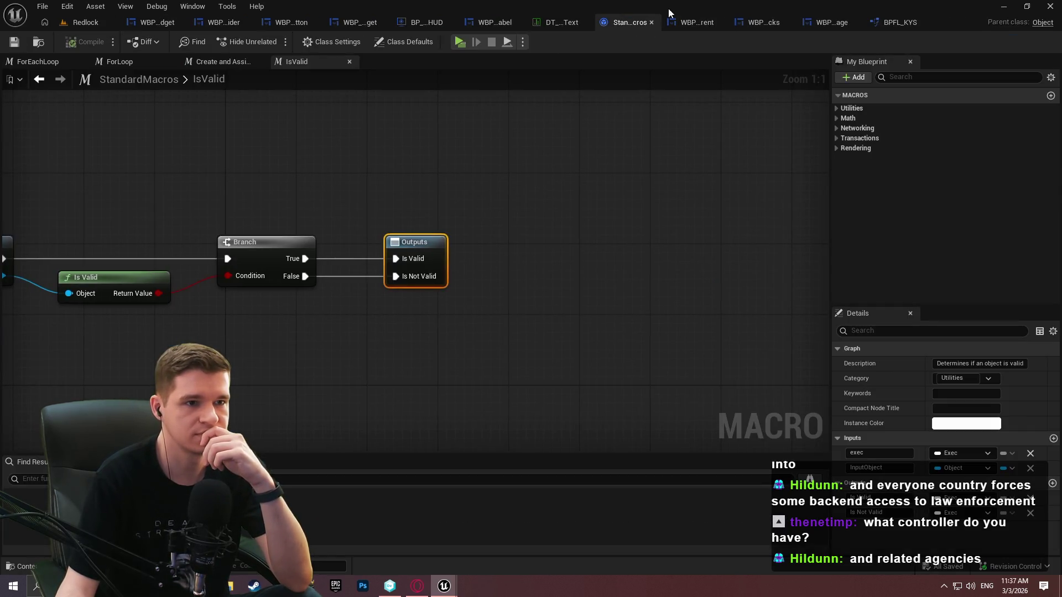
left_click(651, 23)
left_click(495, 22)
left_click(607, 25)
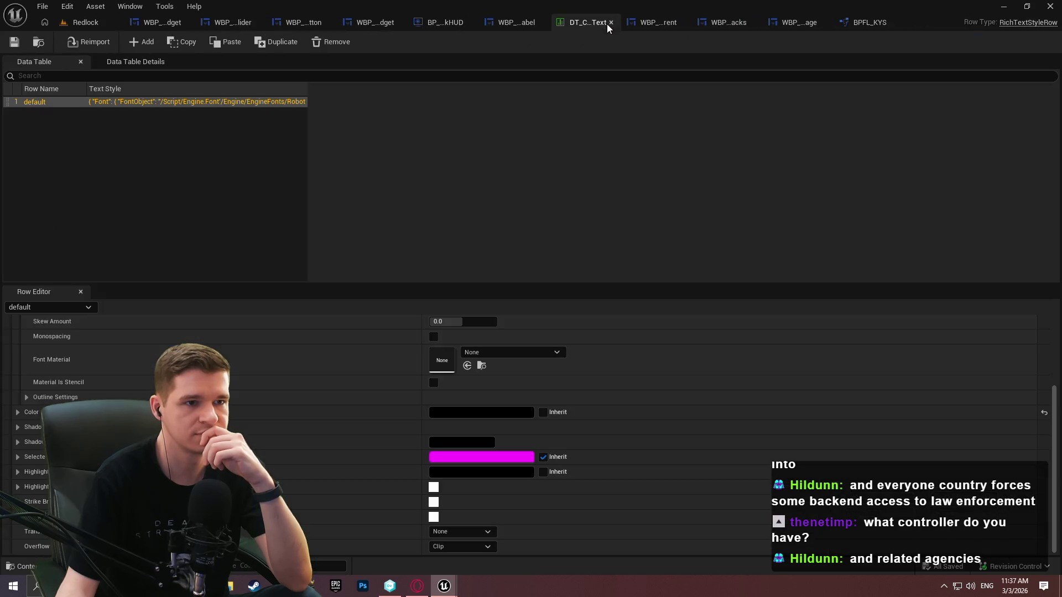
left_click(610, 22)
left_click(585, 24)
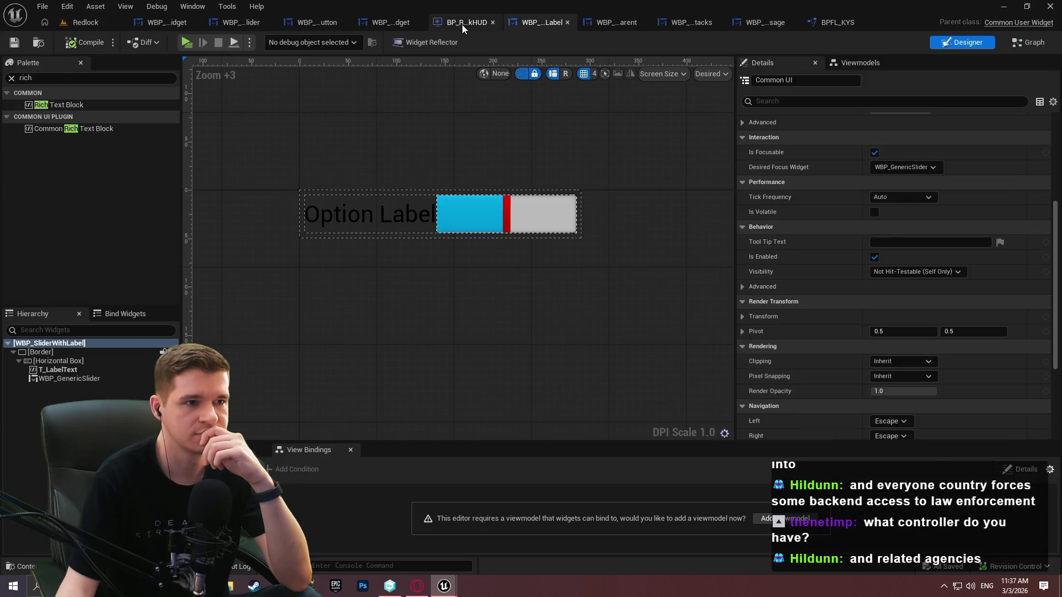
left_click(463, 24)
mouse_move(589, 297)
left_mouse_down()
mouse_move(610, 243)
mouse_move(611, 176)
mouse_move(608, 304)
mouse_move(651, 122)
mouse_move(664, 272)
left_mouse_up()
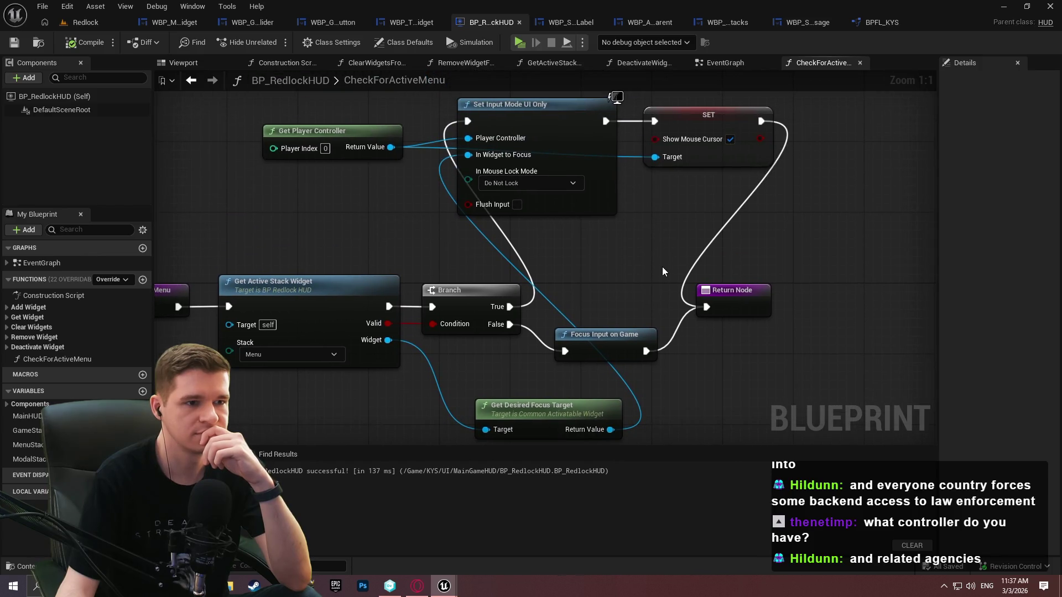
Rearrange Get Desired Focus Target, Focus Input on Game and the Return Node in CheckForActiveMenu
left_click_drag(617, 98, 530, 1)
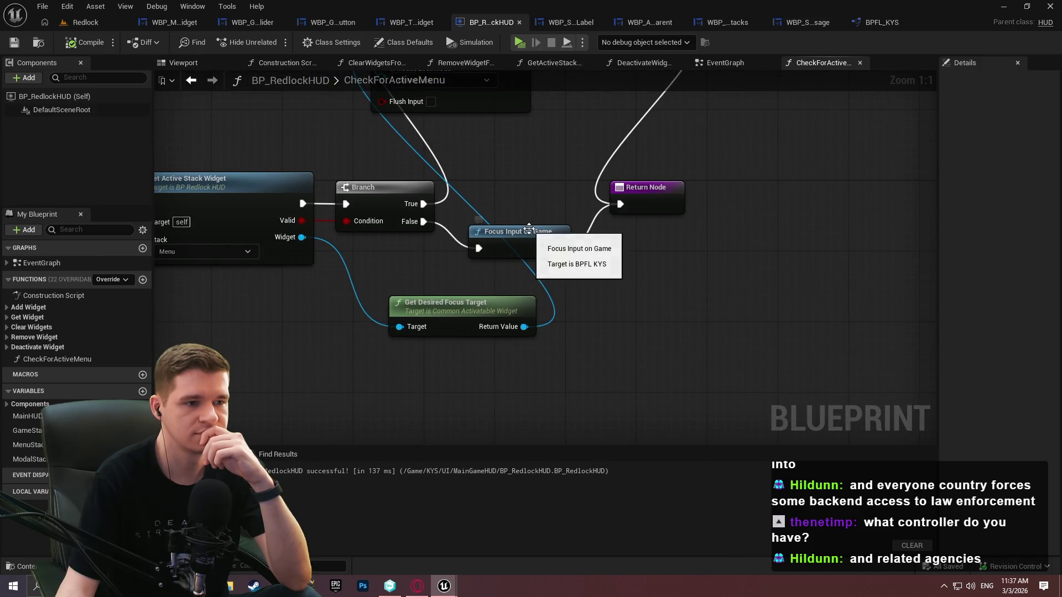
left_click_drag(515, 217, 774, 225)
mouse_move(679, 311)
left_mouse_down()
mouse_move(634, 267)
mouse_move(624, 284)
left_mouse_up()
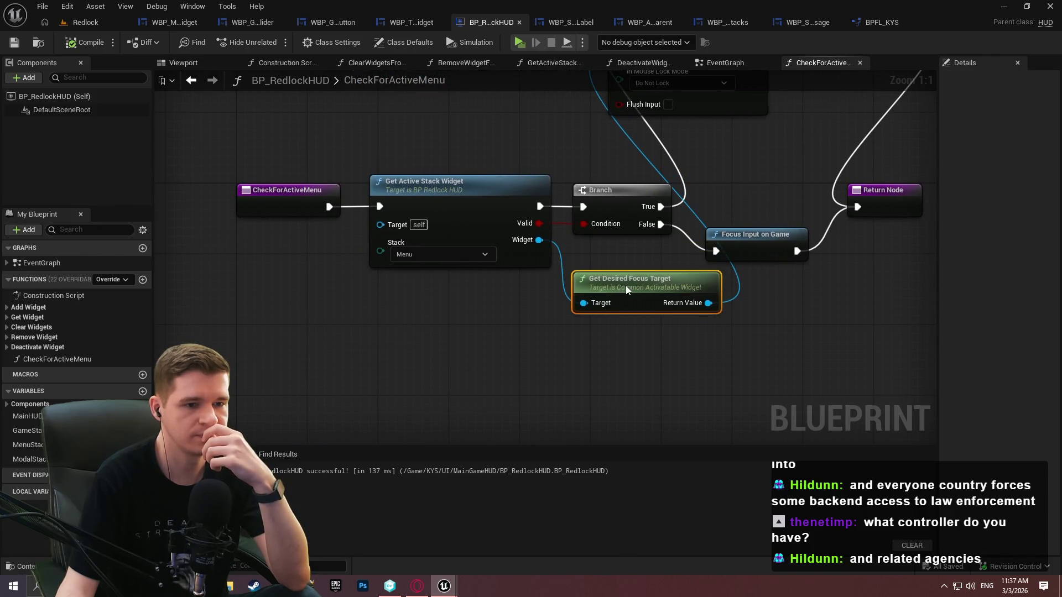
mouse_move(693, 285)
left_mouse_down()
mouse_move(439, 339)
mouse_move(548, 263)
left_mouse_up()
left_click_drag(622, 254, 907, 252)
mouse_move(763, 285)
left_mouse_down()
mouse_move(622, 324)
mouse_move(629, 277)
left_mouse_up()
left_click_drag(658, 197, 656, 295)
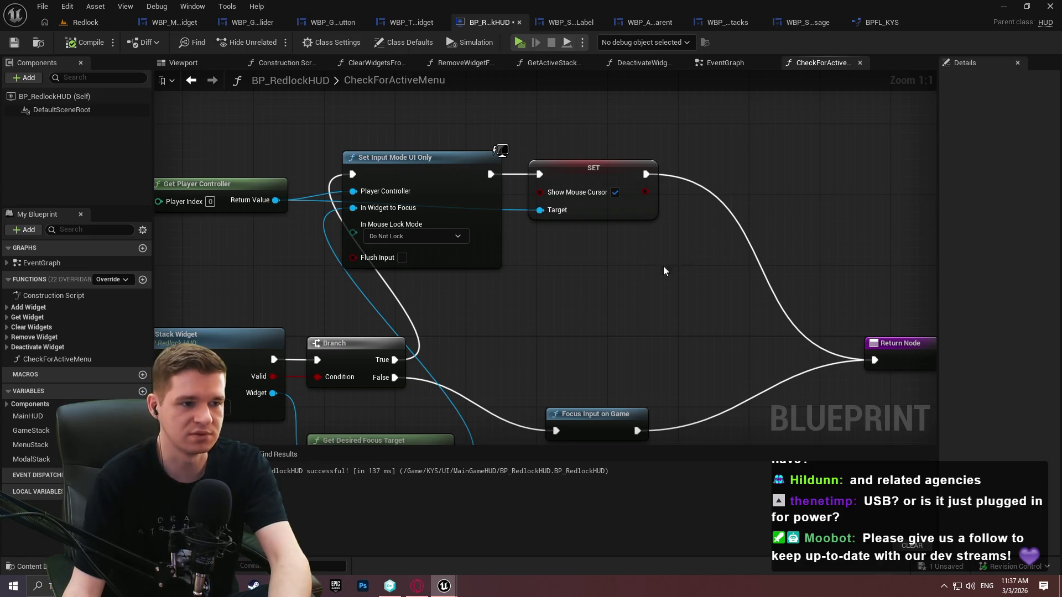
Shift the input mode and cursor nodes, nudge Get Player Controller, and space out the Return Node
left_click_drag(726, 270, 260, 166)
mouse_move(428, 165)
left_mouse_down()
mouse_move(543, 238)
mouse_move(576, 244)
left_mouse_up()
left_click(511, 191)
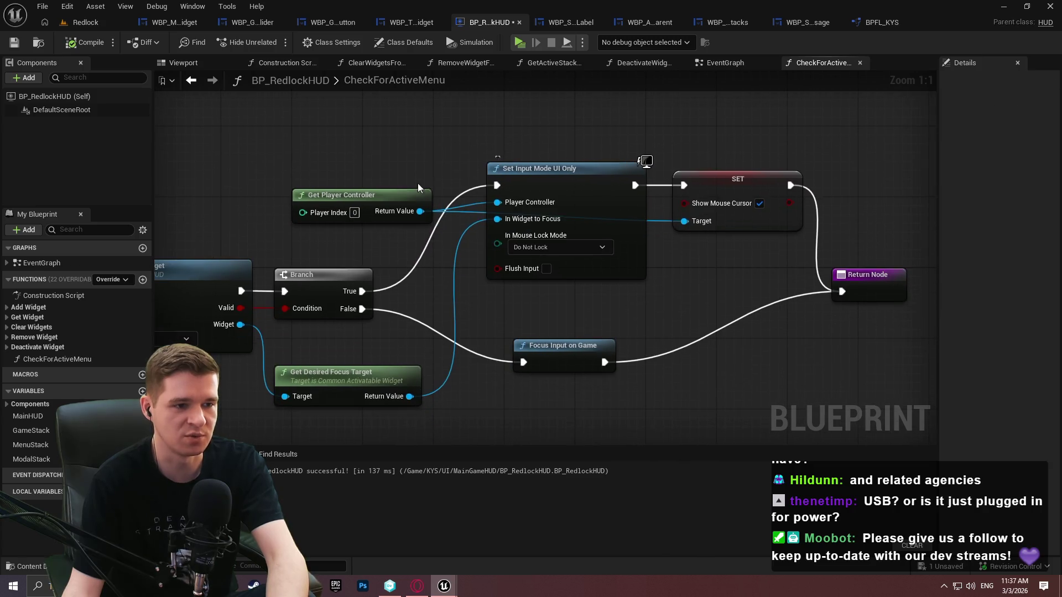
mouse_move(382, 196)
left_mouse_down()
mouse_move(407, 210)
mouse_move(386, 205)
left_mouse_up()
left_click(797, 321)
left_click_drag(613, 370, 675, 396)
mouse_move(886, 291)
left_mouse_down()
mouse_move(912, 297)
mouse_move(907, 281)
mouse_move(921, 291)
left_mouse_up()
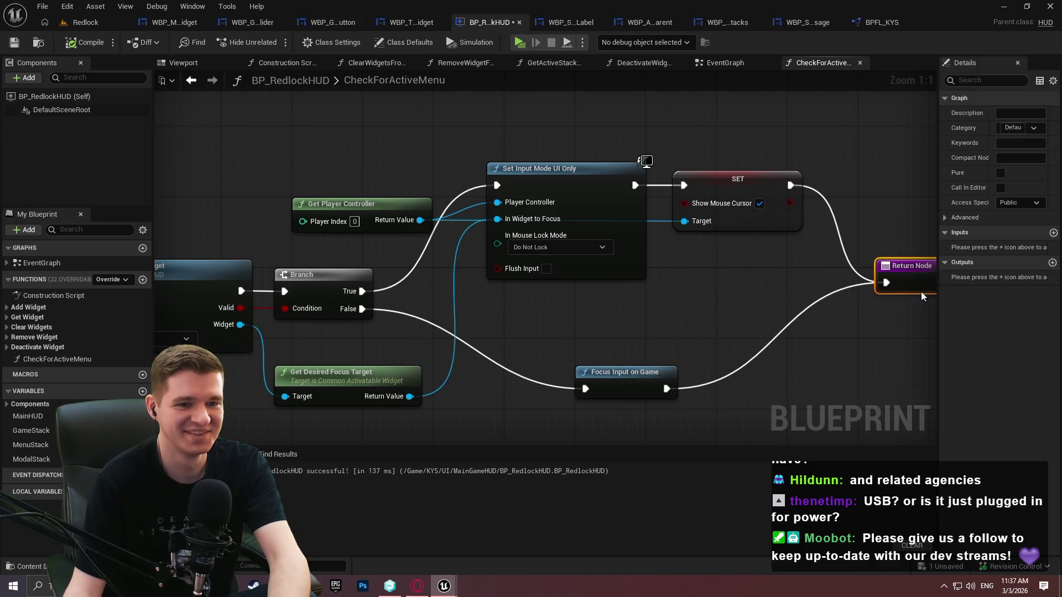
left_click(830, 227)
Center the tidied function in view and save BP_RedlockHUD
left_click_drag(486, 338, 724, 284)
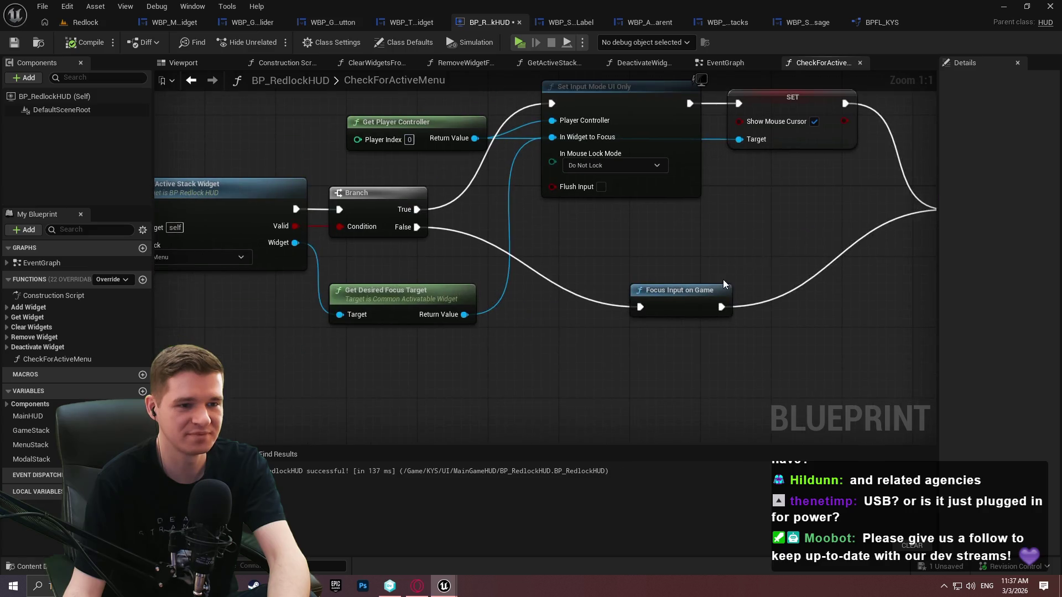
scroll(719, 313, "down", 2)
mouse_move(636, 260)
left_mouse_down()
mouse_move(800, 147)
mouse_move(776, 292)
left_mouse_up()
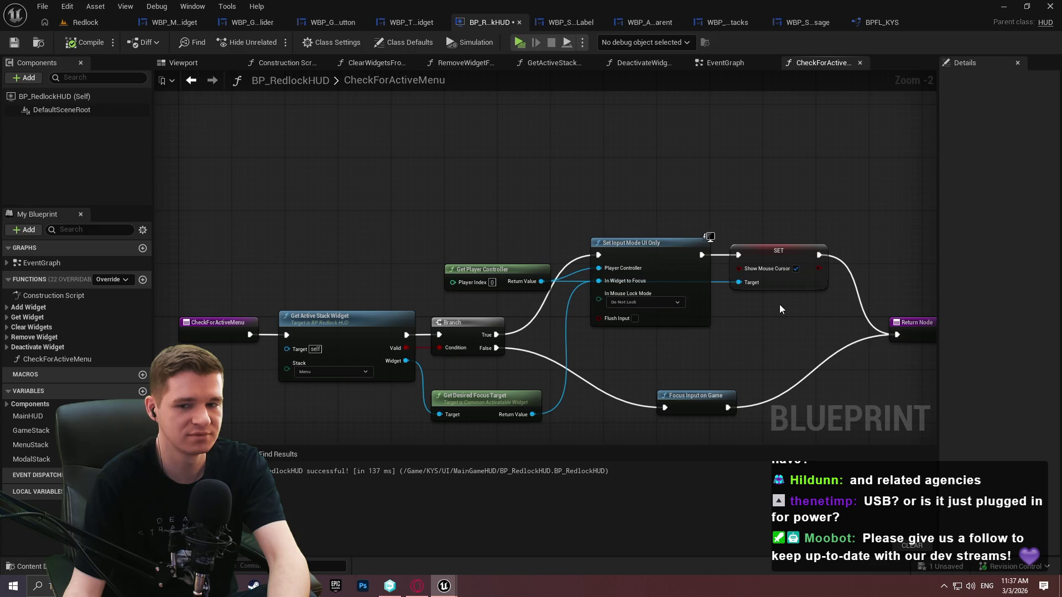
left_click_drag(776, 332, 725, 299)
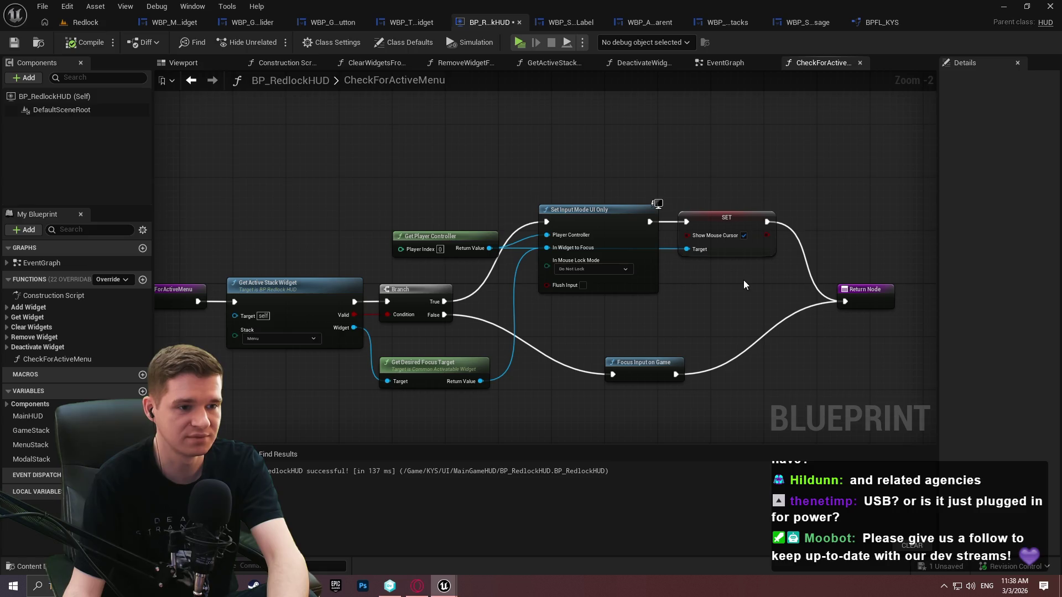
left_click_drag(779, 283, 754, 258)
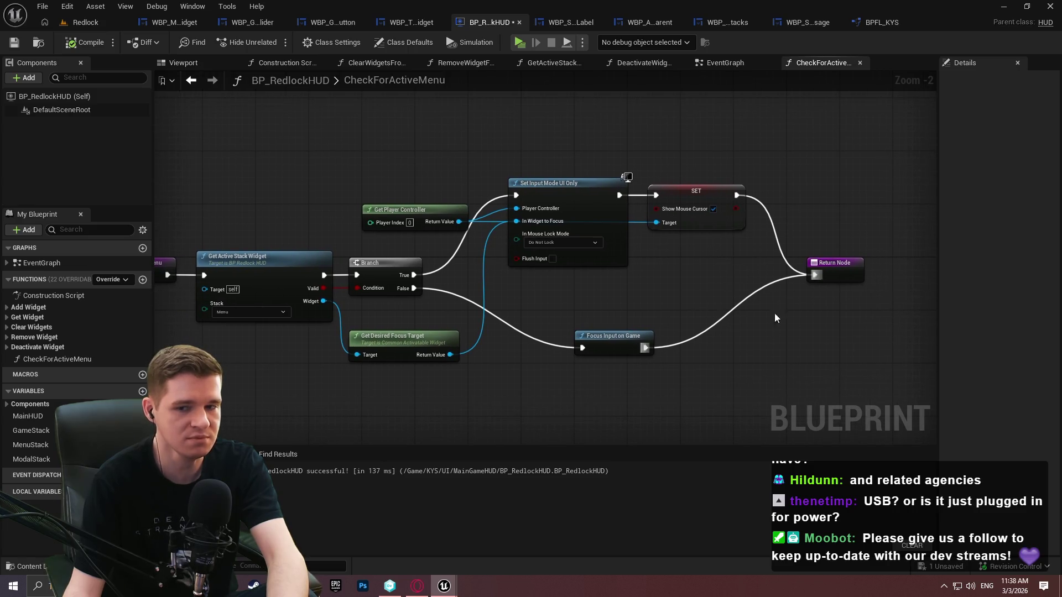
left_click(21, 43)
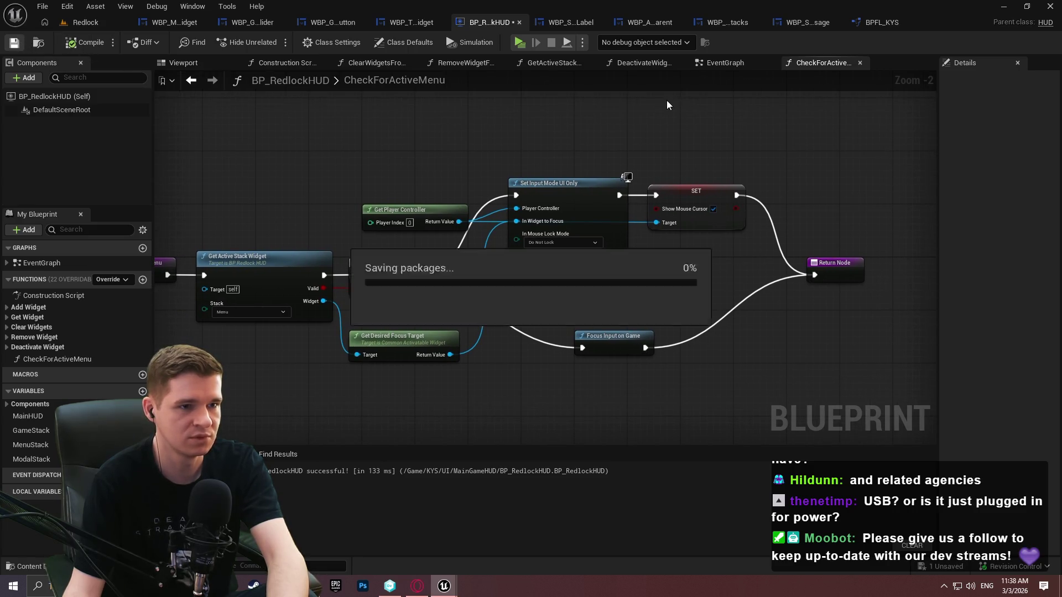
left_click(721, 65)
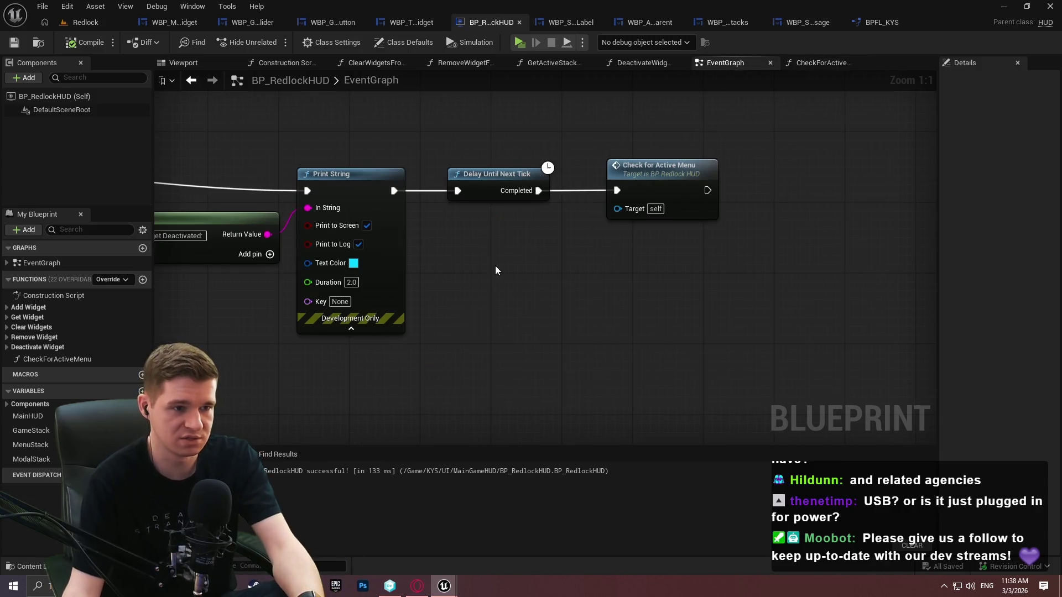
Pan and zoom across the EventGraph to look over the long BeginPlay chain
scroll(523, 274, "down", 4)
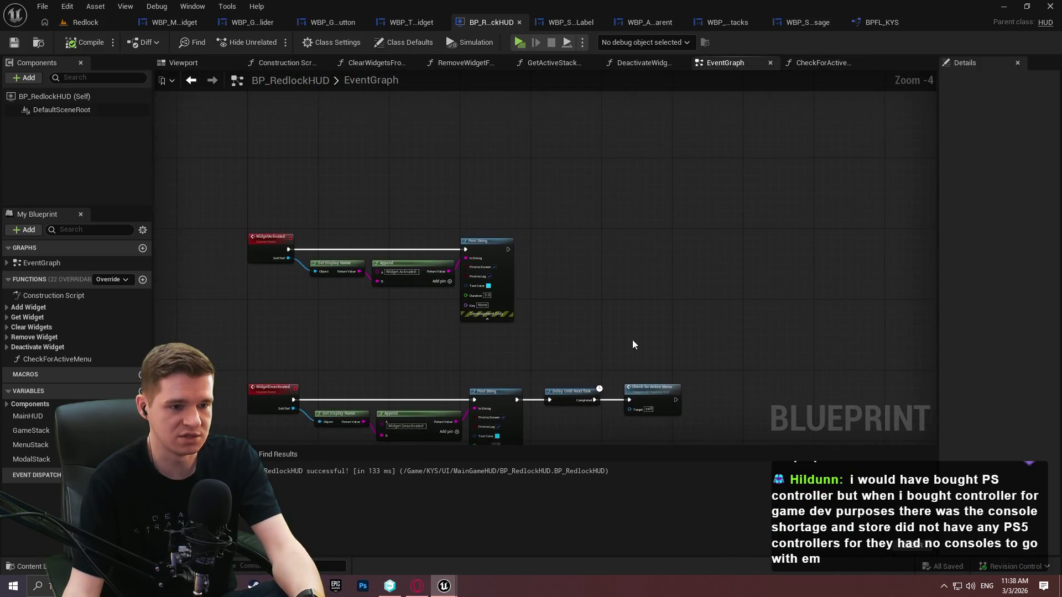
scroll(596, 233, "down", 1)
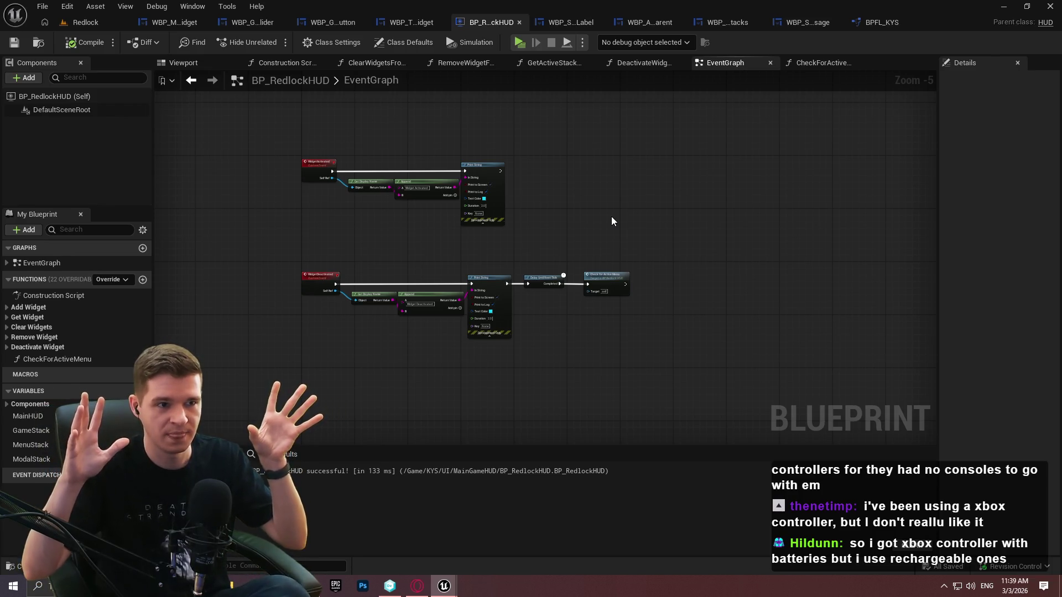
scroll(703, 266, "down", 1)
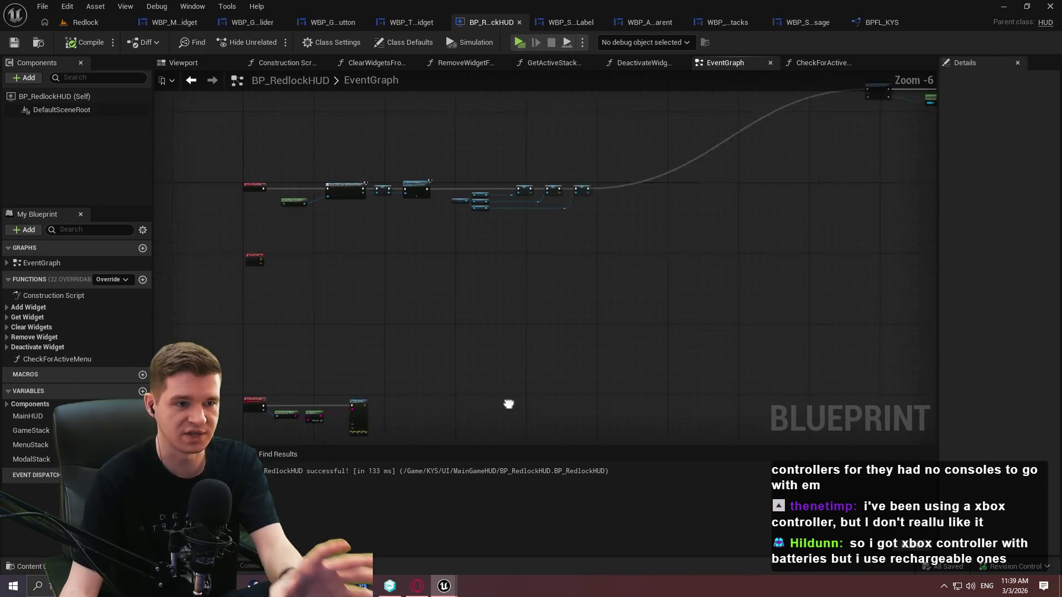
left_click_drag(647, 278, 327, 227)
left_click_drag(486, 248, 558, 309)
mouse_move(761, 301)
left_mouse_down()
mouse_move(456, 151)
mouse_move(735, 280)
mouse_move(857, 258)
left_mouse_up()
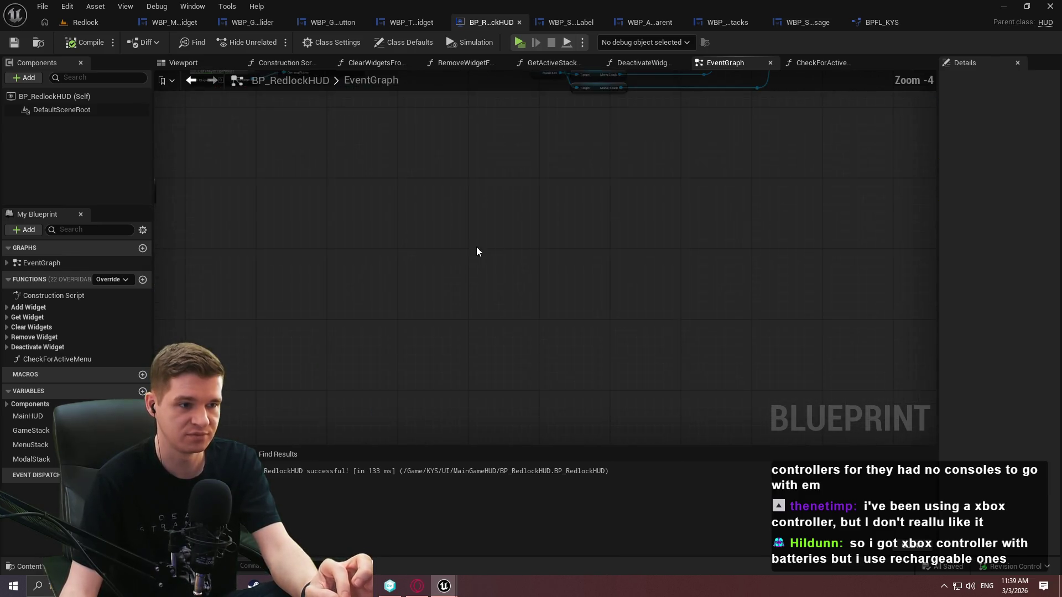
scroll(476, 247, "up", 2)
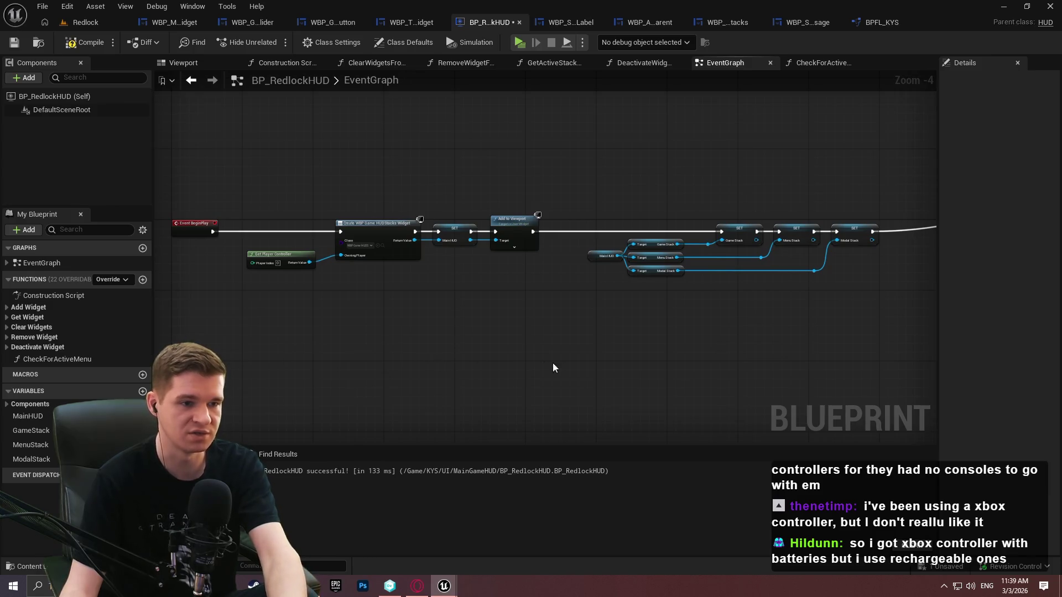
scroll(670, 321, "down", 1)
scroll(569, 320, "up", 1)
scroll(617, 306, "up", 1)
scroll(617, 306, "up", 1)
Delete the Game, Menu and Modal Stack setter nodes
left_click_drag(734, 279, 261, 178)
scroll(779, 364, "up", 1)
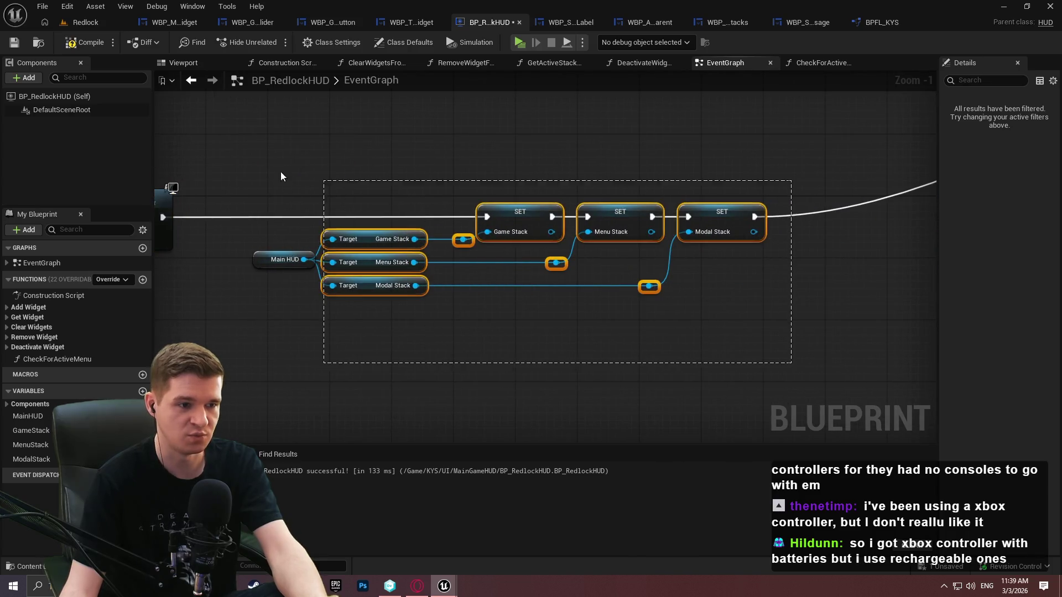
key("Delete")
scroll(680, 119, "down", 3)
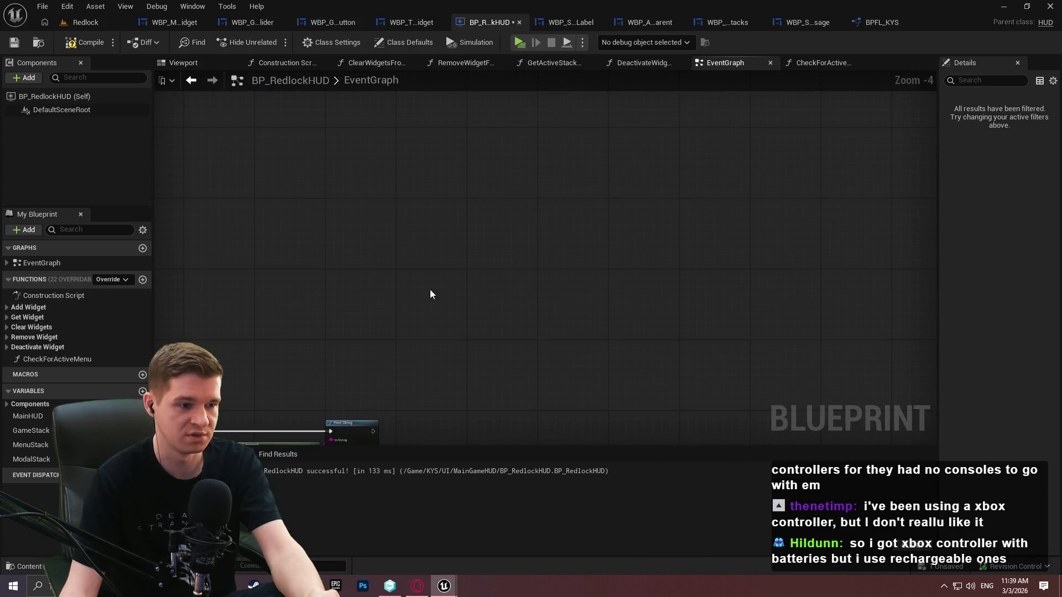
Find the WidgetDeactivated chain and open its Check for Active Menu function call
left_click_drag(430, 290, 673, 111)
scroll(648, 239, "up", 1)
scroll(648, 239, "up", 1)
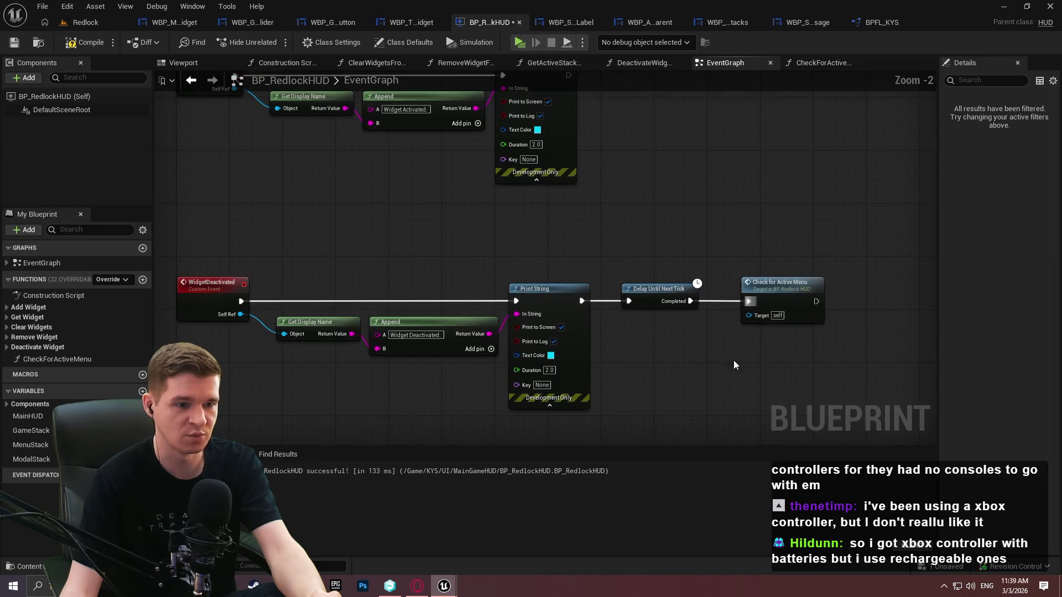
left_click_drag(608, 259, 702, 327)
left_click_drag(763, 367, 526, 265)
left_click(682, 281)
double_click(682, 280)
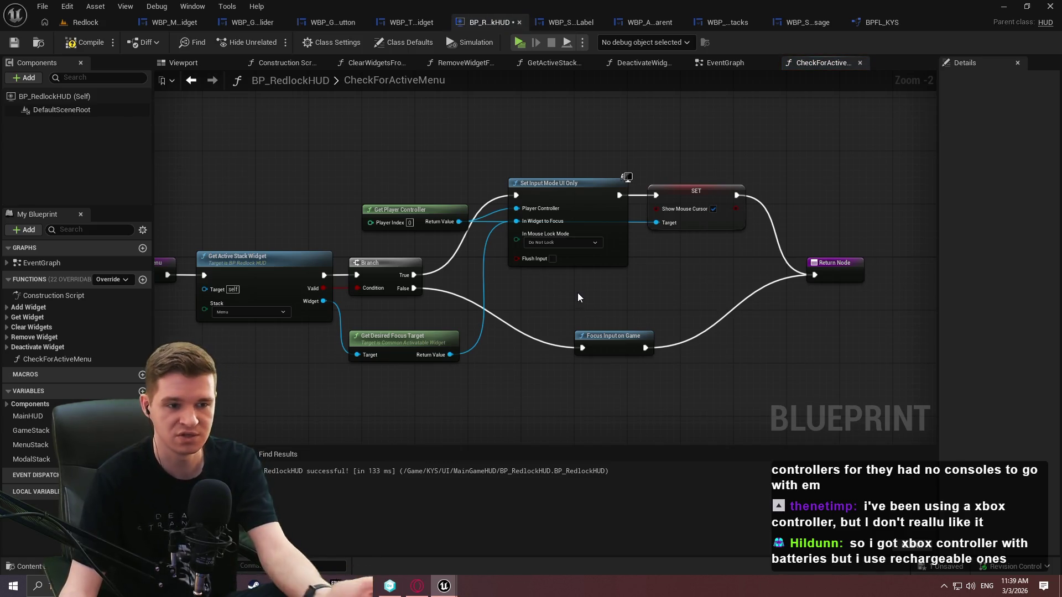
Inspect the input-mode and Focus Input on Game nodes, then open the AddWidgetToStack function
left_click_drag(761, 206, 346, 174)
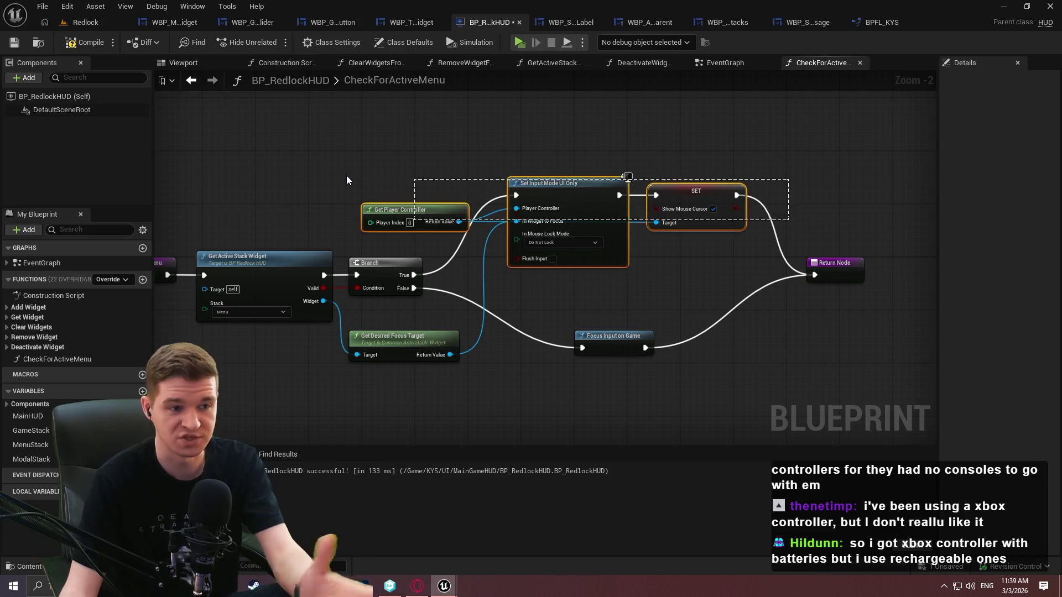
left_click(684, 311)
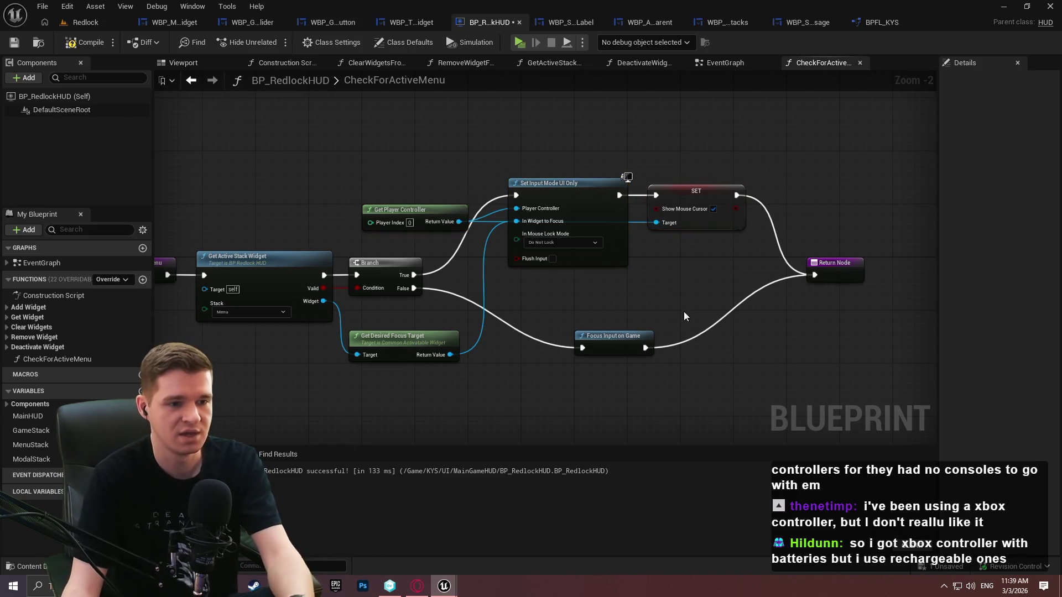
left_click_drag(645, 317, 577, 364)
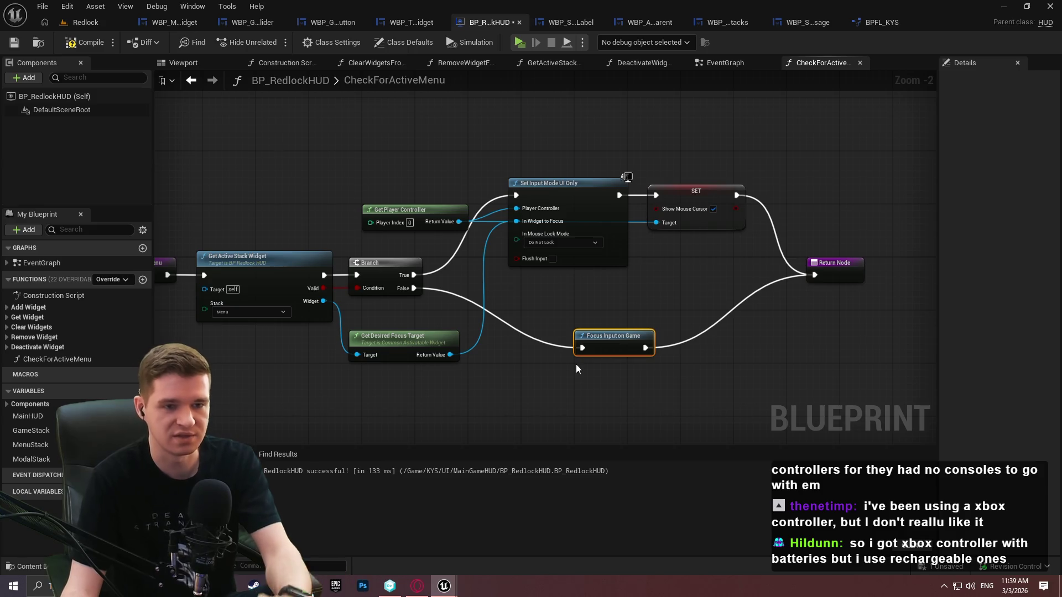
left_click(8, 308)
double_click(49, 318)
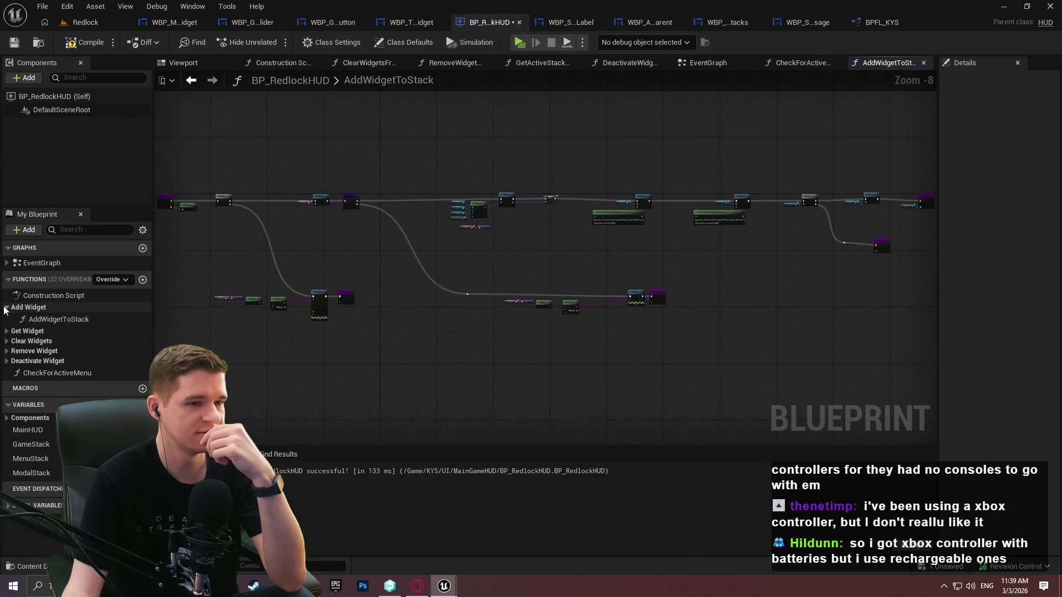
left_click(6, 309)
Review AddWidgetToStack's Push Widget, Bind Event, Create Event and Widget Instance nodes
scroll(860, 260, "up", 7)
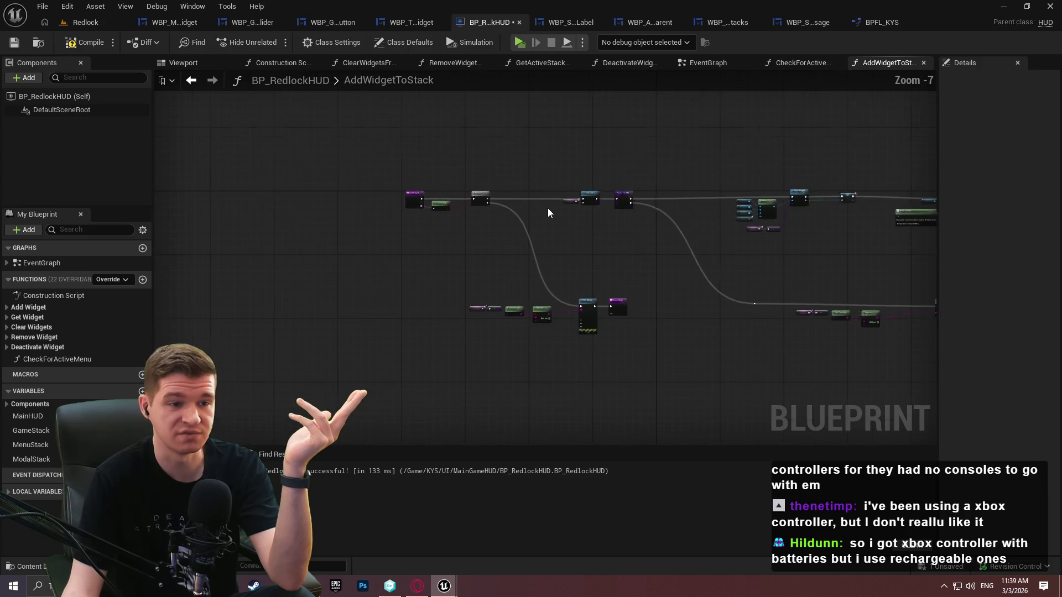
scroll(754, 238, "down", 2)
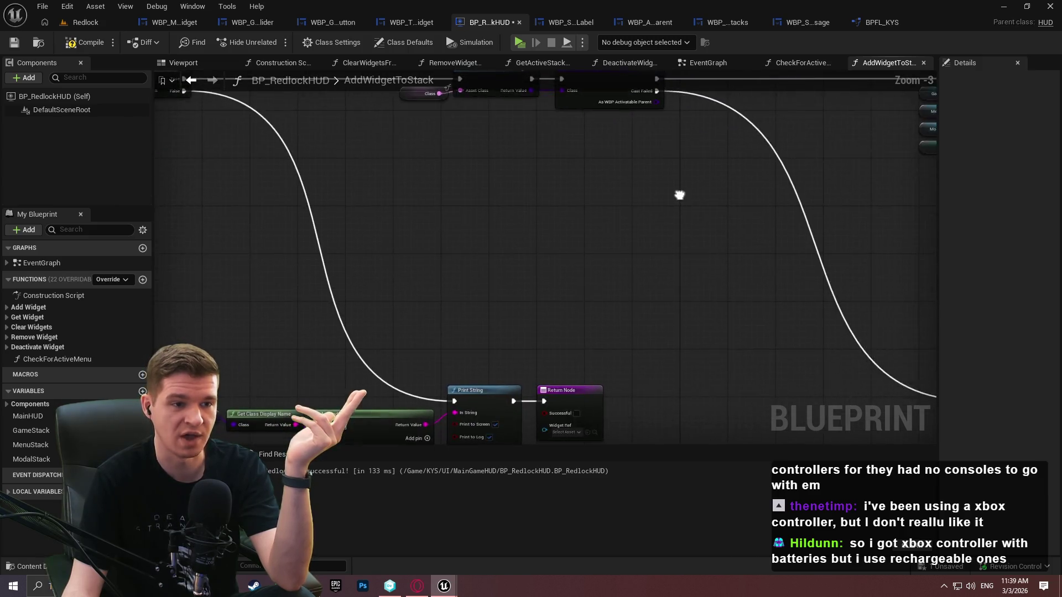
left_click_drag(715, 326, 168, 307)
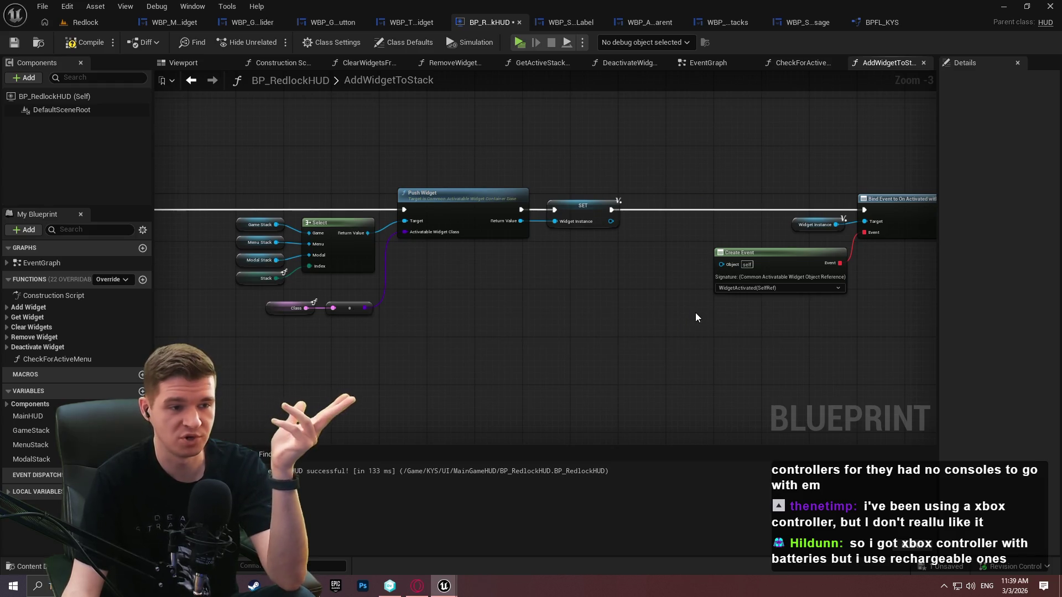
mouse_move(692, 307)
left_mouse_down()
mouse_move(623, 321)
mouse_move(619, 355)
mouse_move(729, 311)
left_mouse_up()
mouse_move(265, 185)
left_mouse_down()
mouse_move(819, 318)
mouse_move(372, 282)
mouse_move(729, 245)
mouse_move(575, 154)
left_mouse_up()
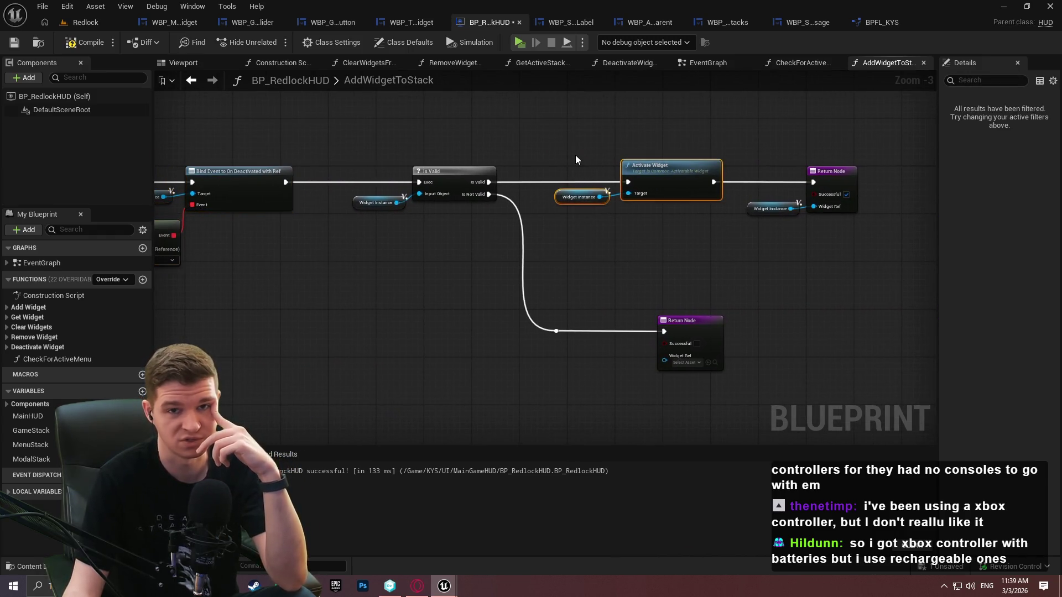
Open DeactivateWidgetFromStack and inspect its Is Valid and Deactivate Widget nodes
left_click(34, 346)
double_click(44, 359)
left_click(5, 347)
scroll(614, 269, "up", 2)
left_click_drag(509, 195, 734, 320)
left_click(730, 319)
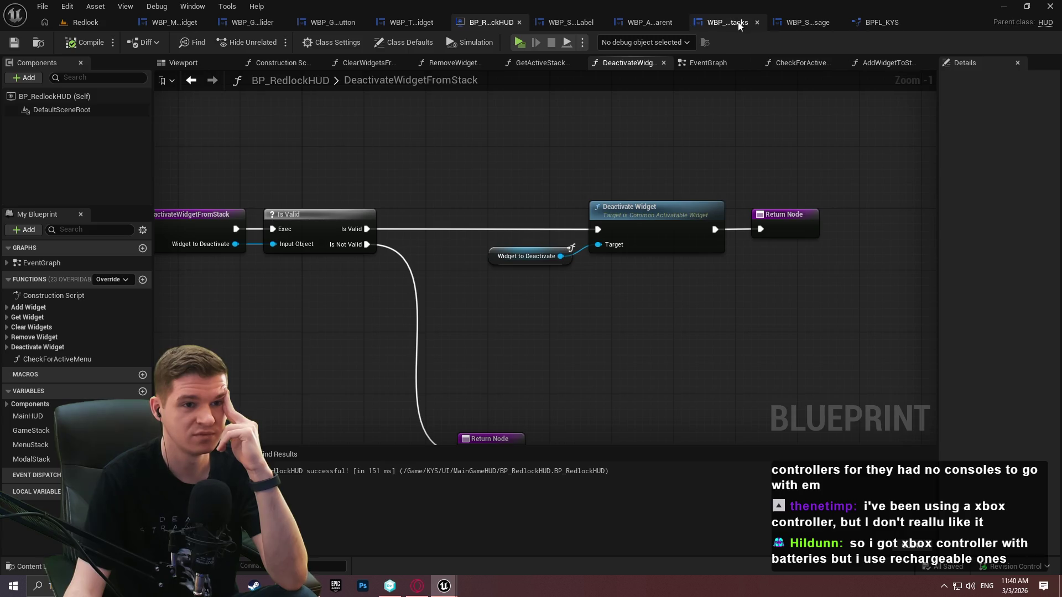
Show WBP_ActivatableParent's graph and select all its event nodes for review
left_click(629, 21)
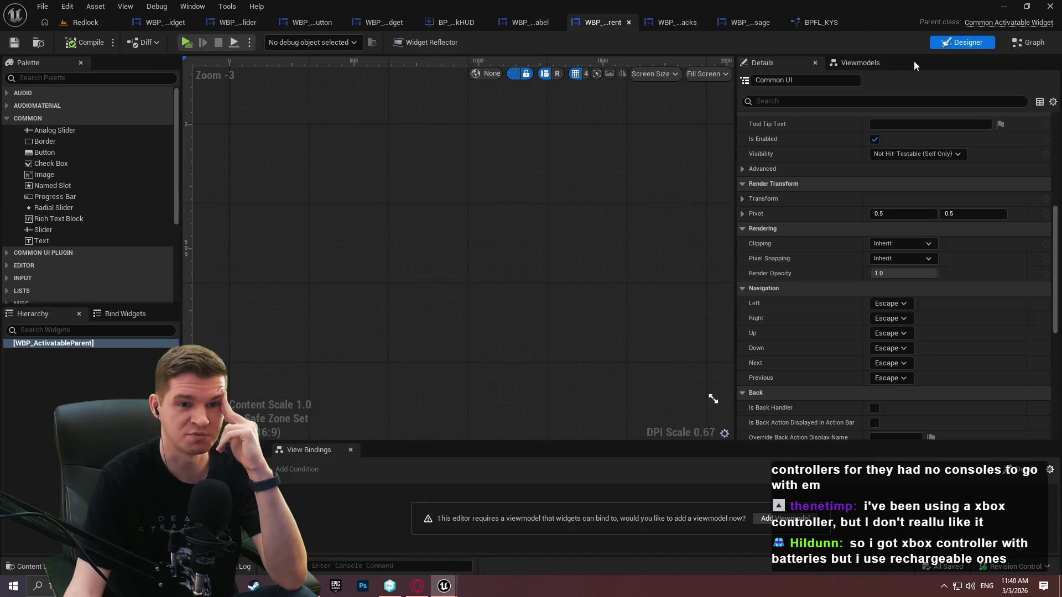
left_click(1024, 43)
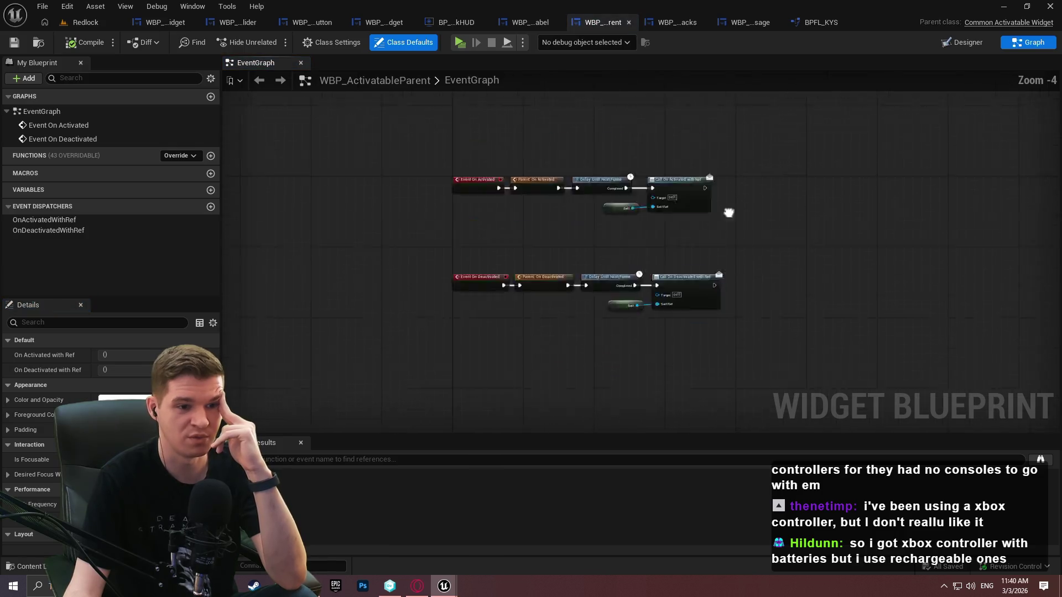
mouse_move(693, 366)
left_mouse_down()
mouse_move(517, 225)
mouse_move(351, 124)
mouse_move(394, 137)
left_mouse_up()
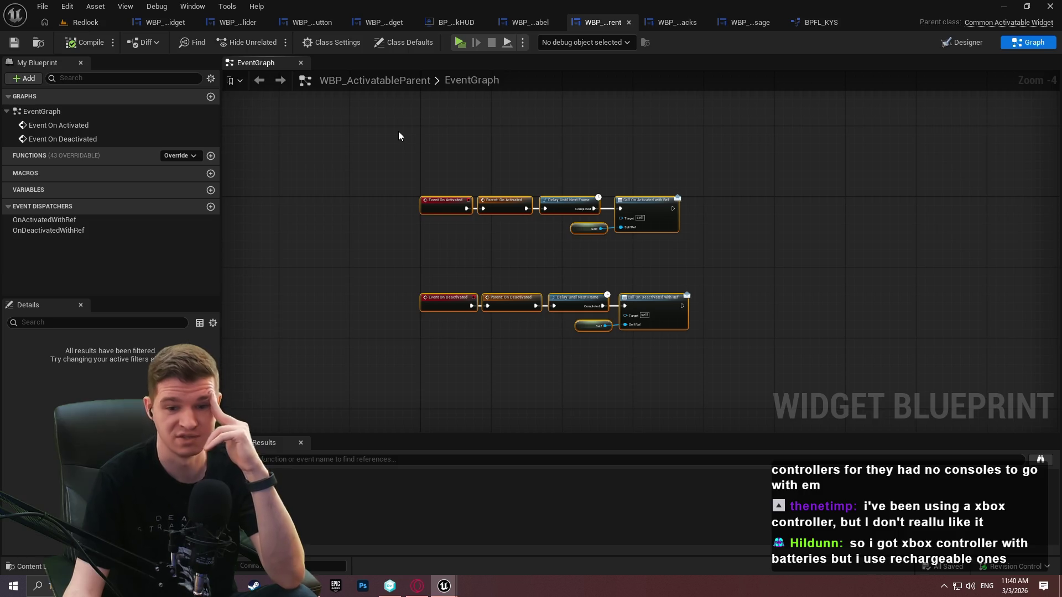
mouse_move(711, 396)
left_mouse_down()
mouse_move(347, 171)
mouse_move(357, 169)
left_mouse_up()
left_click(358, 174)
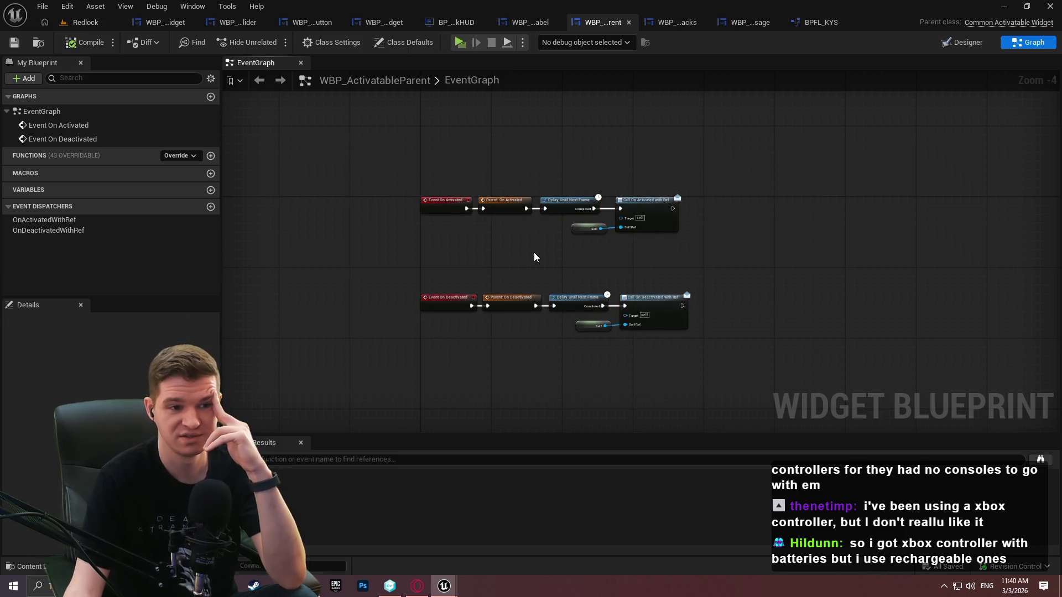
Inspect the dispatcher Call, Self and Delay nodes, then bring up WBP_SliderWithLabel
scroll(533, 252, "up", 3)
mouse_move(942, 387)
left_mouse_down()
mouse_move(664, 114)
mouse_move(672, 150)
mouse_move(662, 145)
left_mouse_up()
left_click(840, 206)
left_click_drag(984, 408, 662, 148)
left_click(879, 203)
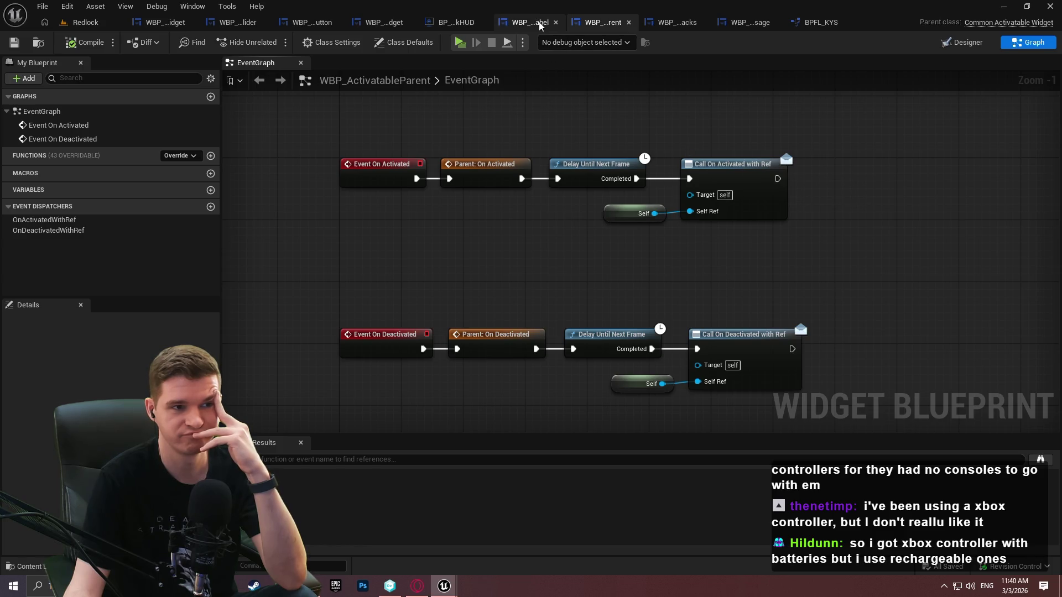
left_click(509, 23)
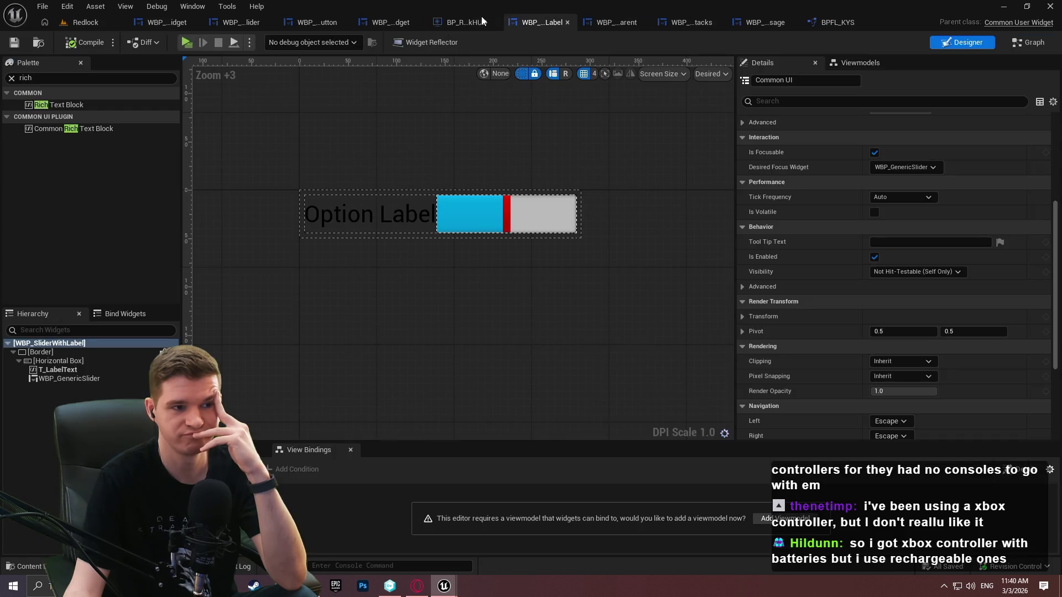
Look through the DeactivateWidgetFromStack, WBP_TestWidget and WBP_SliderWithLabel graphs
left_click(451, 24)
left_click(410, 20)
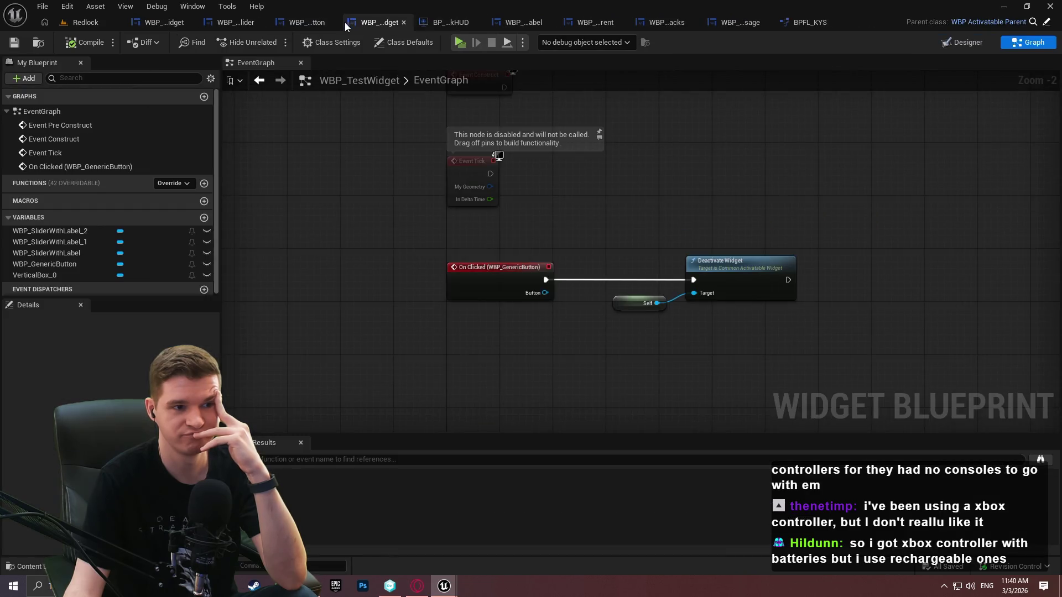
scroll(727, 360, "up", 3)
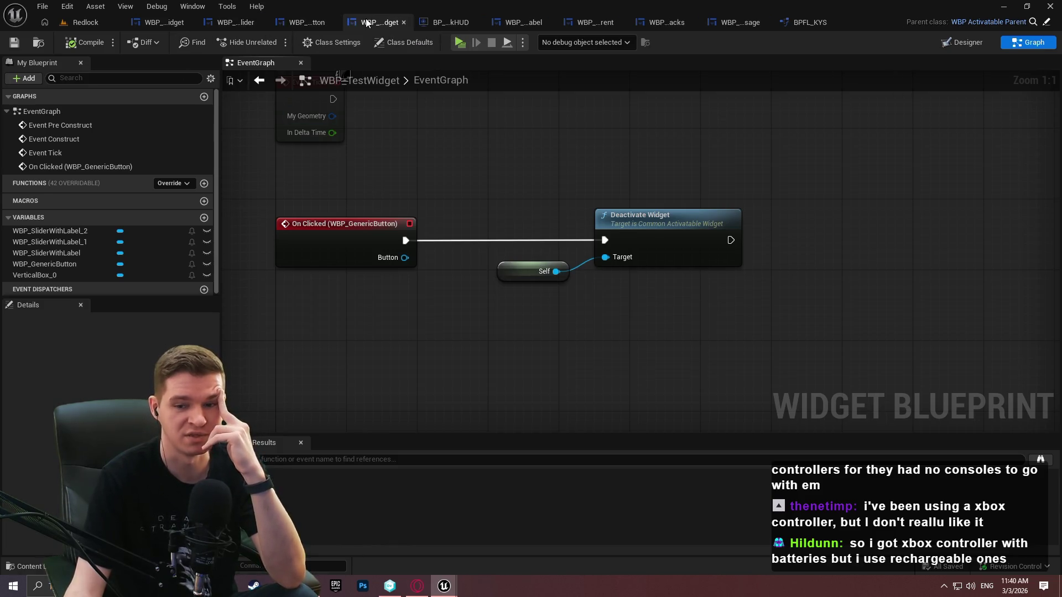
left_click(441, 81)
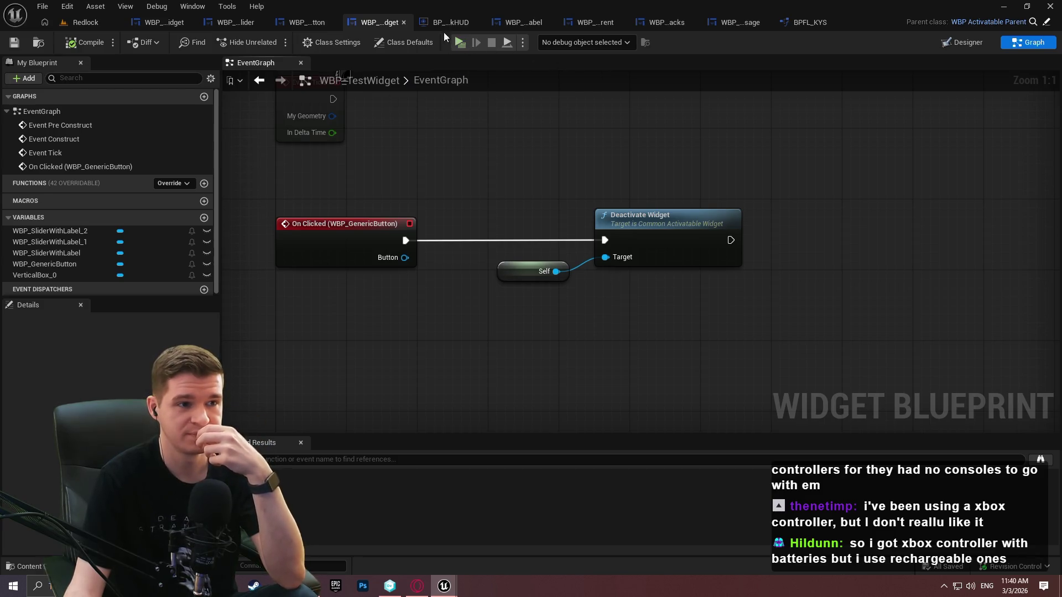
left_click(517, 22)
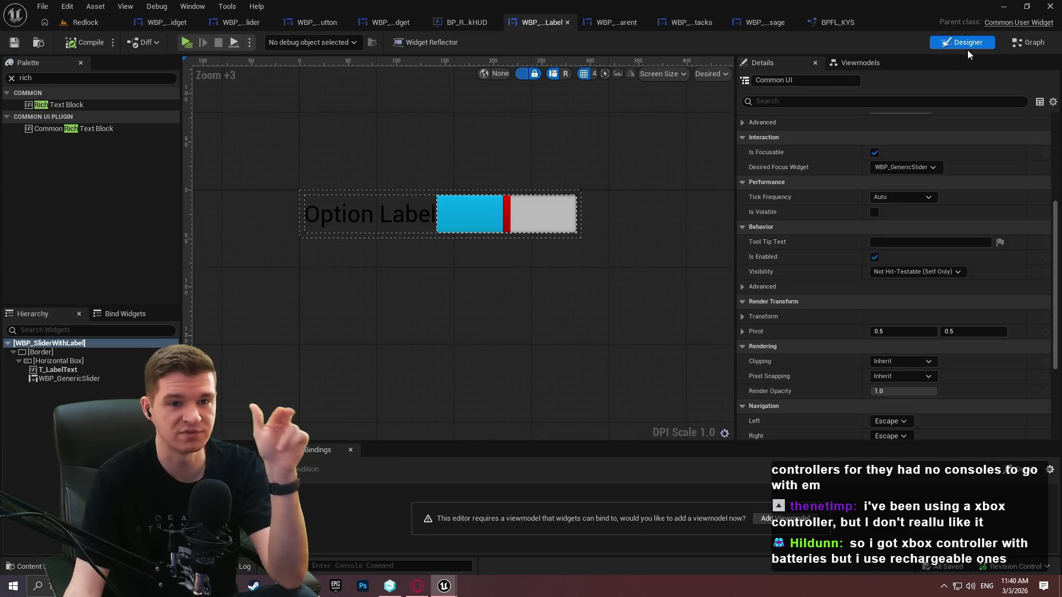
left_click(1013, 45)
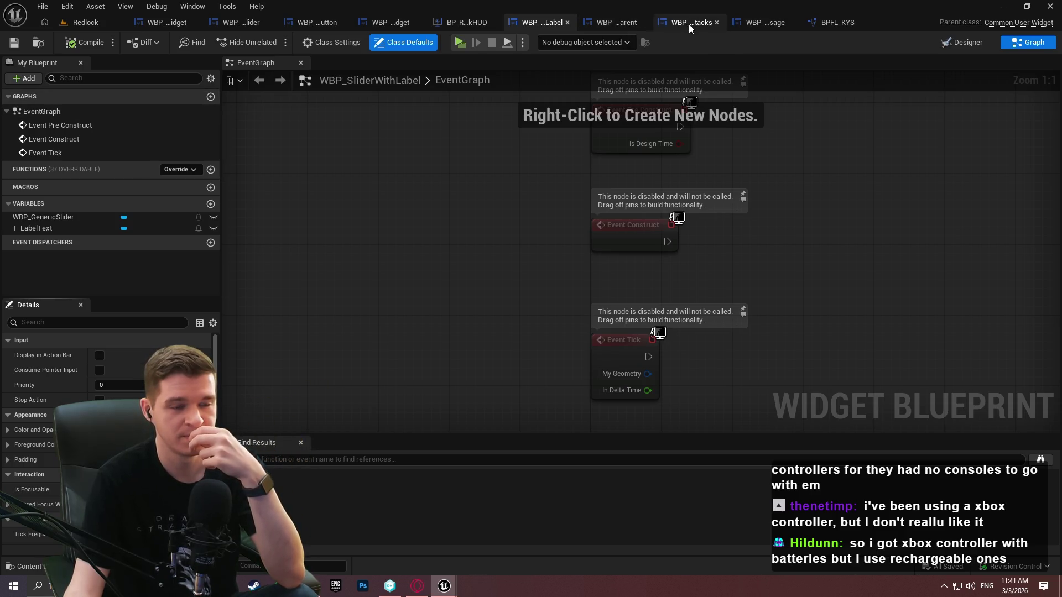
left_click(387, 22)
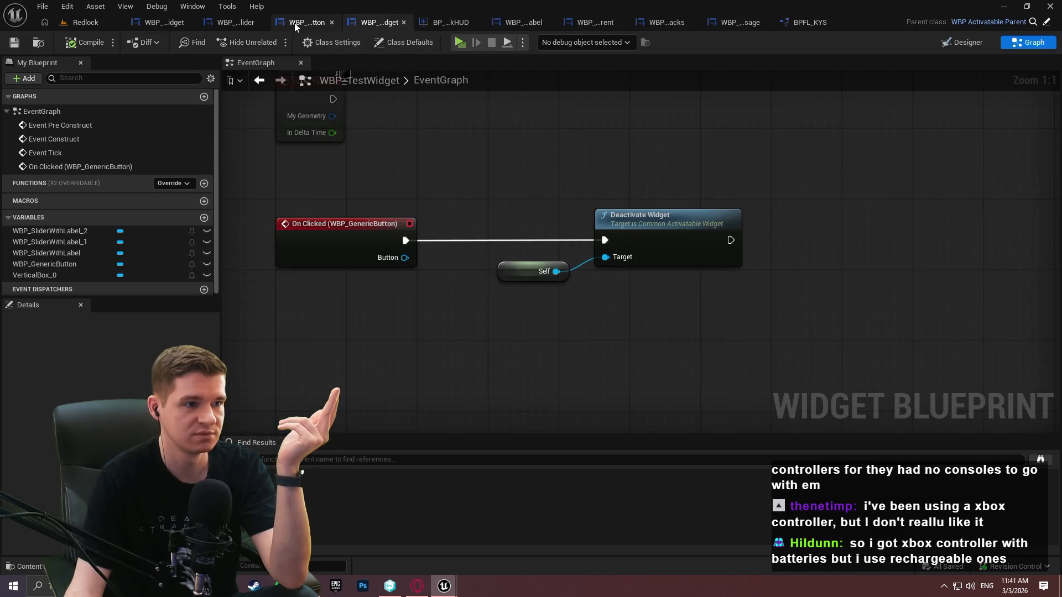
Inspect WBP_GenericSlider's On Preview Key Down function and its Get Key comparison nodes
left_click(294, 22)
left_click(243, 21)
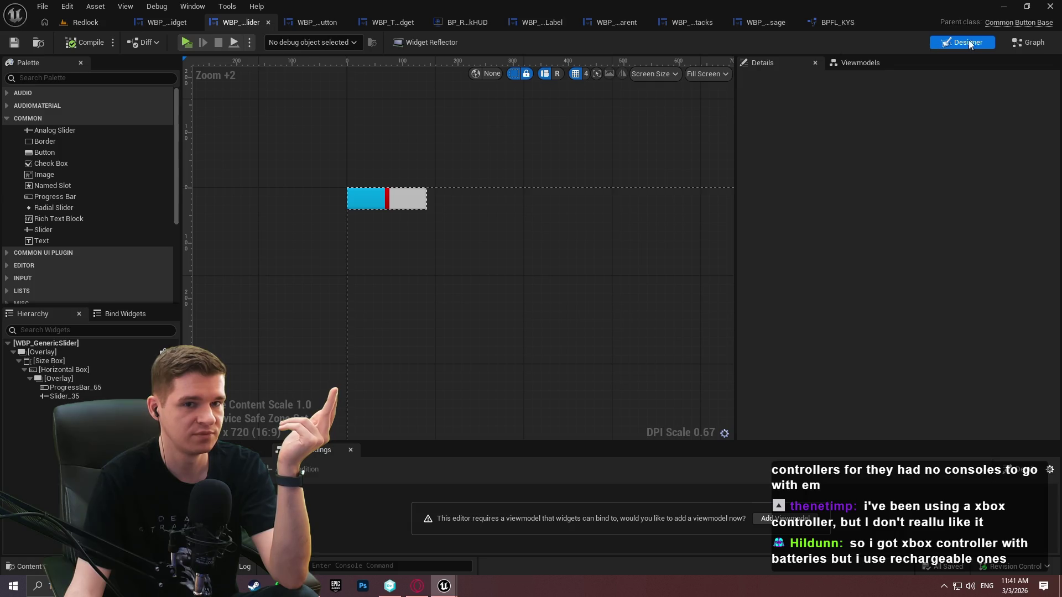
left_click(1013, 38)
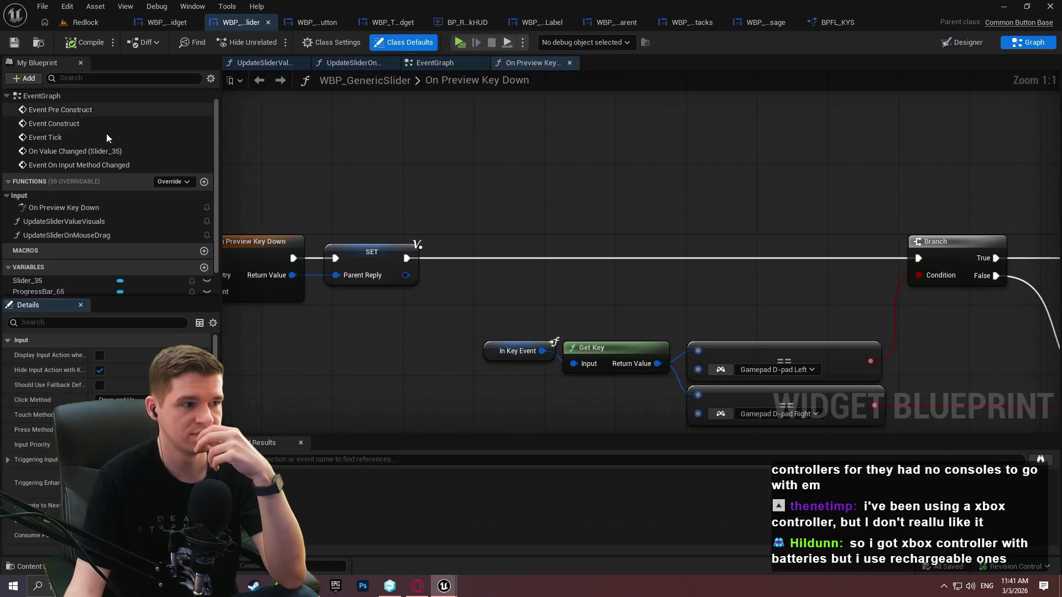
left_click(49, 202)
scroll(593, 208, "down", 2)
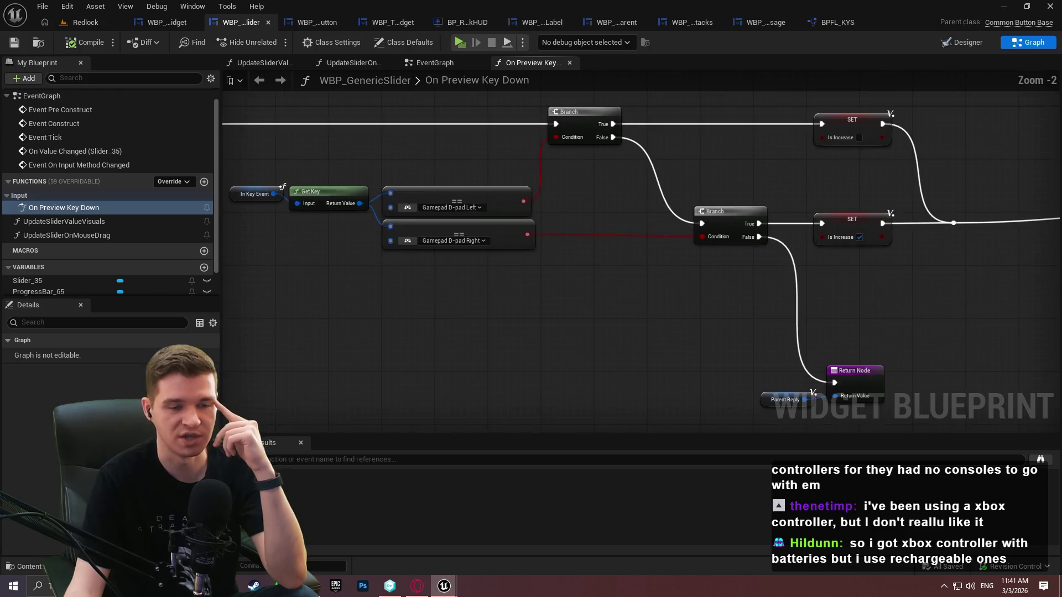
left_click_drag(225, 184, 869, 192)
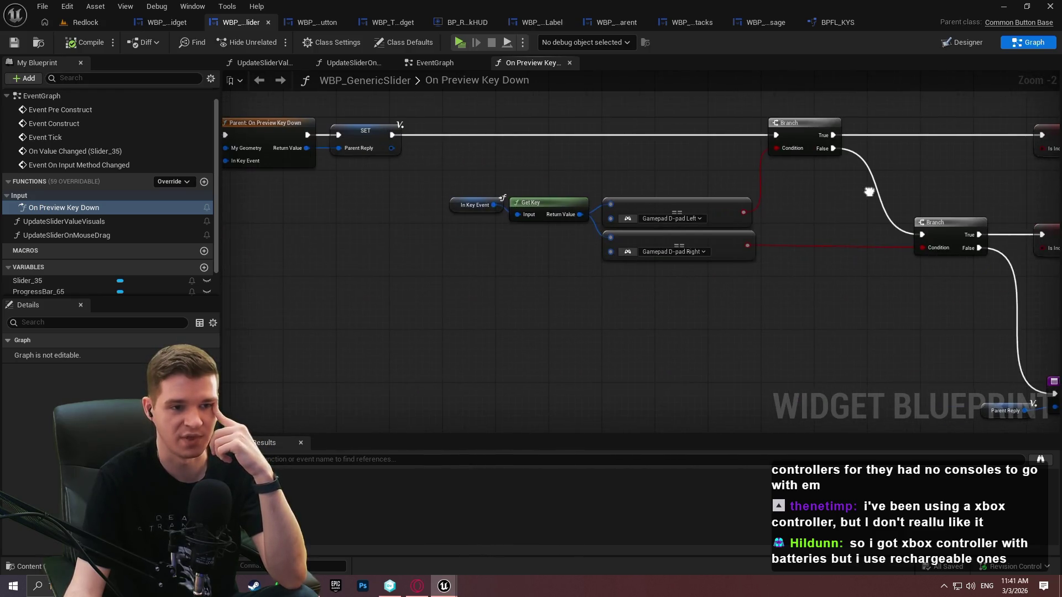
mouse_move(782, 297)
left_mouse_down()
mouse_move(406, 165)
mouse_move(584, 268)
left_mouse_up()
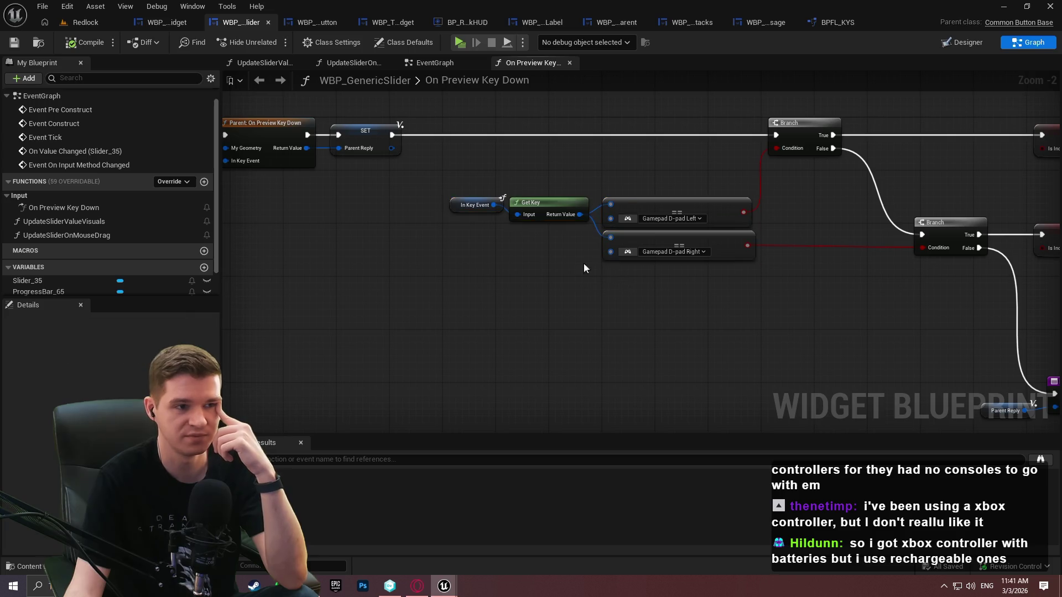
Review the slider's input-method-changed nodes, then view WBP_MainFocusWidget and WBP_GenericButton's graph
left_click(453, 62)
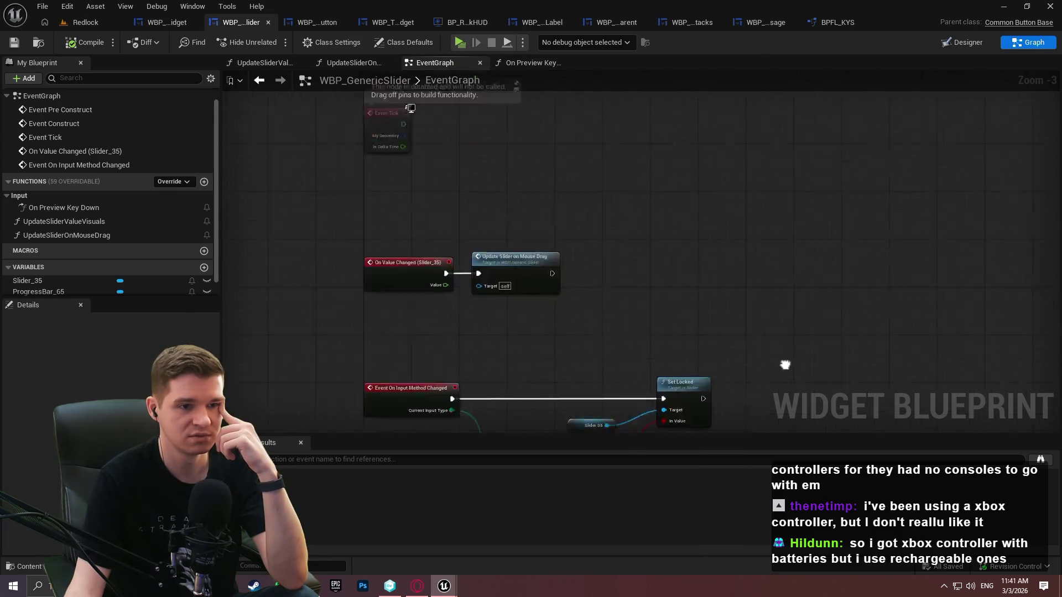
mouse_move(760, 426)
left_mouse_down()
mouse_move(742, 220)
mouse_move(757, 178)
left_mouse_up()
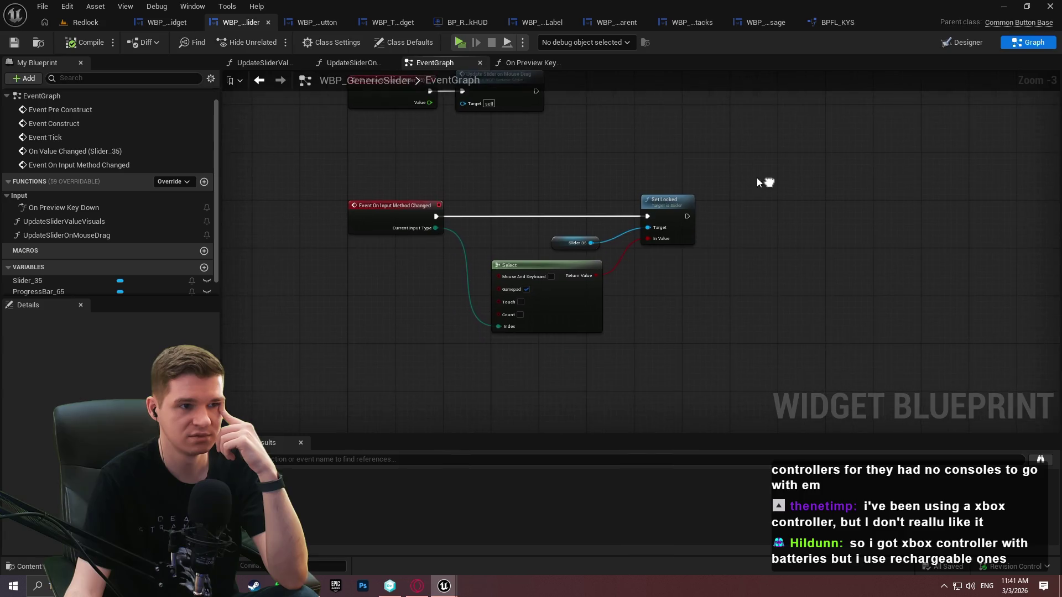
left_click(180, 23)
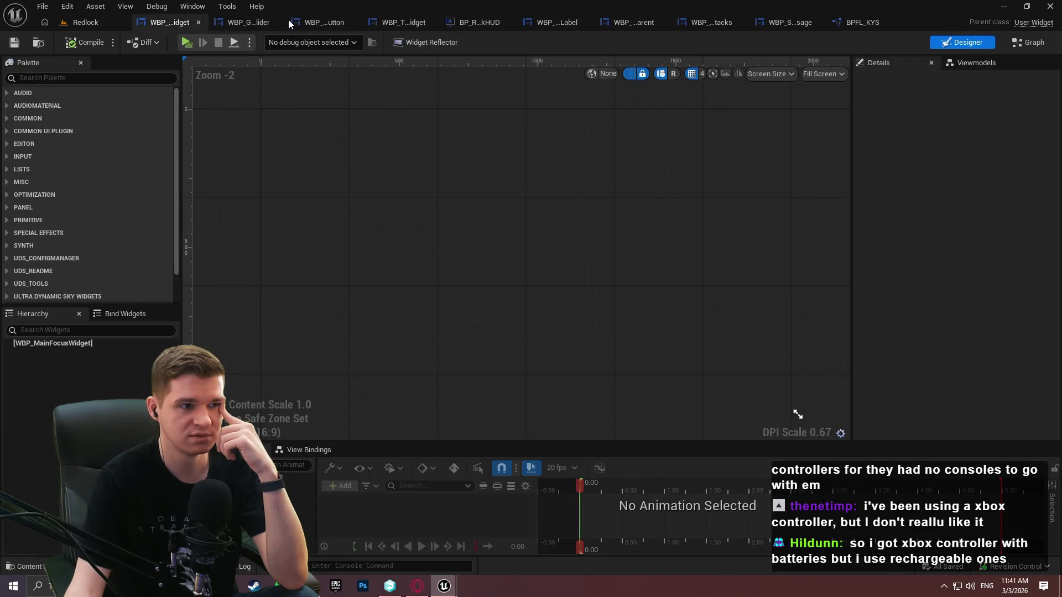
left_click(320, 23)
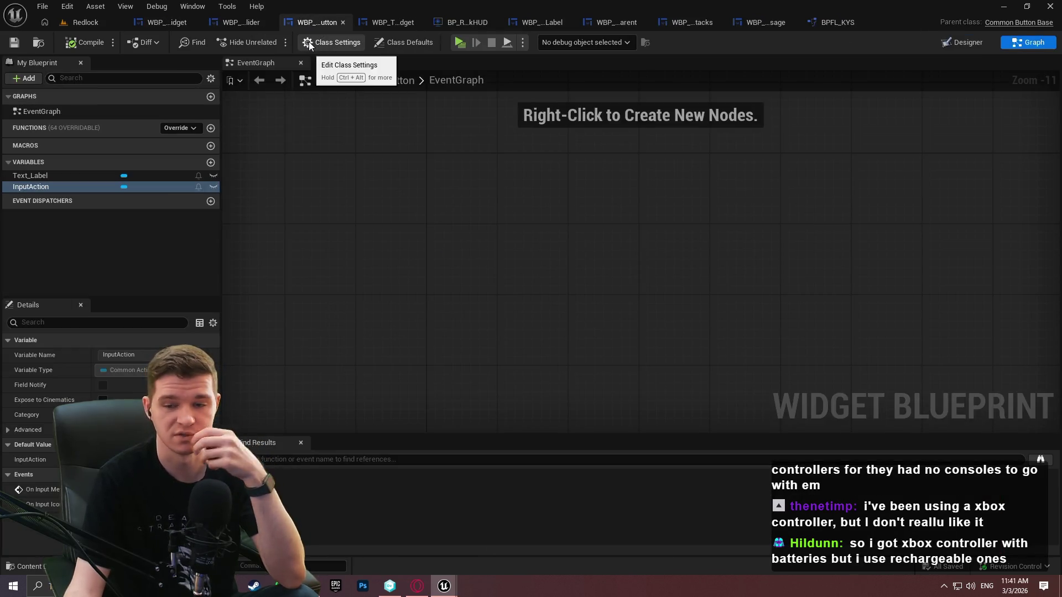
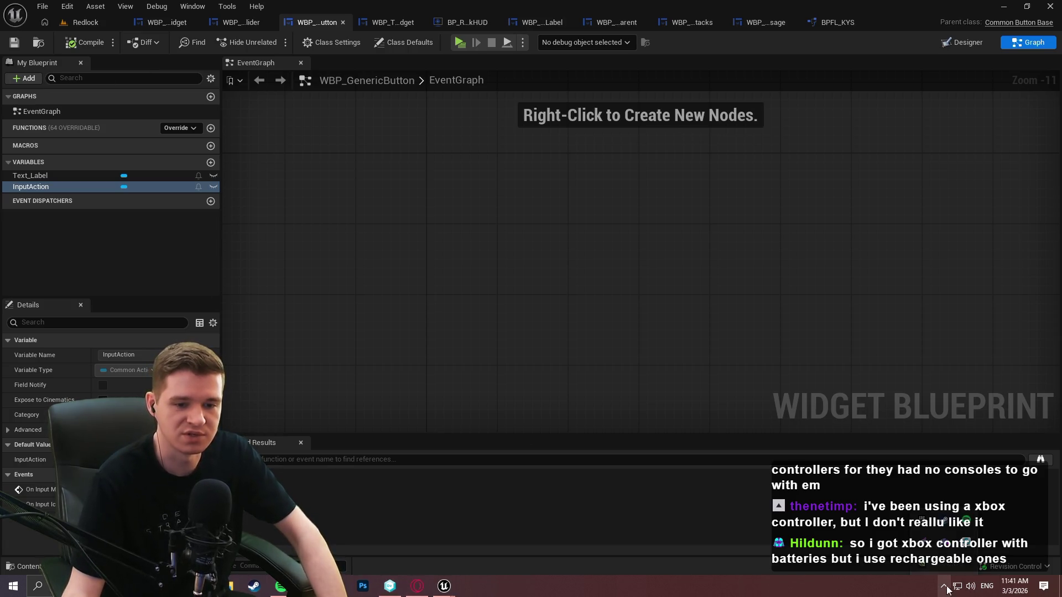
Move the DS4Windows controller window out of the way
left_click(949, 552)
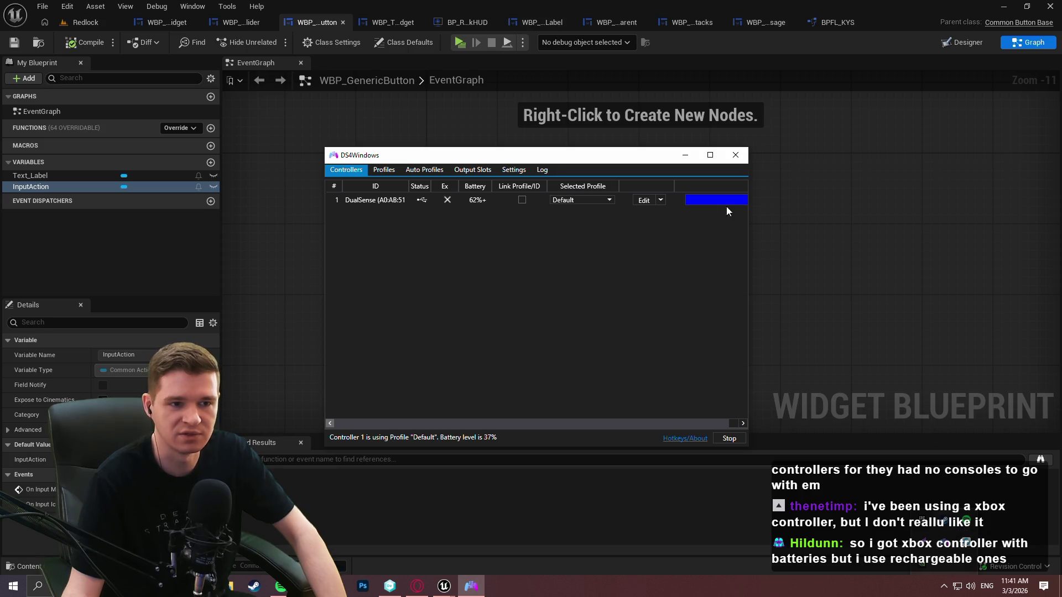
left_click_drag(539, 160, 575, 142)
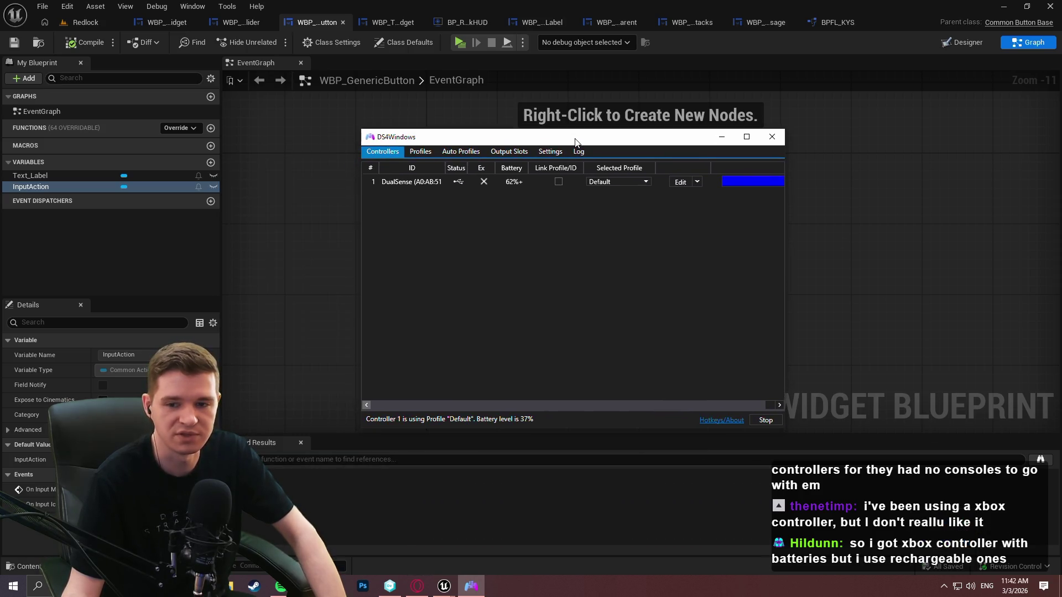
left_click(722, 137)
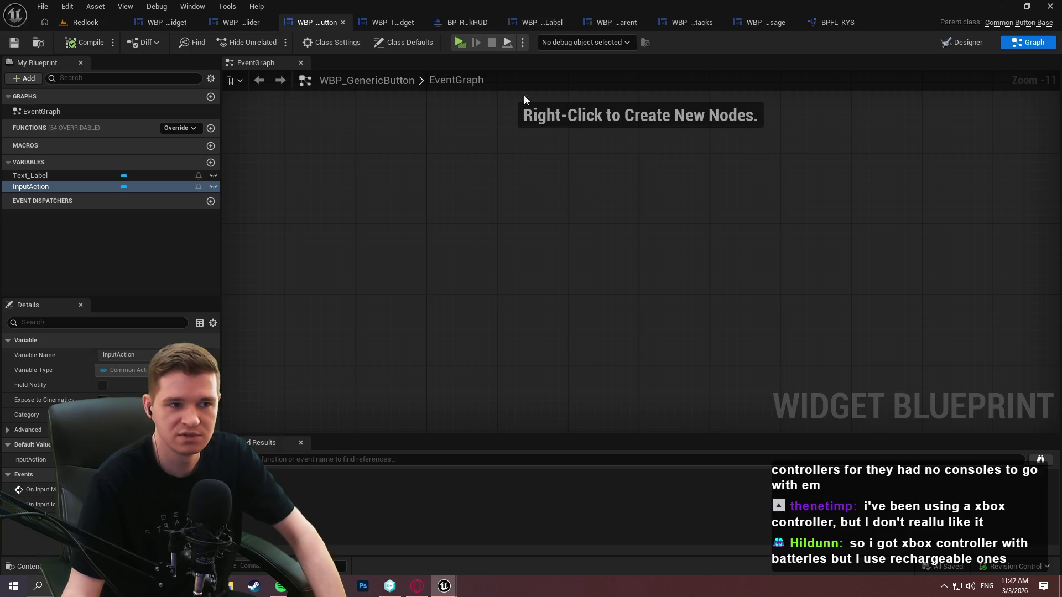
Launch the level preview and run from START HERE over the purple beam toward the archway
left_click(458, 42)
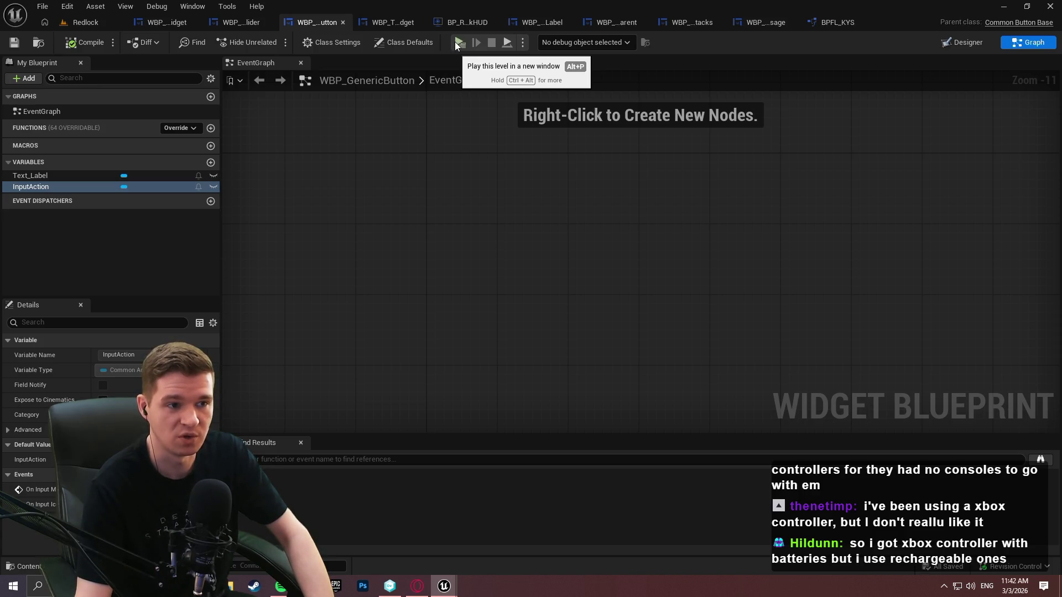
left_click(458, 42)
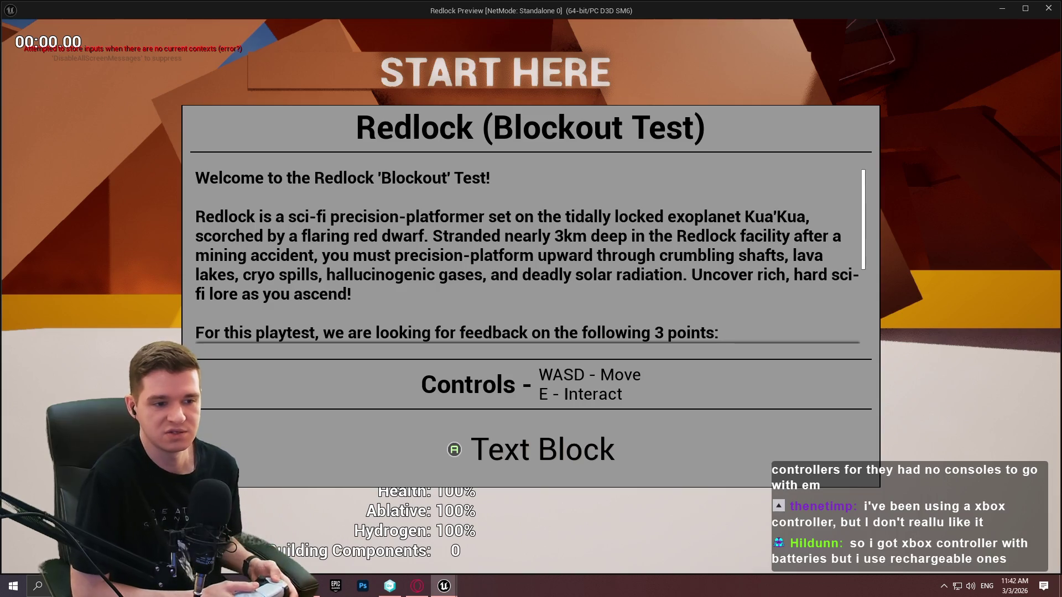
key("Return")
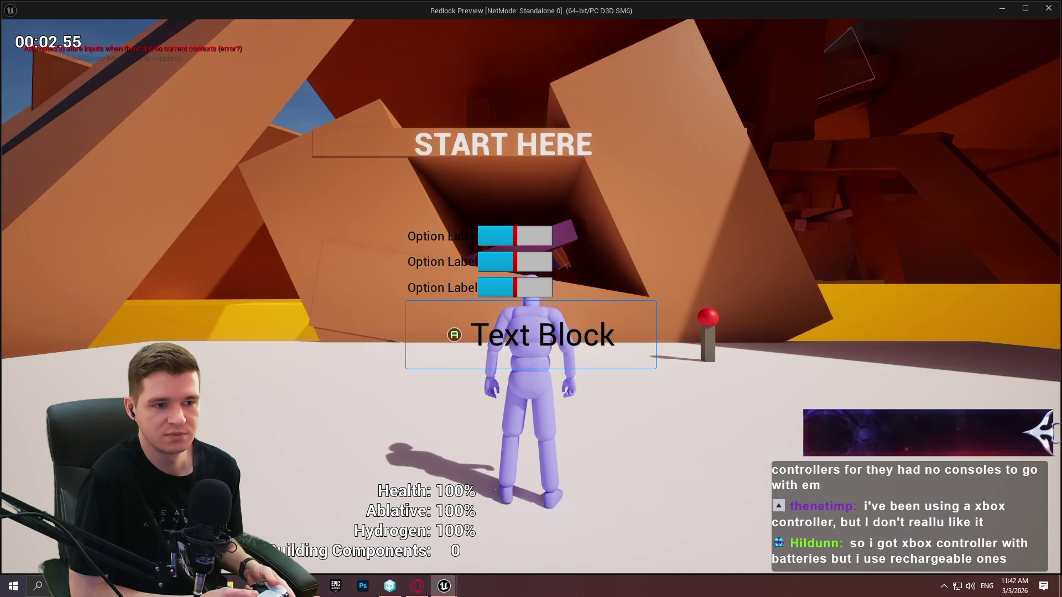
key("w")
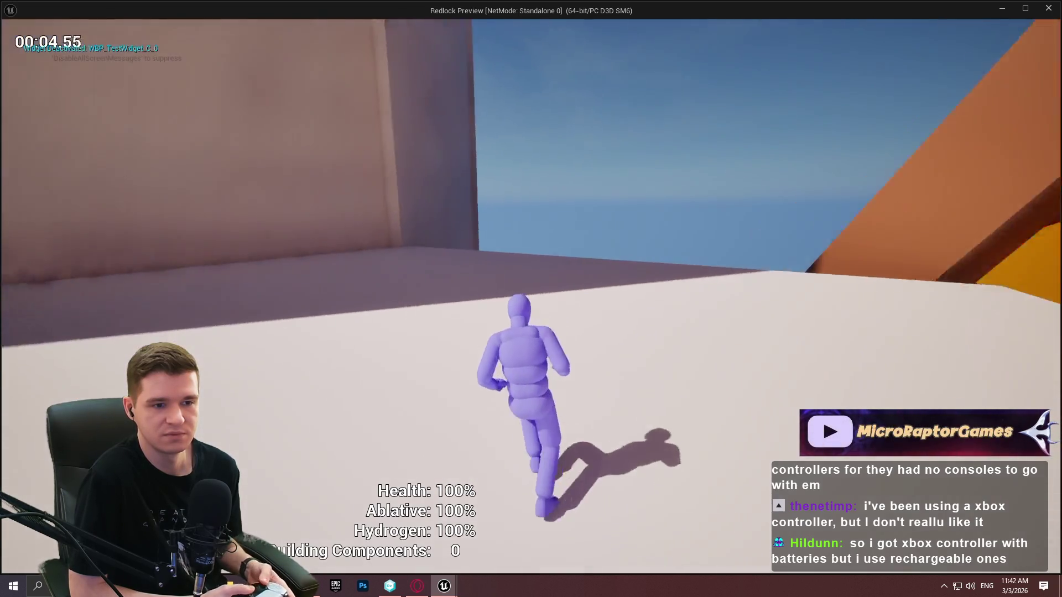
key("space")
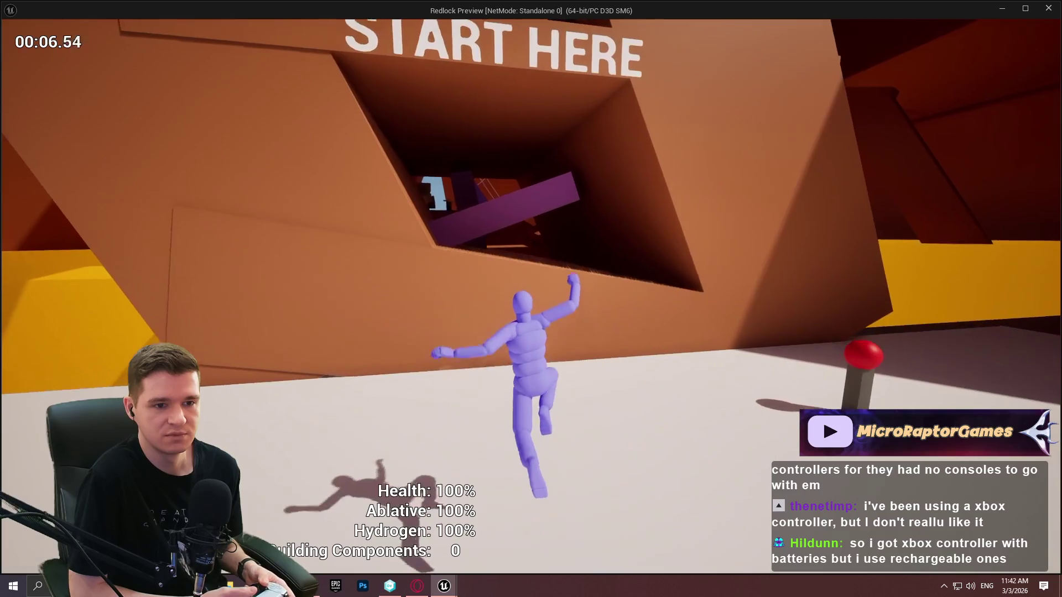
key("w")
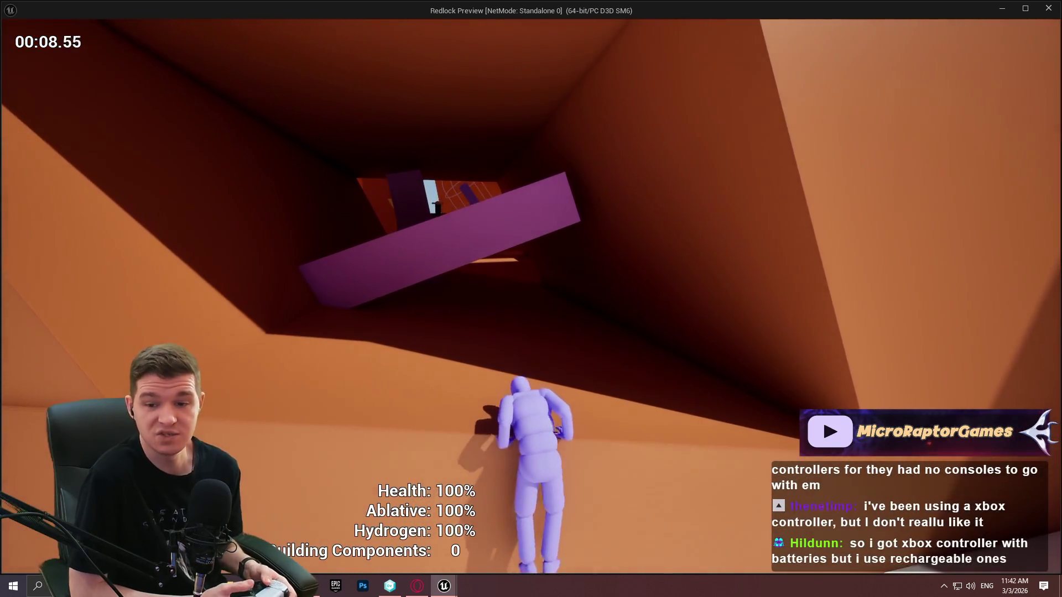
key("w")
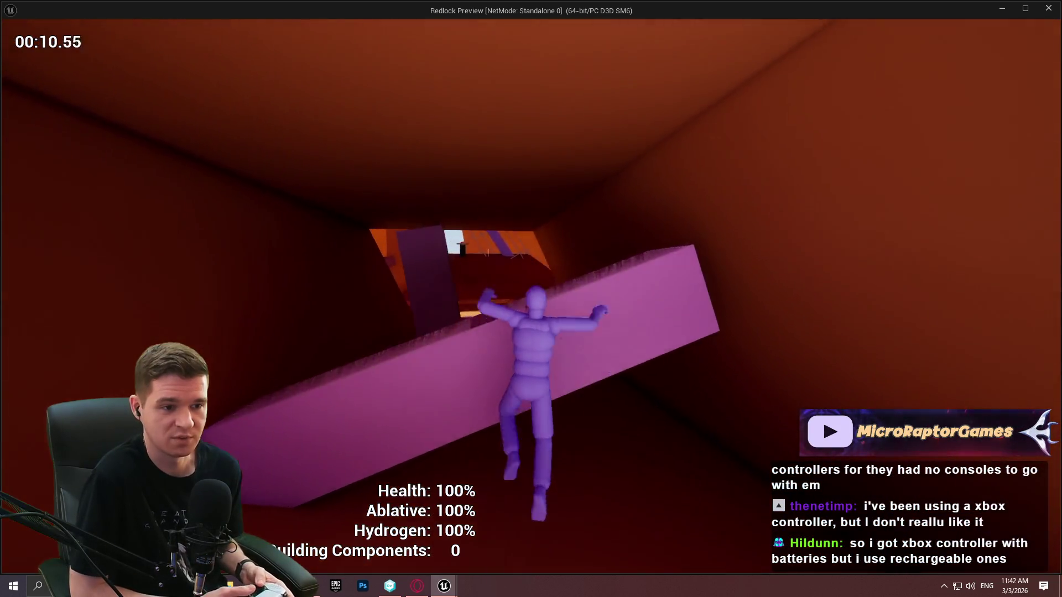
key("w")
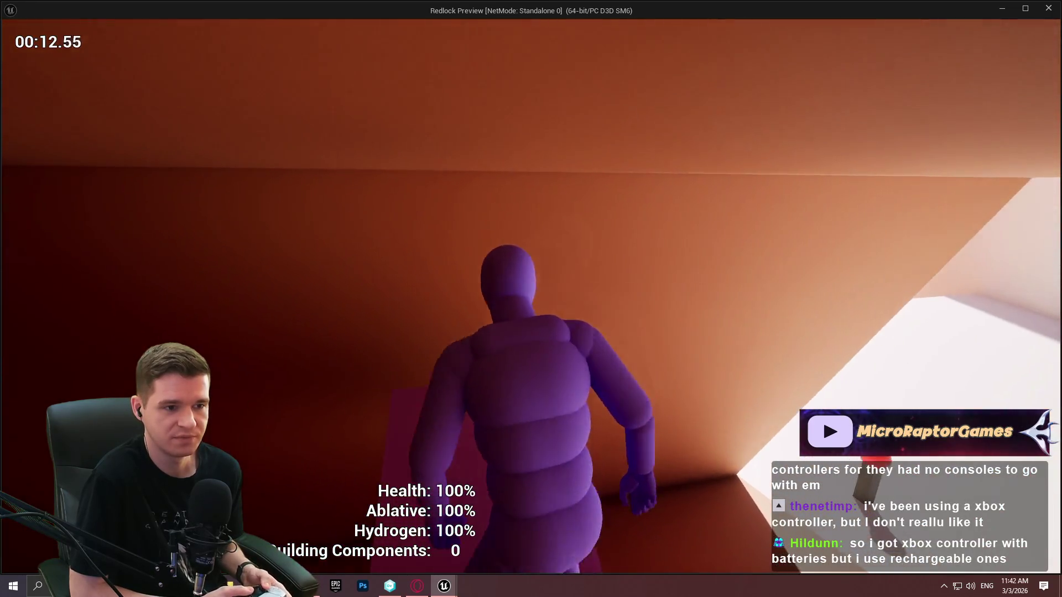
key("w")
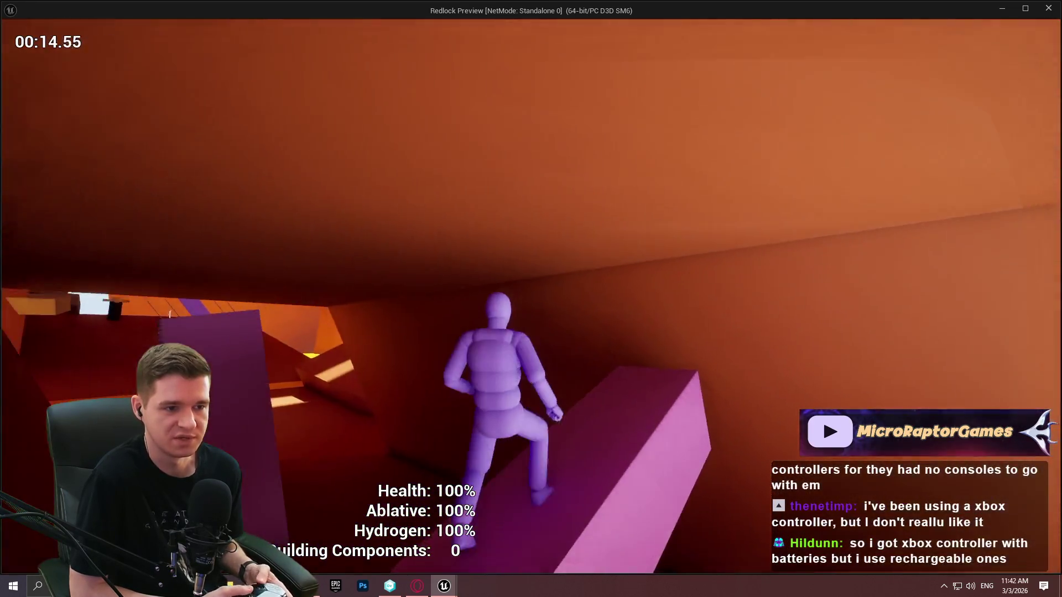
key("w")
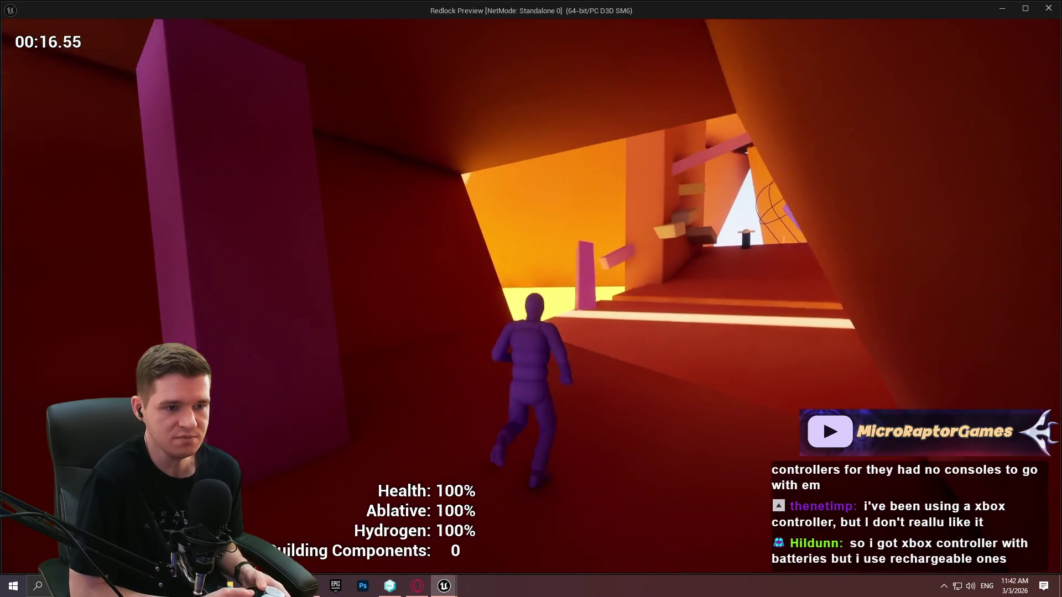
key("w")
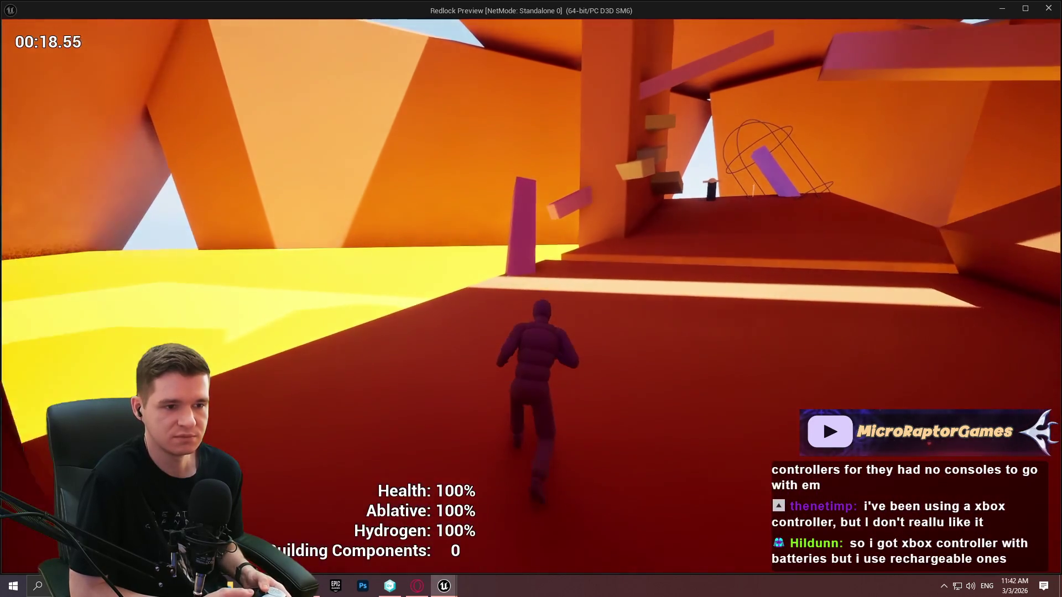
key("w")
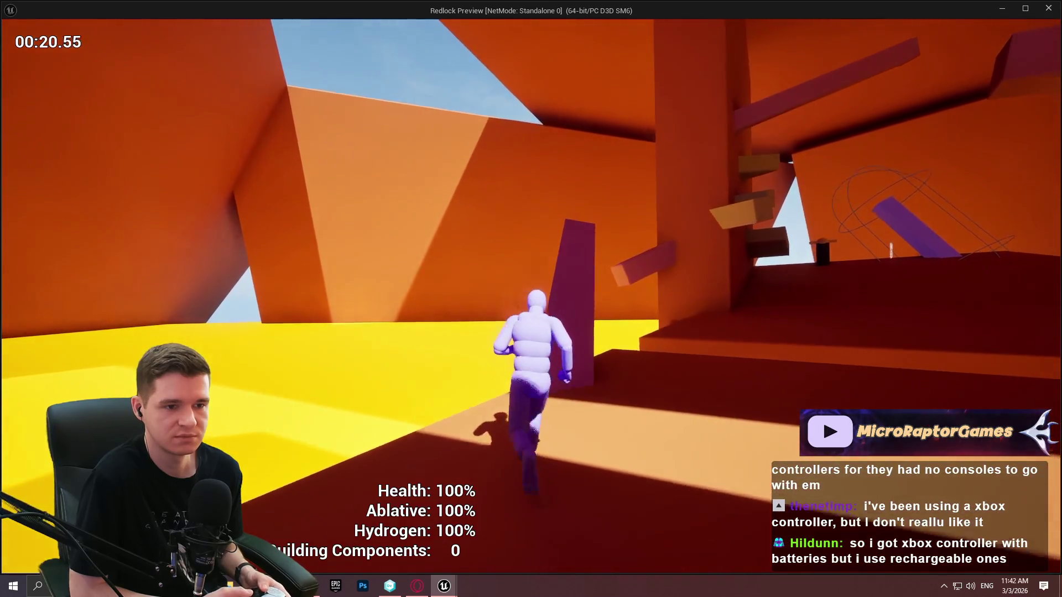
key("w")
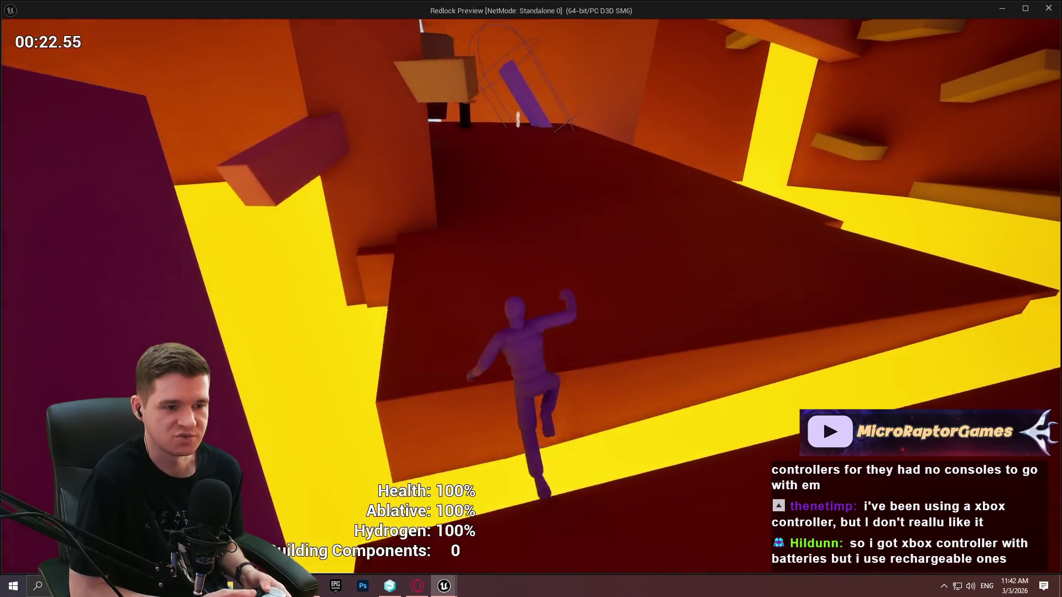
key("w")
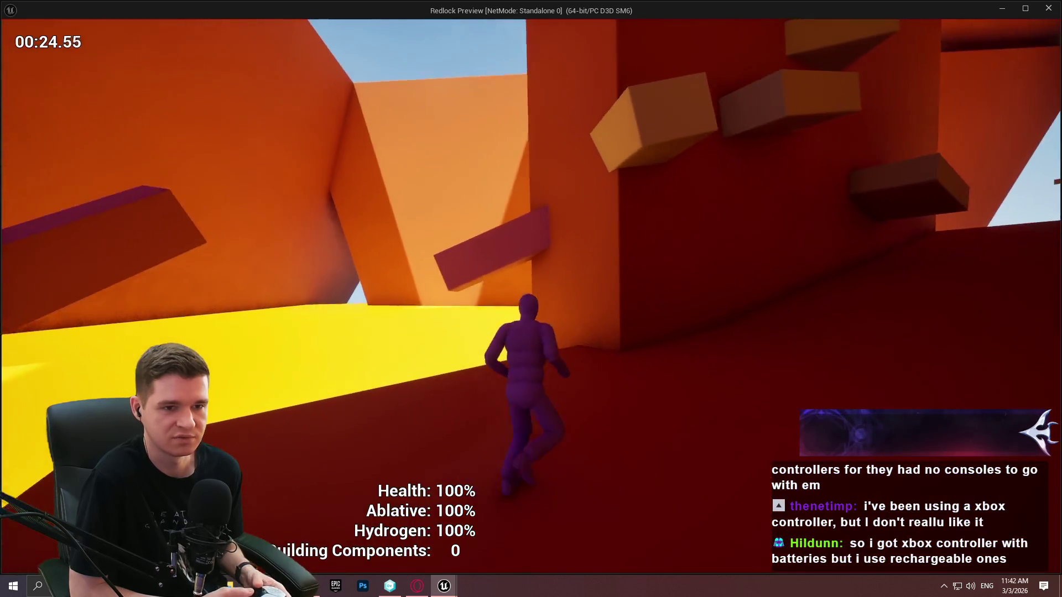
key("w")
Climb the red wall, read the hint warning, visit the Ablative Restoration Station, then stop the preview
key("space")
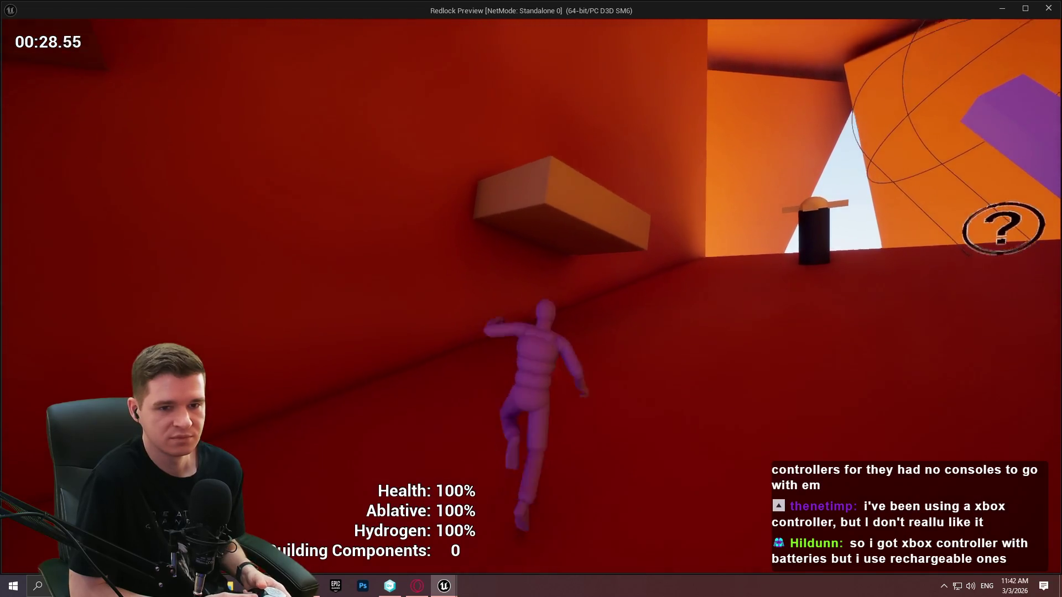
key("w")
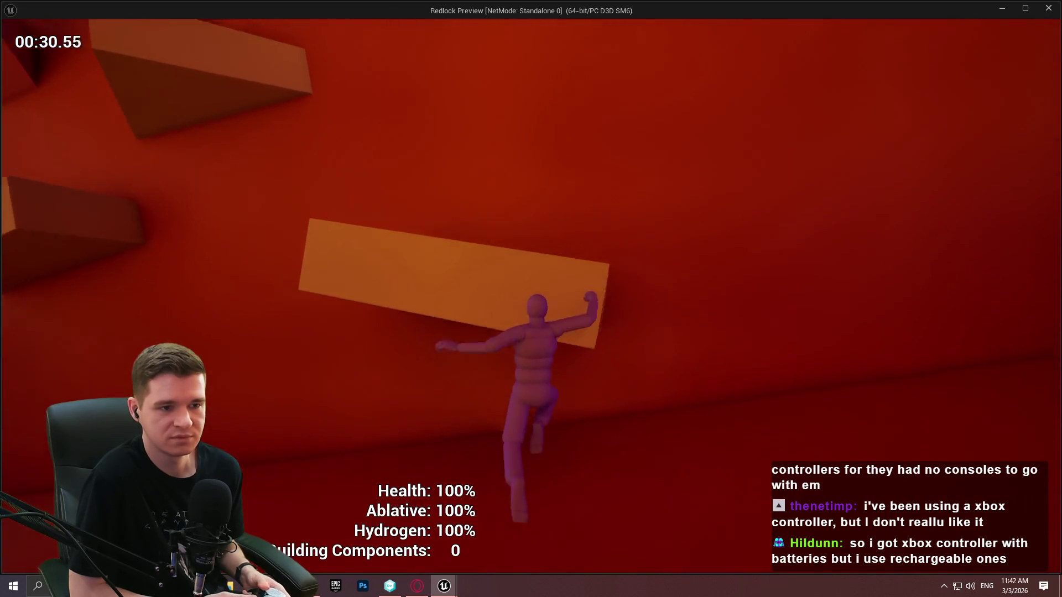
key("w")
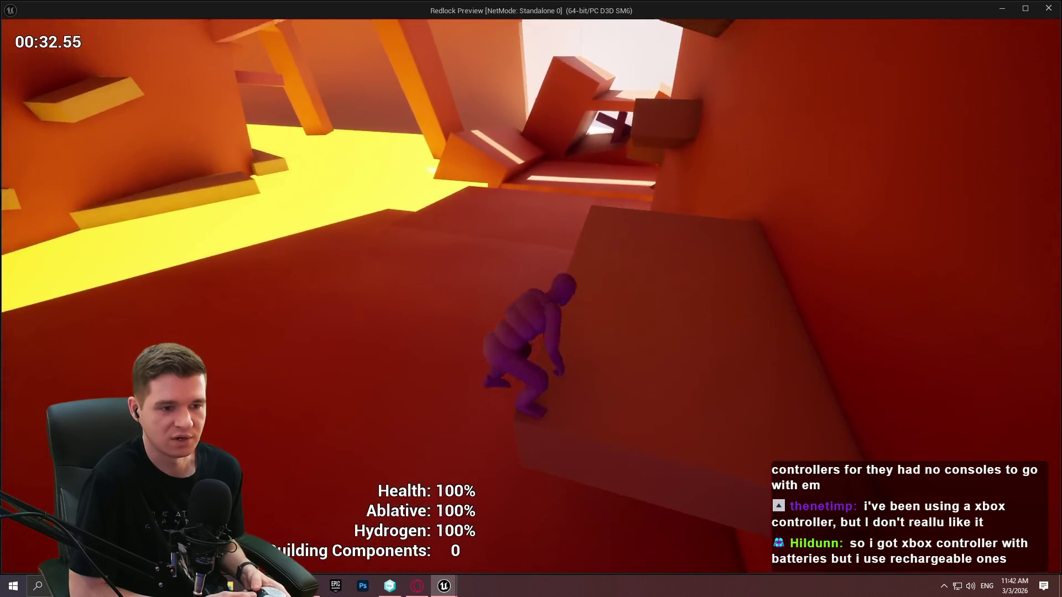
key("w")
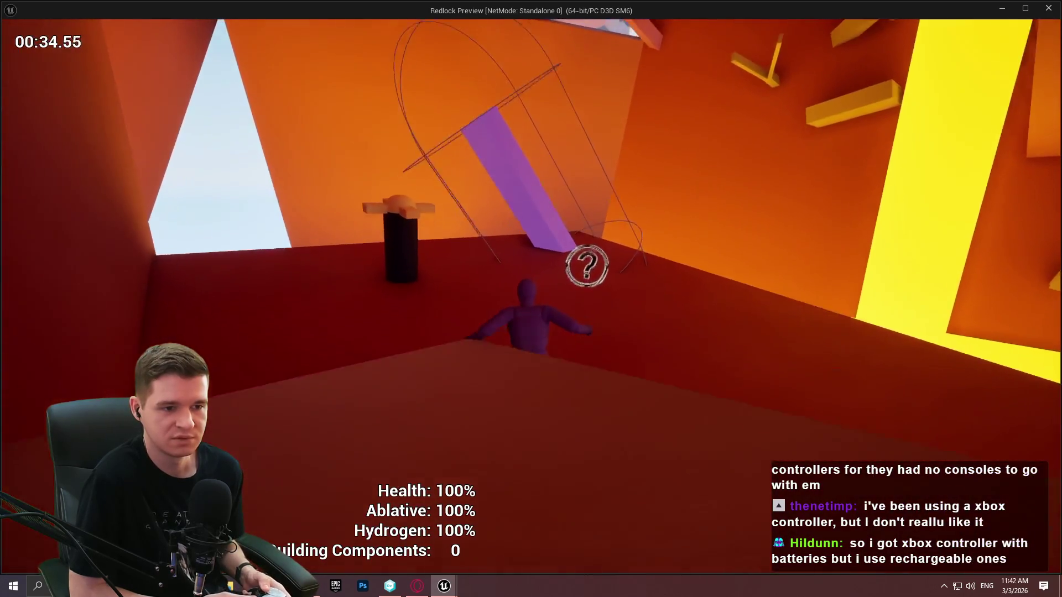
key("w")
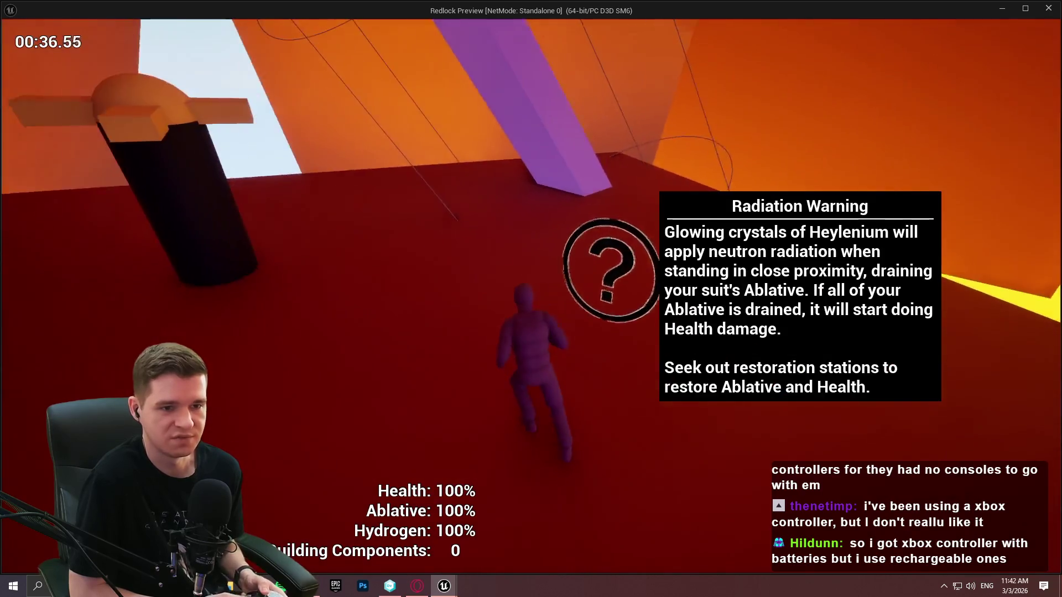
key("w")
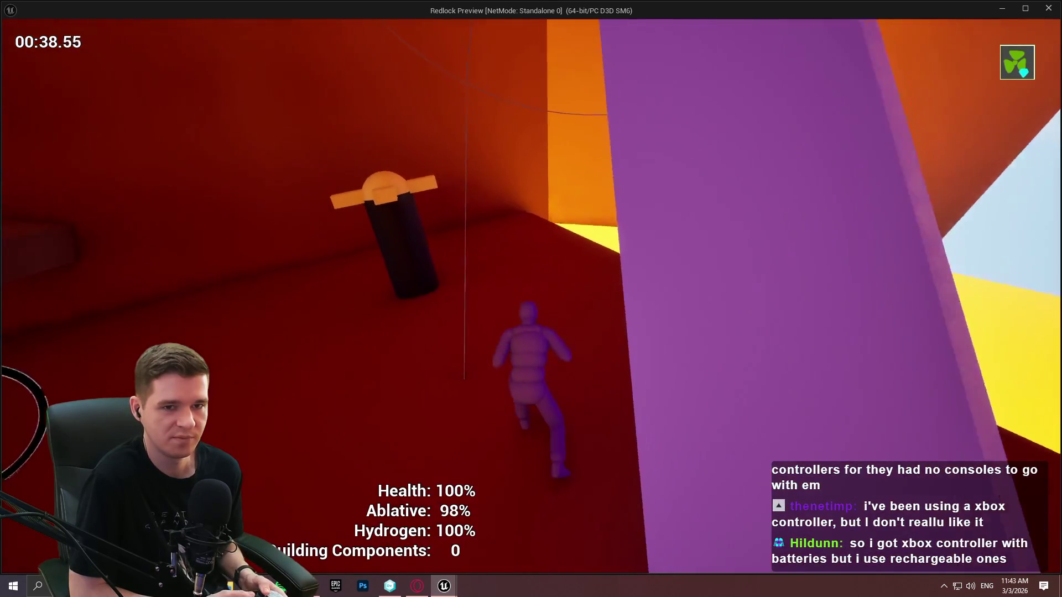
key("w")
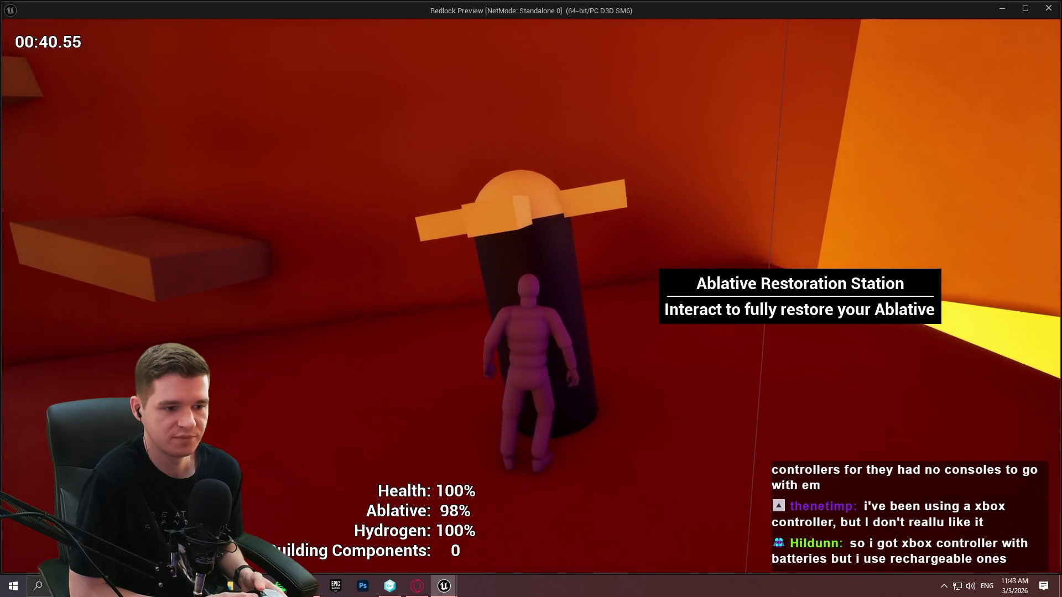
key("w")
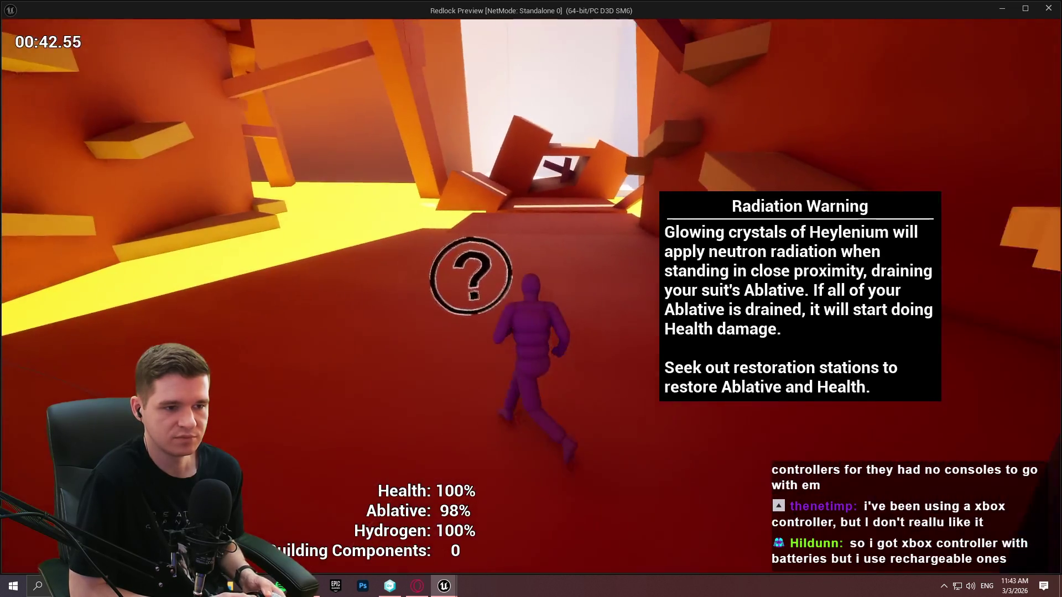
key("w")
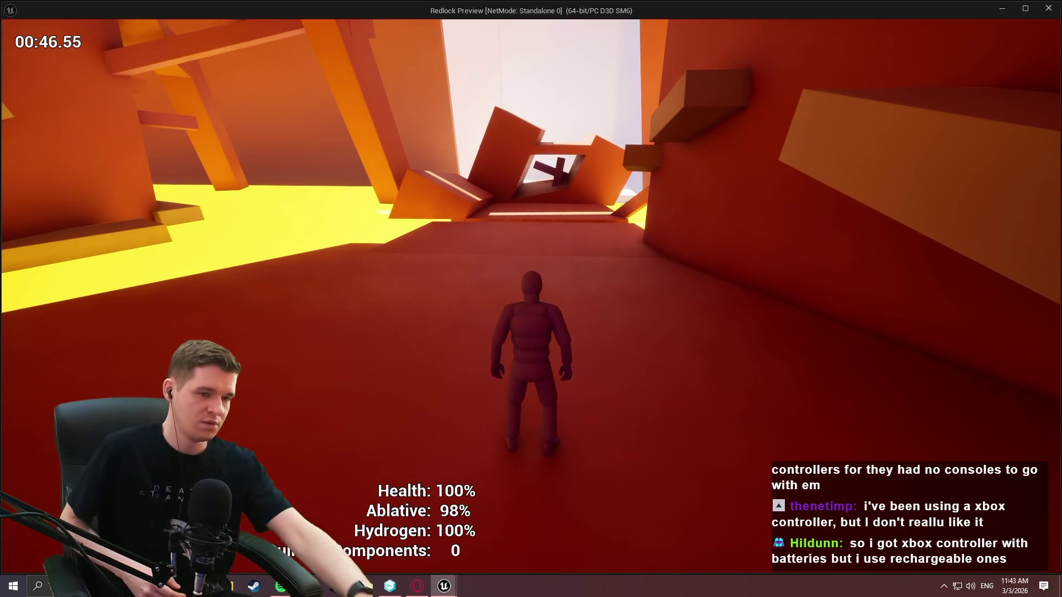
key("Escape")
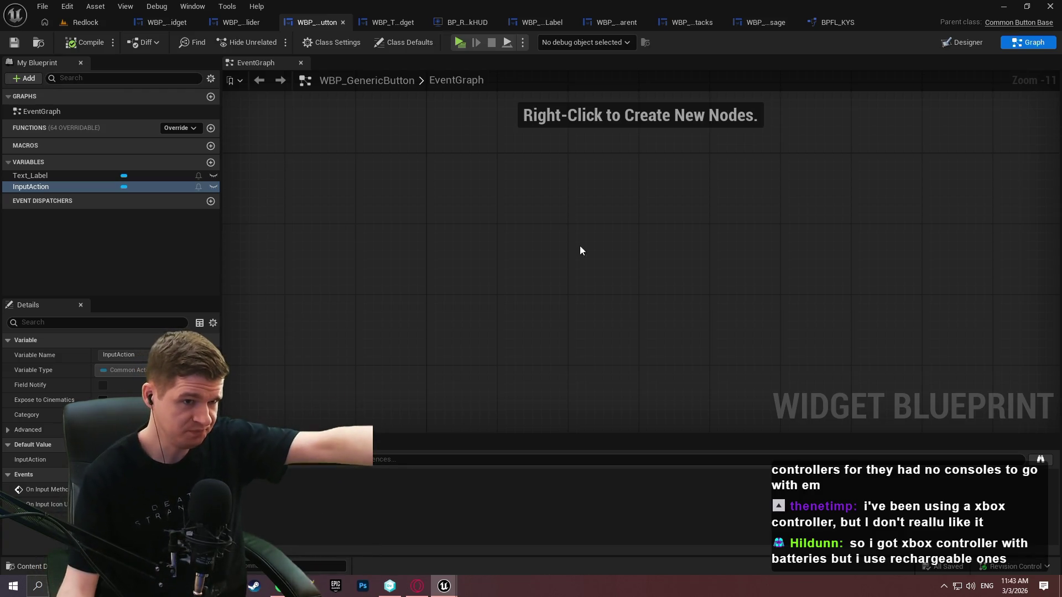
Relaunch the preview, pause it, try adjusting Camera Sensitivity, and close the game window
left_click(465, 41)
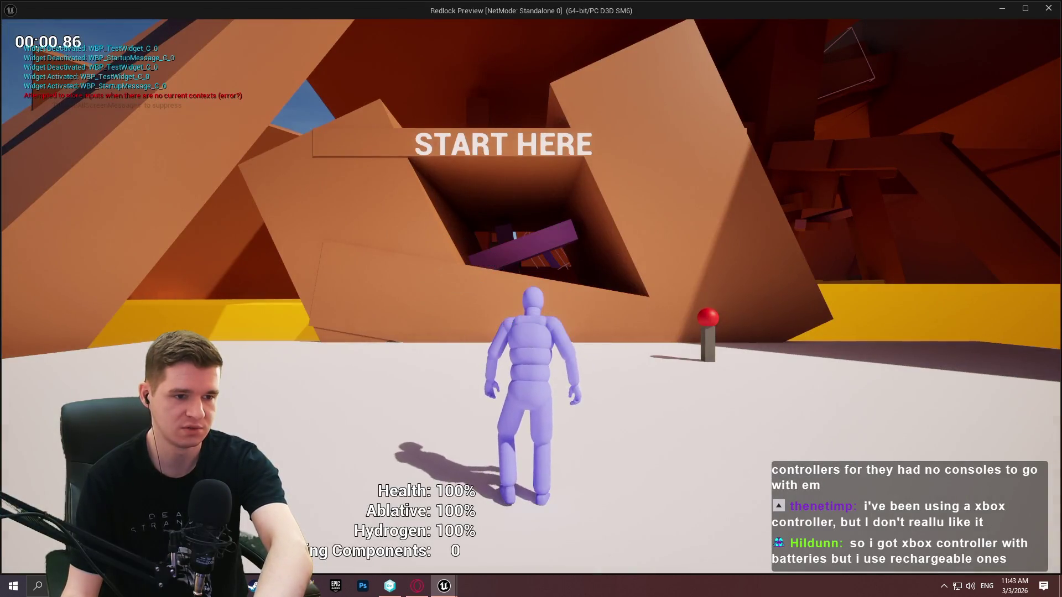
key("Escape")
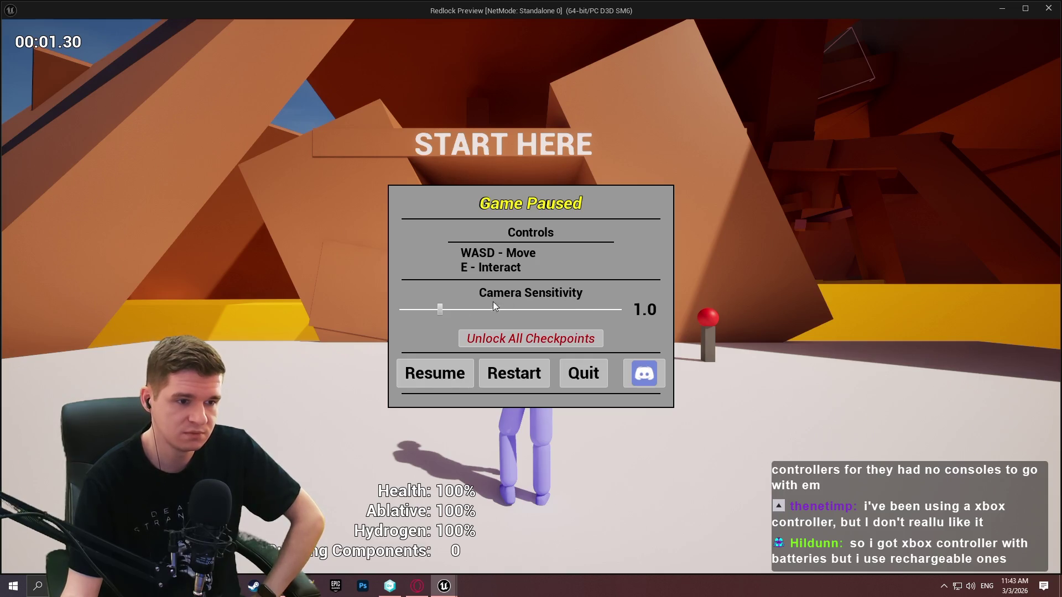
mouse_move(456, 311)
left_mouse_down()
mouse_move(562, 311)
mouse_move(442, 324)
left_mouse_up()
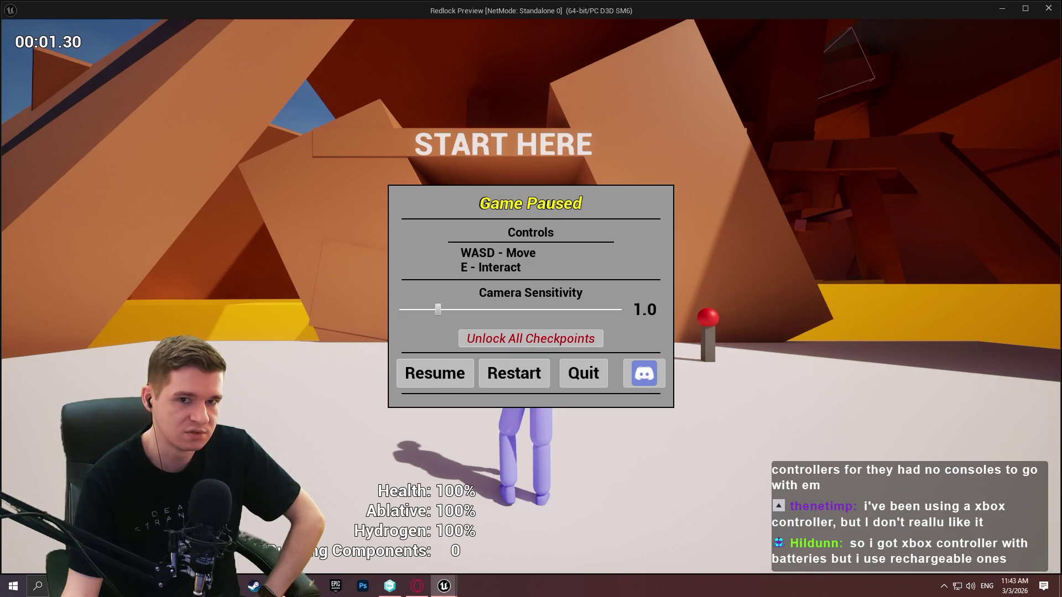
left_click(1048, 8)
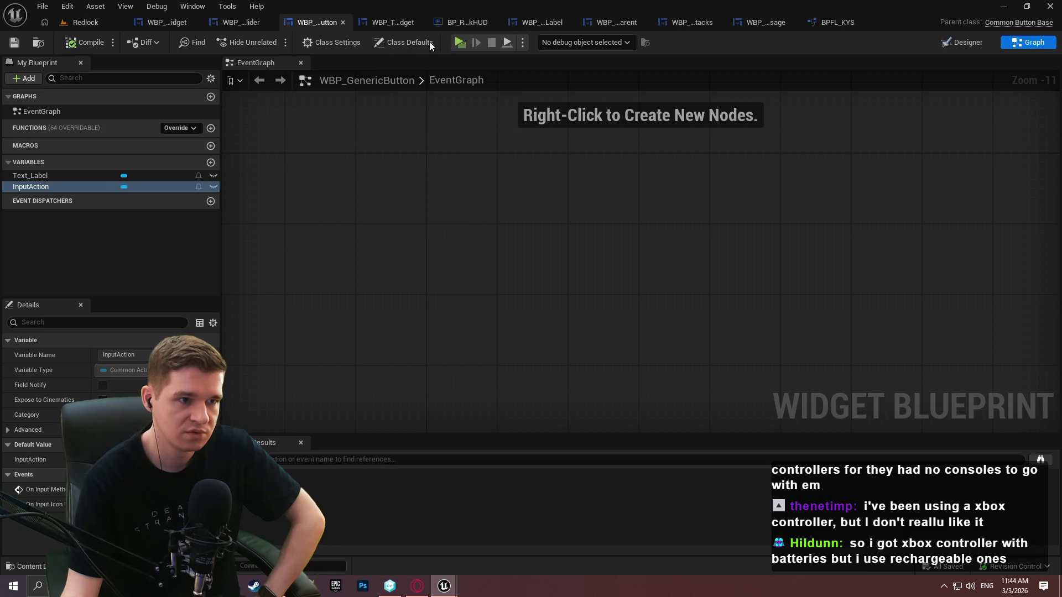
Switch to the WBP_TestWidget blueprint and view its Designer layout
left_click(395, 24)
left_click(986, 41)
left_click(505, 243)
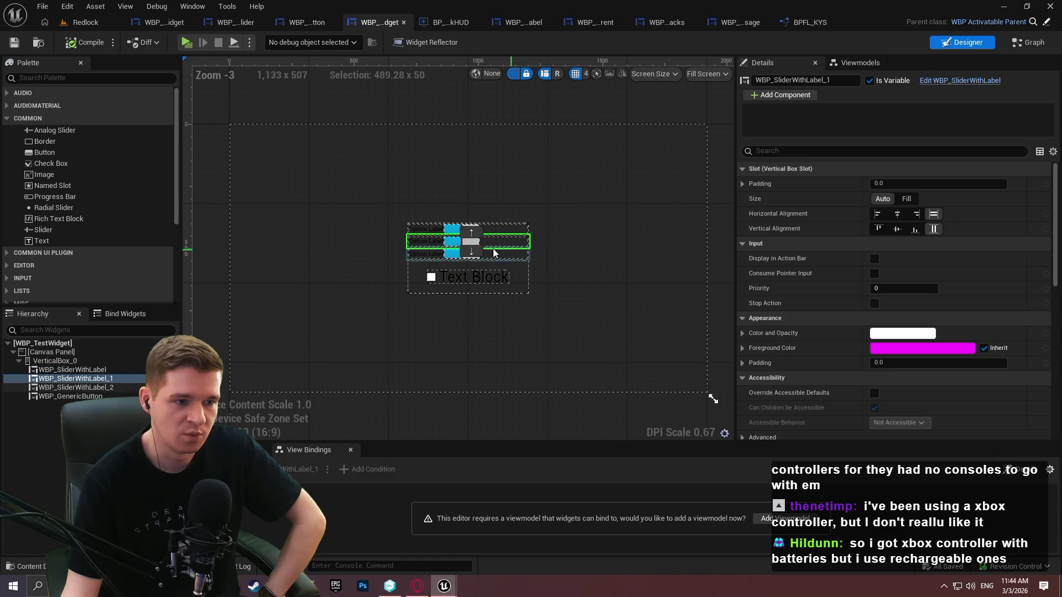
scroll(494, 251, "up", 8)
mouse_move(1056, 215)
left_mouse_down()
mouse_move(1049, 310)
mouse_move(1049, 296)
left_mouse_up()
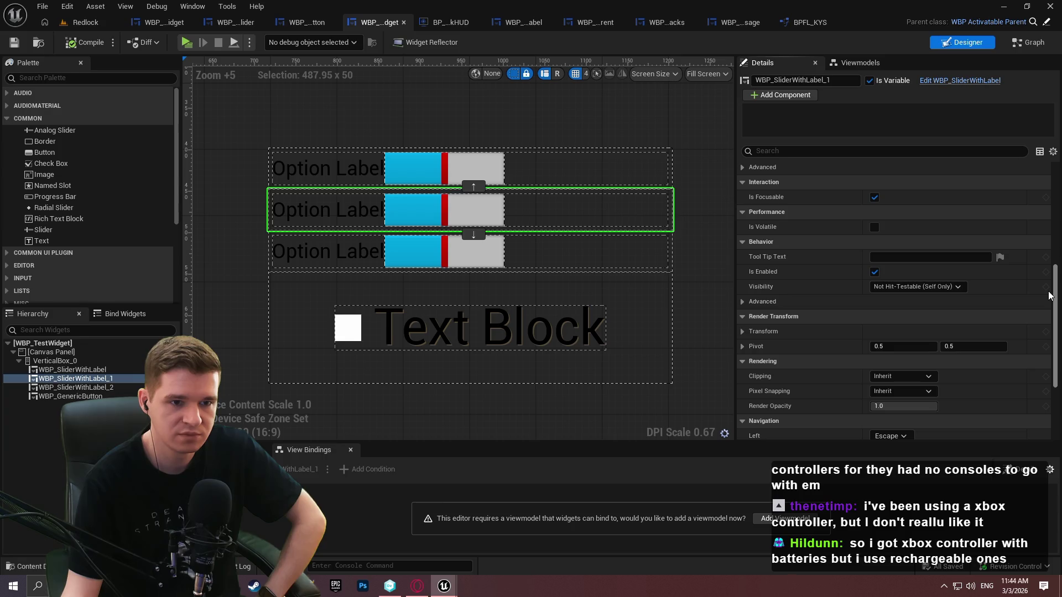
scroll(1049, 296, "down", 5)
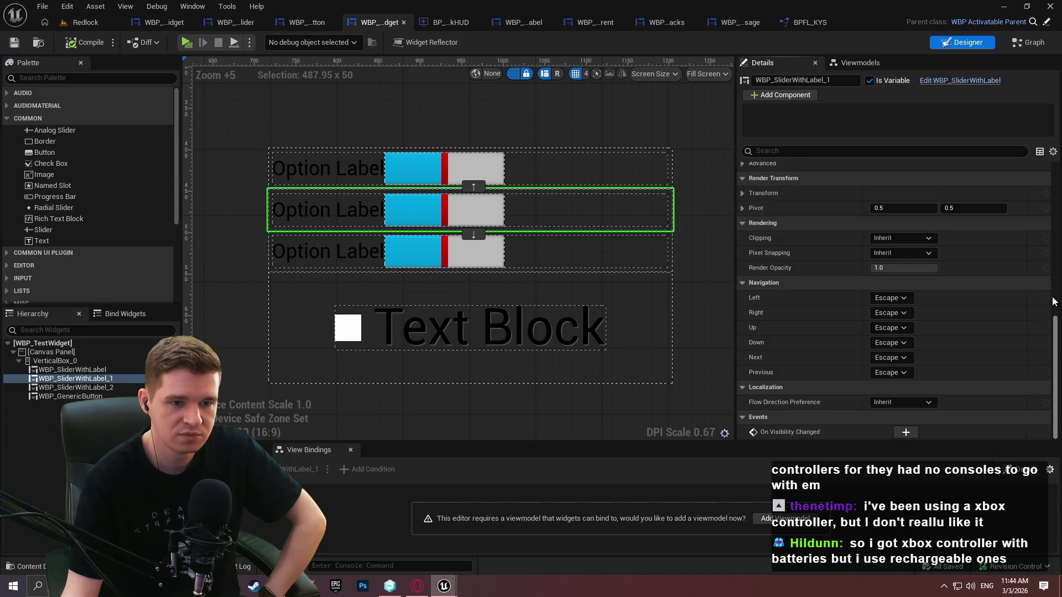
scroll(1054, 302, "up", 8)
scroll(1051, 296, "down", 6)
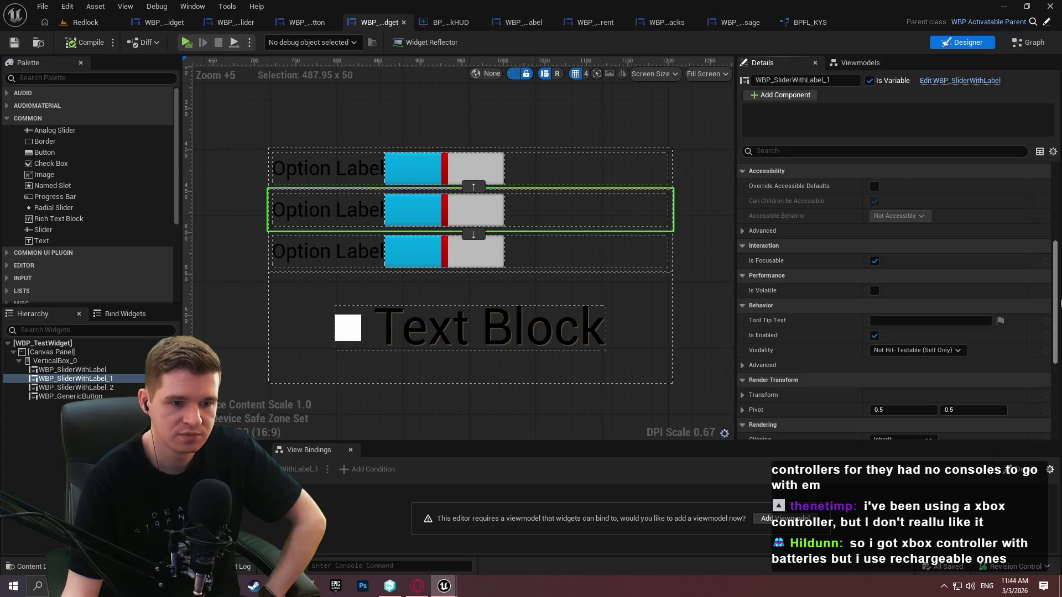
scroll(1049, 296, "up", 10)
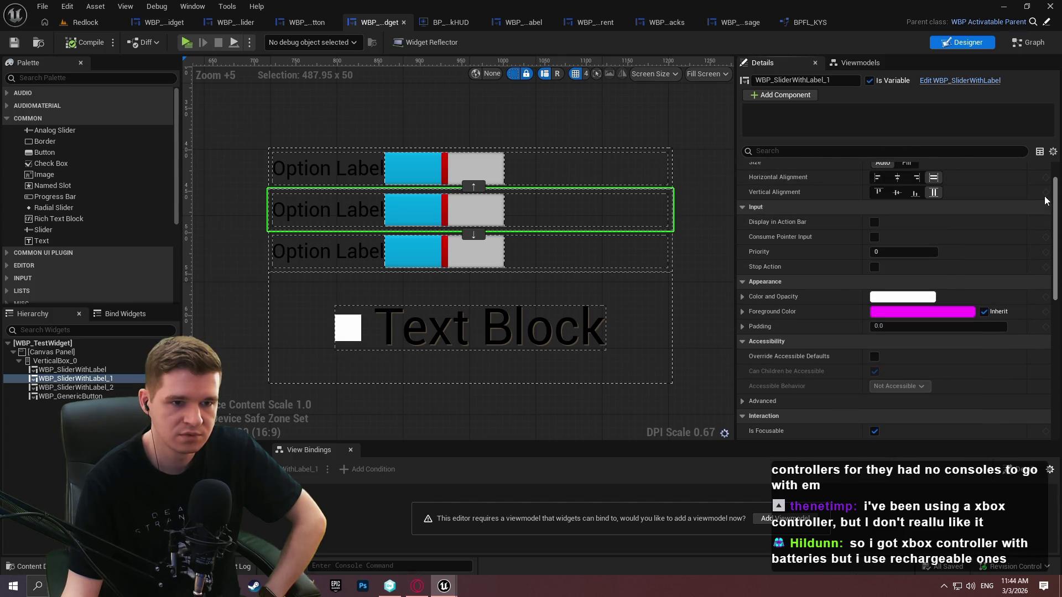
scroll(1046, 192, "up", 2)
scroll(1036, 338, "down", 10)
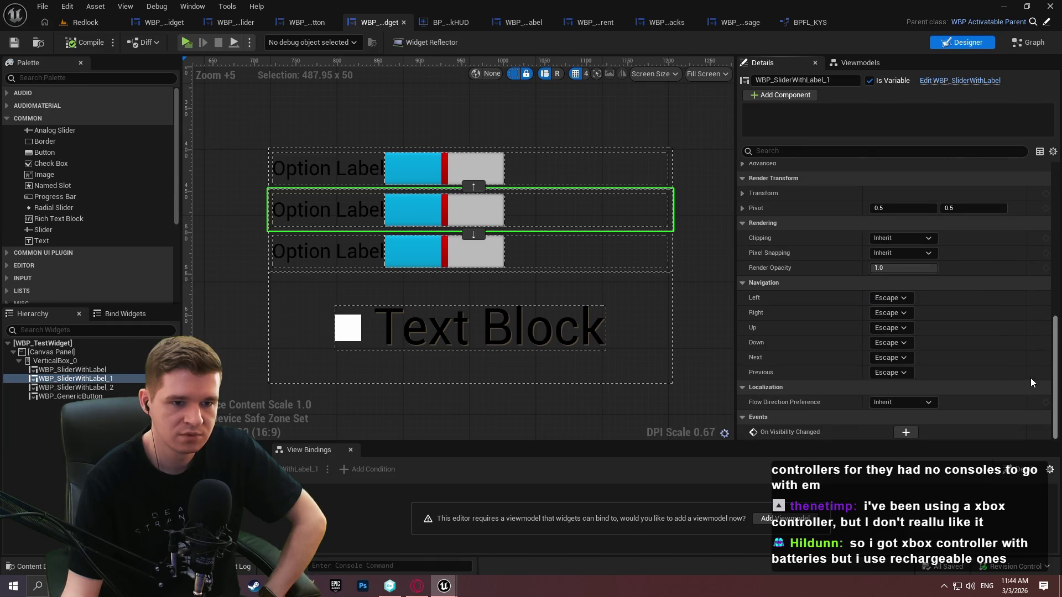
Select the top slider and try Down navigation set to Explicit, then Custom
left_click(522, 169)
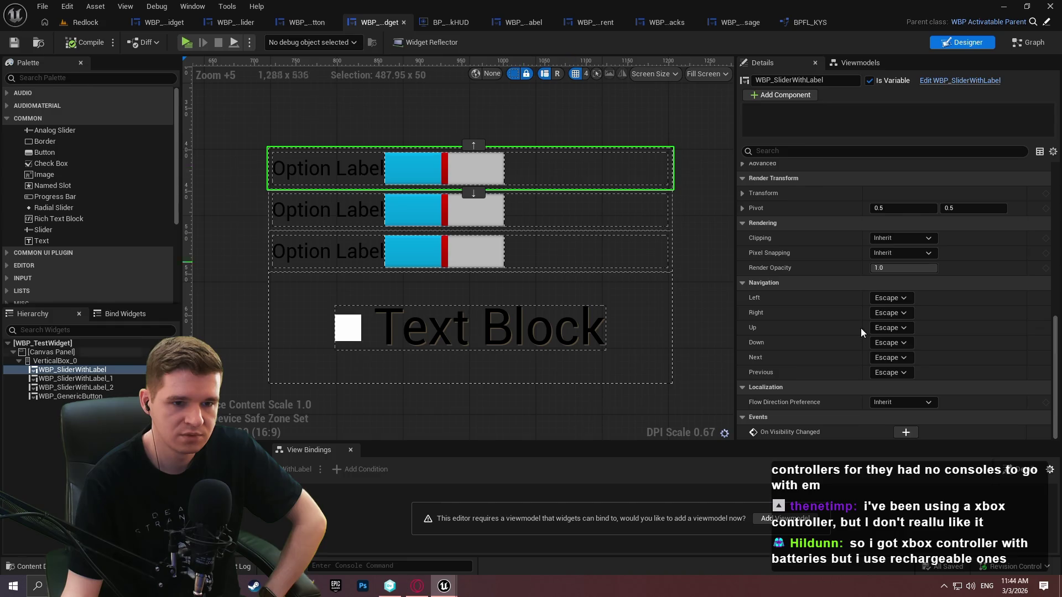
left_click(895, 343)
left_click(901, 397)
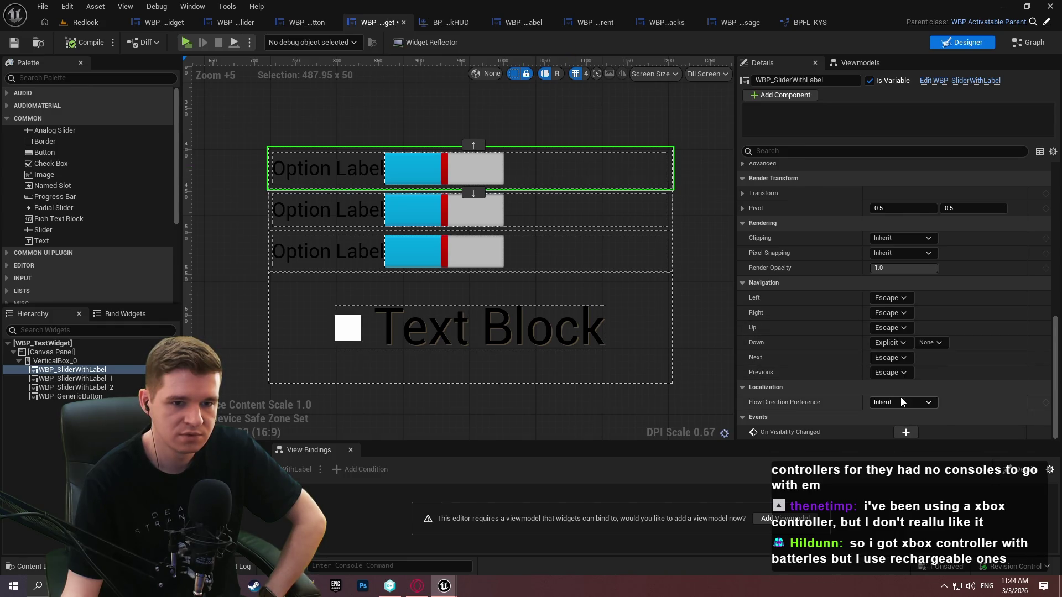
left_click(927, 344)
left_click(958, 366)
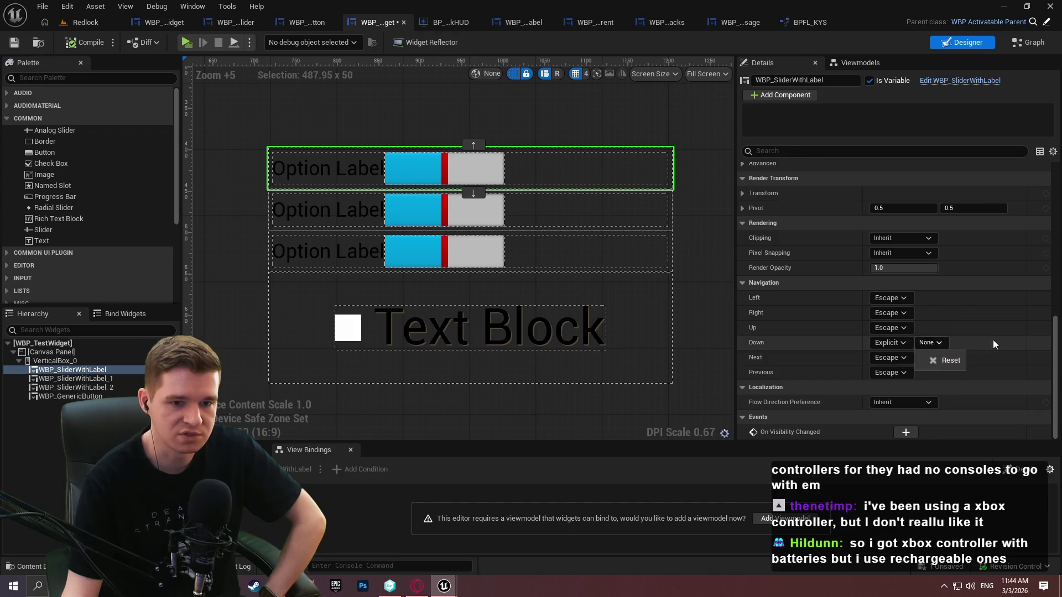
left_click(890, 343)
left_click(902, 397)
left_click(891, 343)
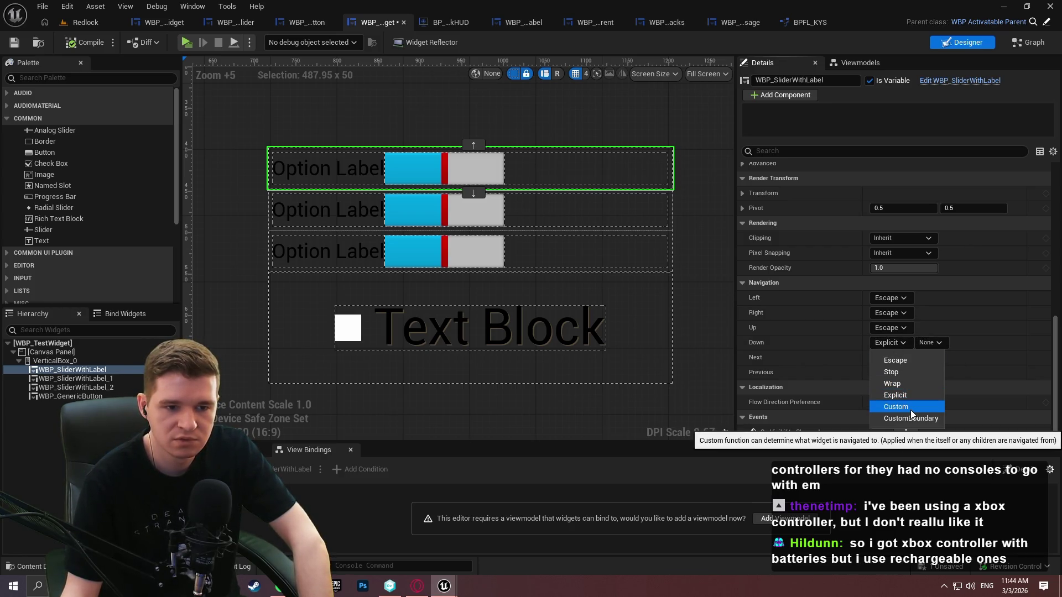
left_click(912, 407)
Try CustomBoundary for Down navigation, then set it back to Escape
left_click(904, 346)
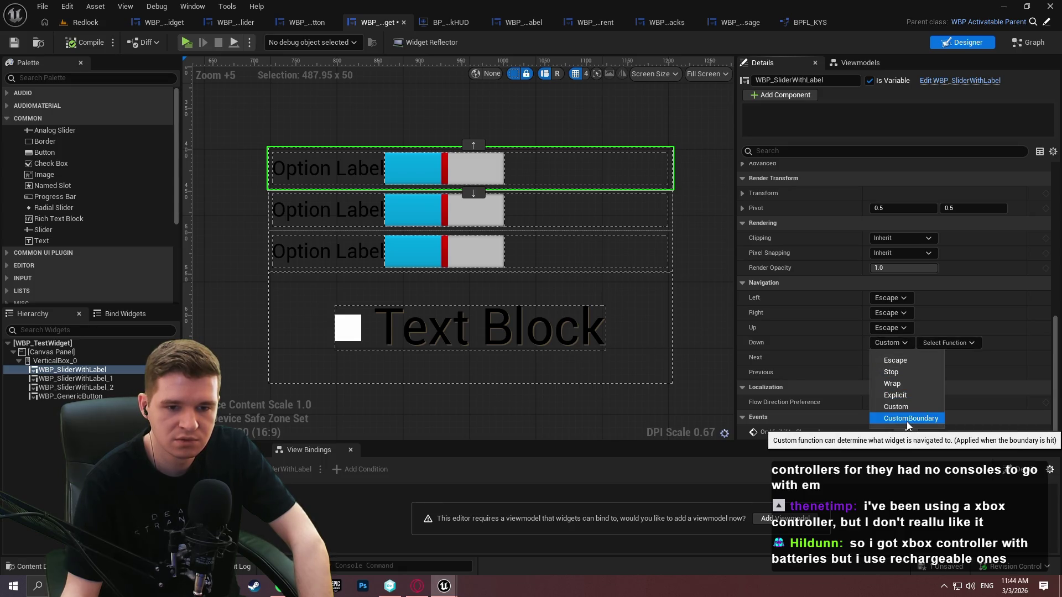
left_click(907, 421)
left_click(935, 343)
left_click(976, 343)
left_click(904, 343)
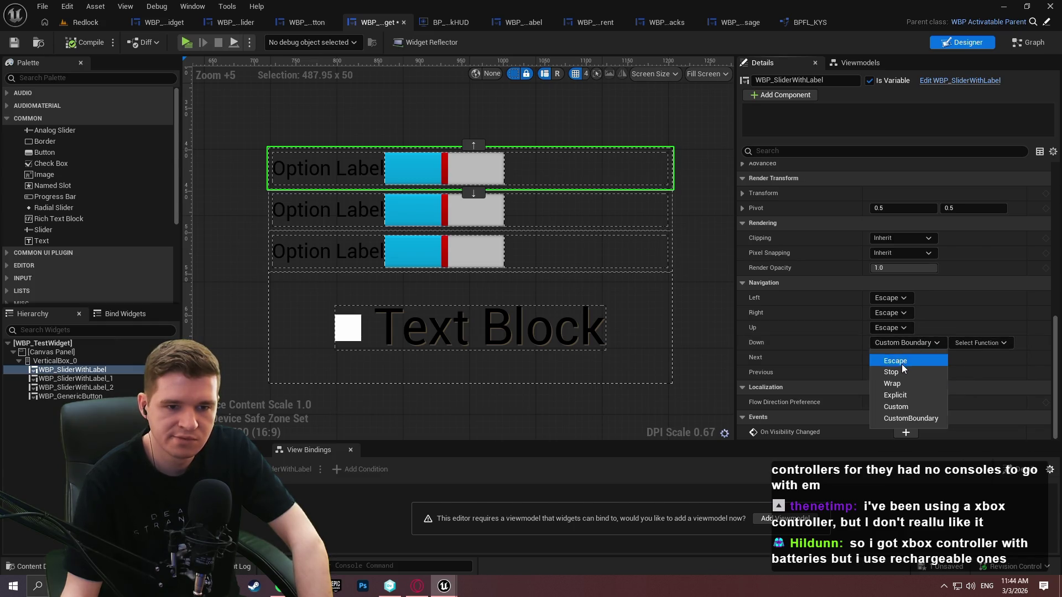
left_click(902, 362)
Select the second slider, then open VerticalBox_0's context menu in the hierarchy
left_click(539, 218)
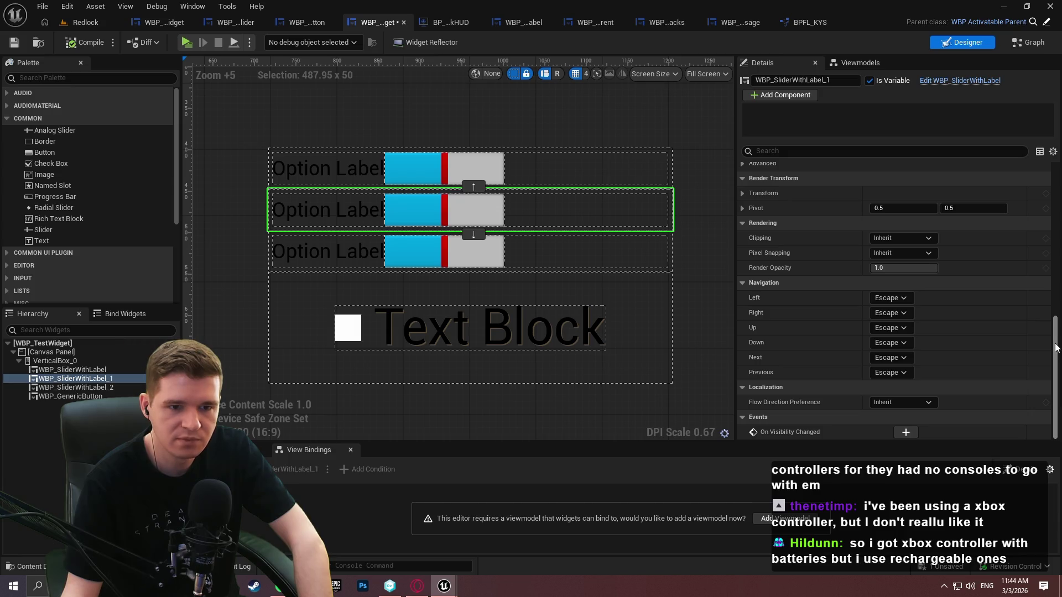
left_click(50, 352)
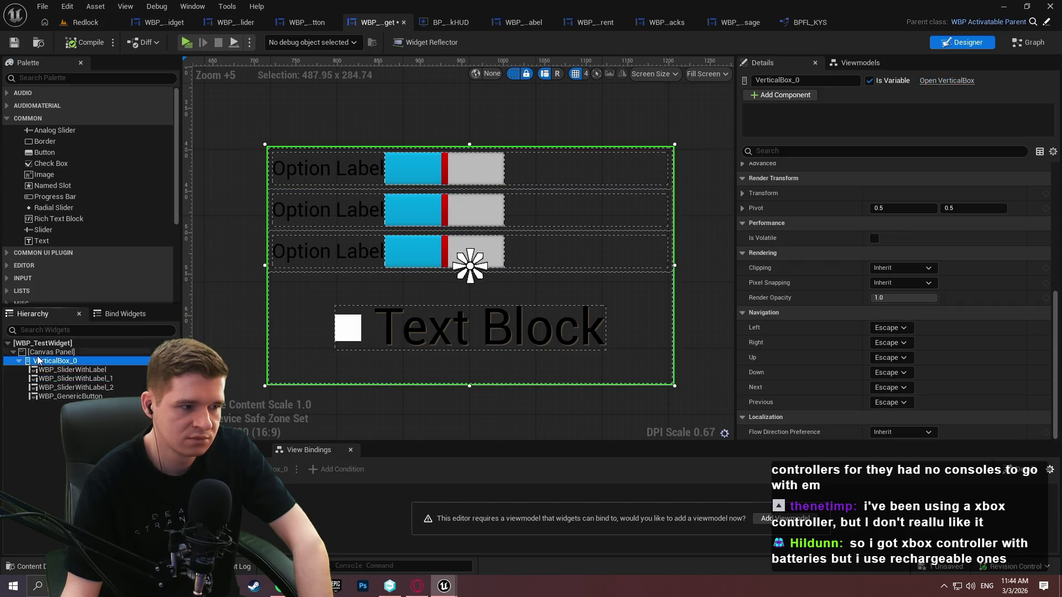
right_click(42, 360)
right_click(22, 363)
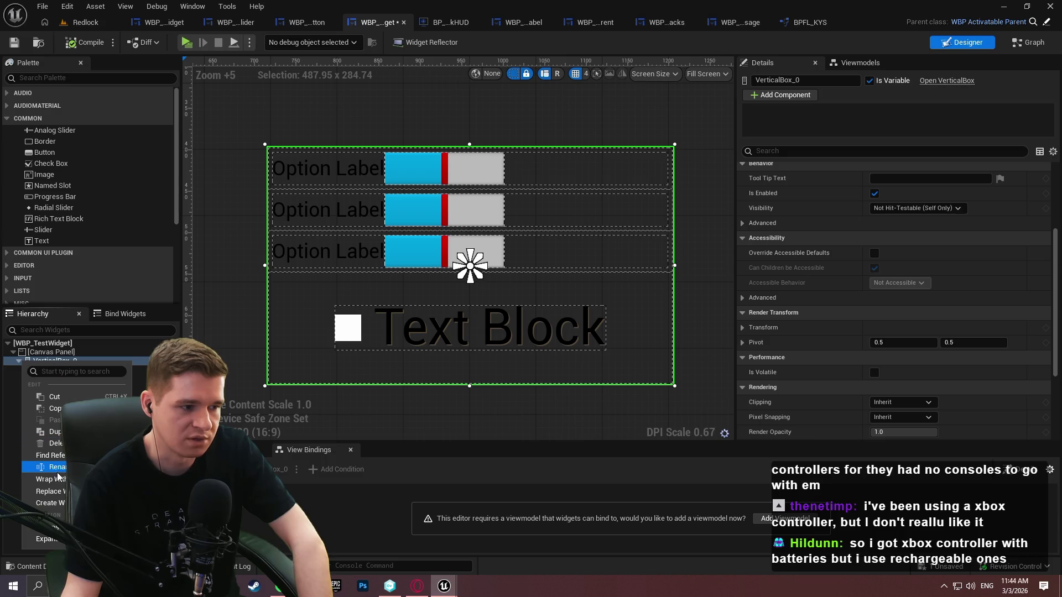
Wrap VerticalBox_0 in a Horizontal Box, duplicate it beside the original, and start Play
mouse_move(60, 479)
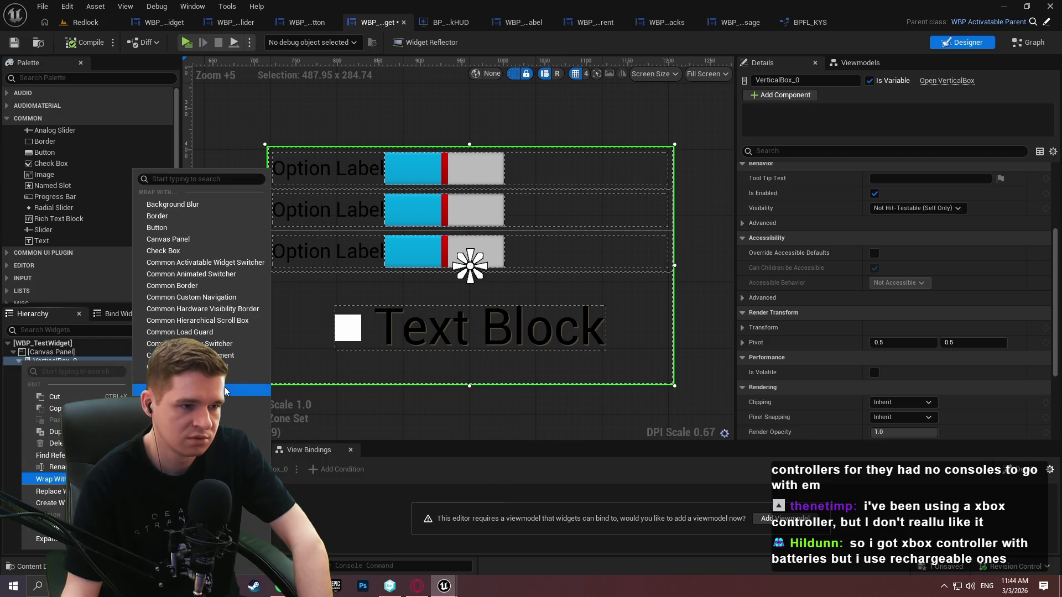
left_click(166, 402)
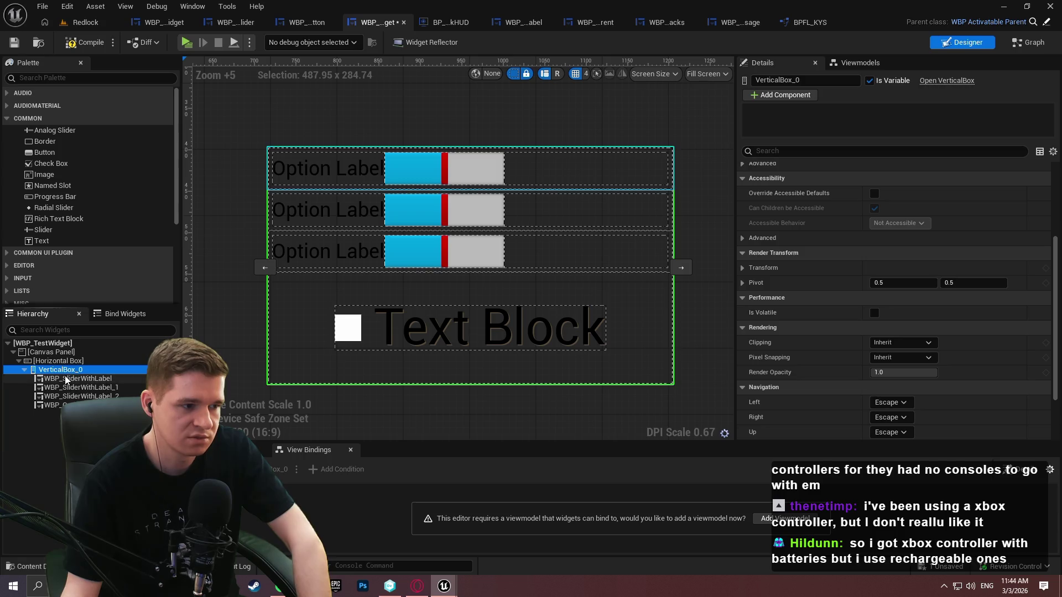
left_click(76, 380)
right_click(51, 370)
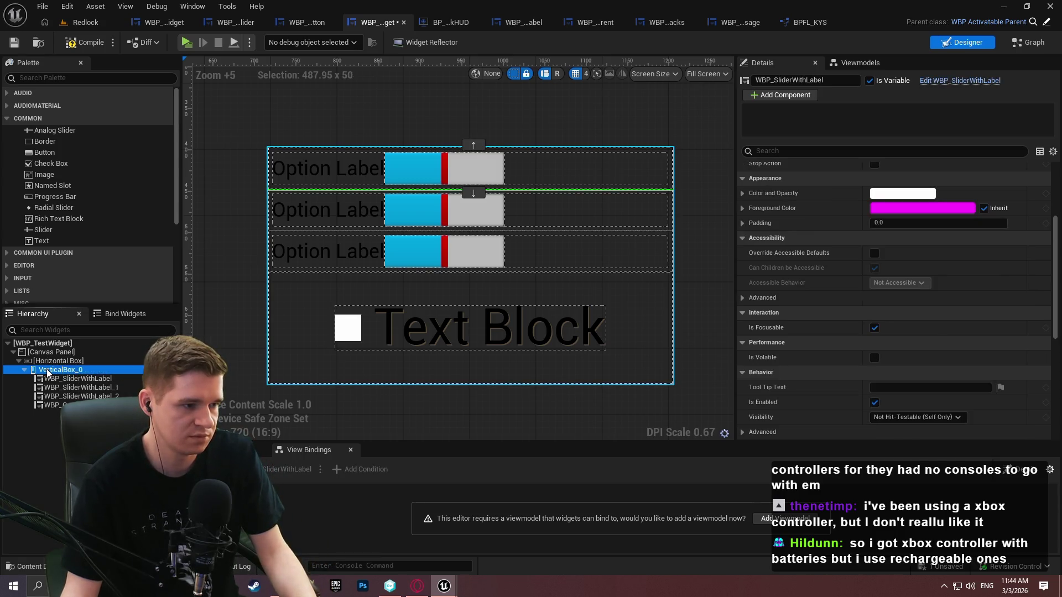
left_click(83, 475)
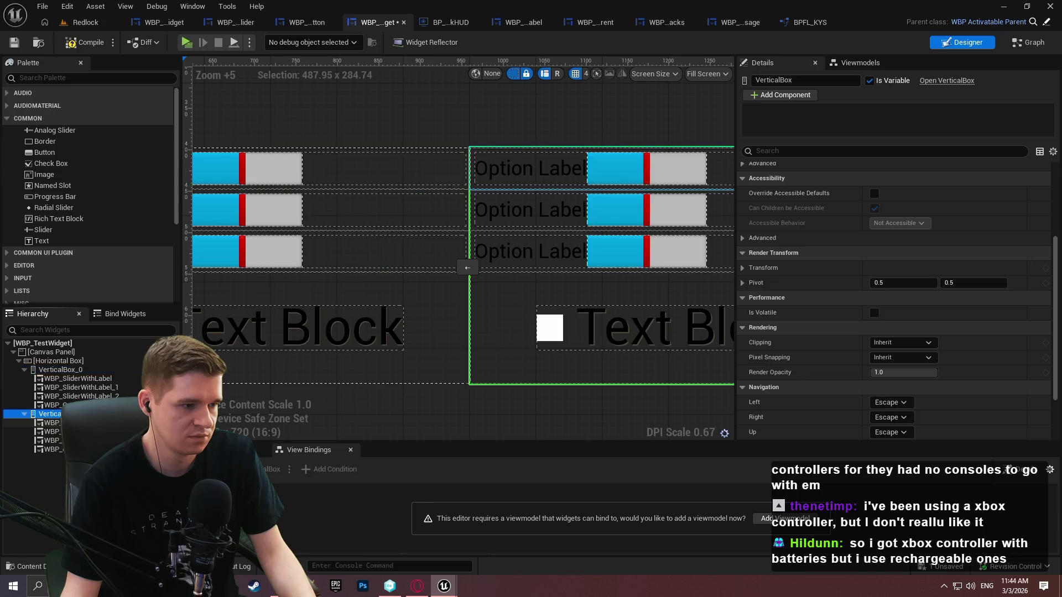
scroll(424, 253, "down", 3)
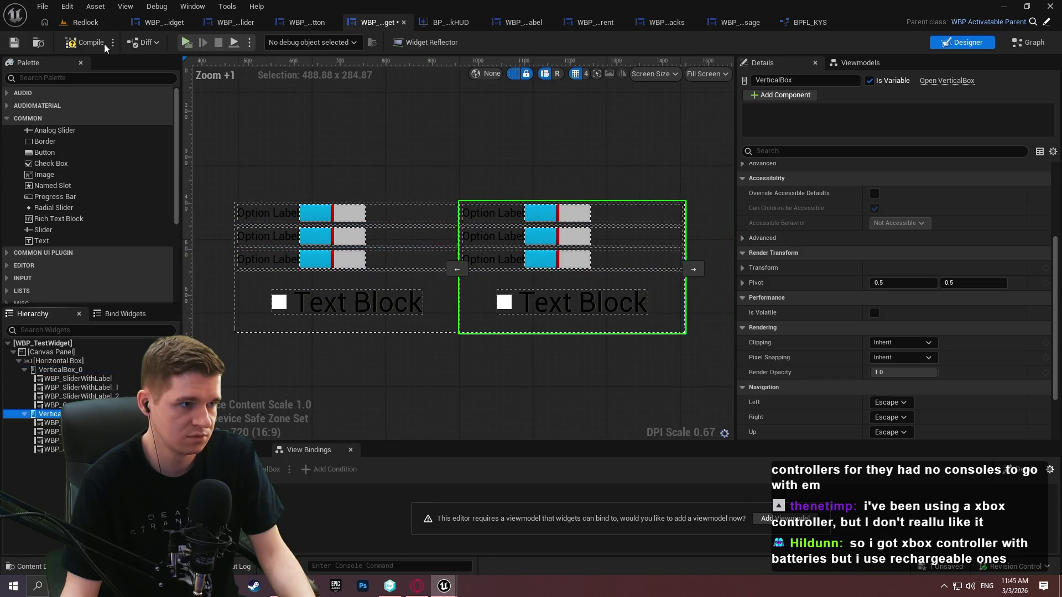
left_click(188, 45)
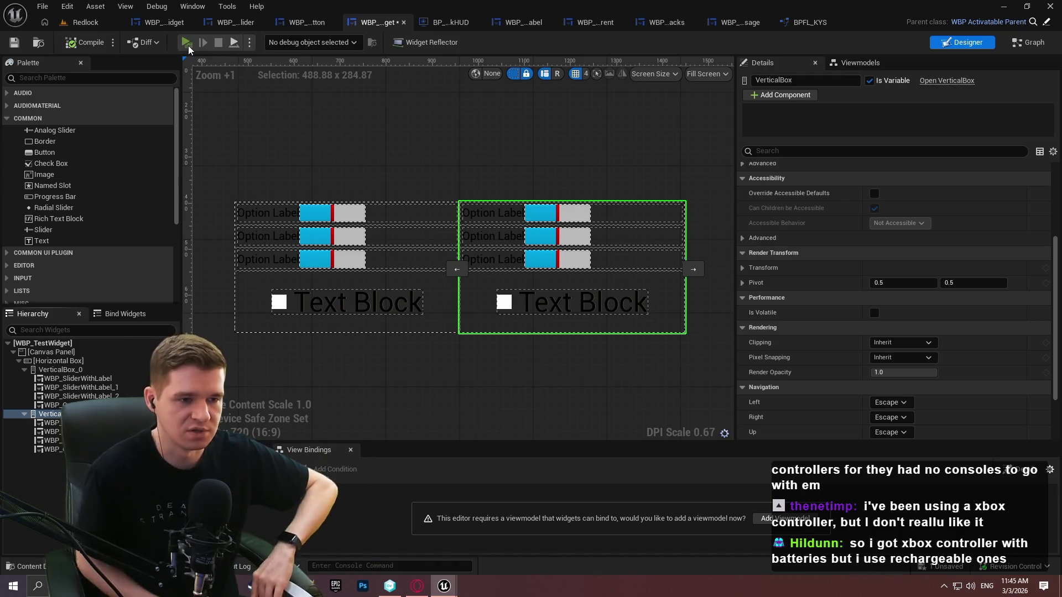
key("Return")
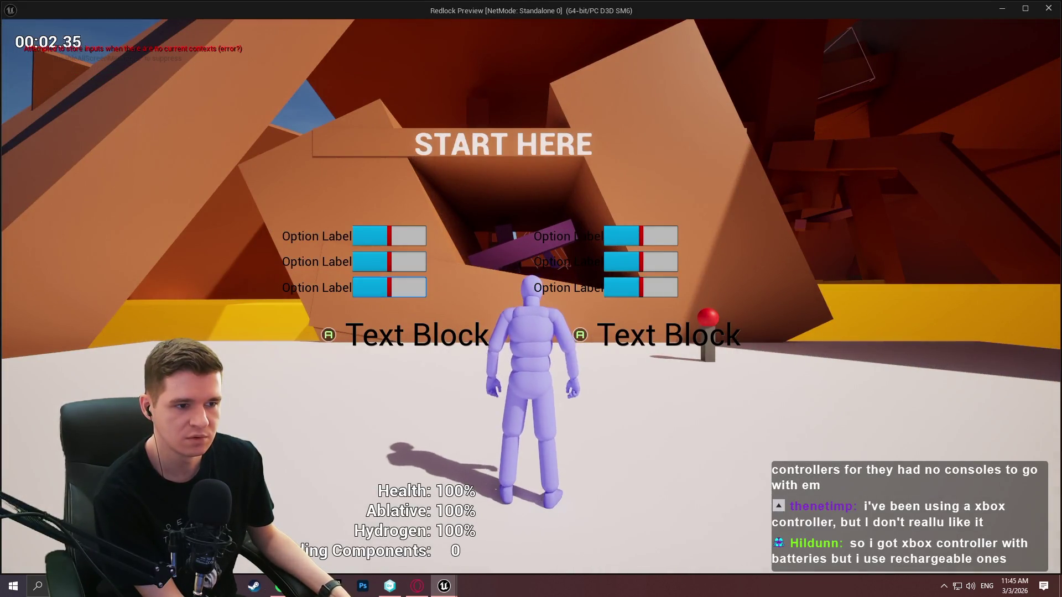
Test keyboard focus with Tab, Down, Right and Up across the sliders and Text Blocks
key("Tab")
key("Tab")
key("Tab")
key("Tab")
key("Tab")
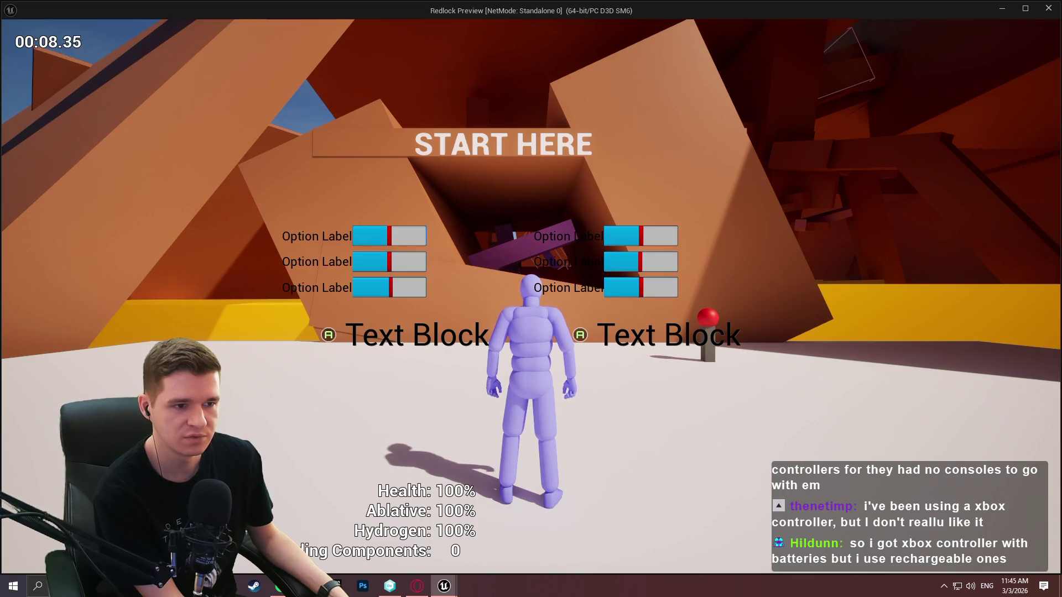
key("Tab")
key("Tab")
key("Tab")
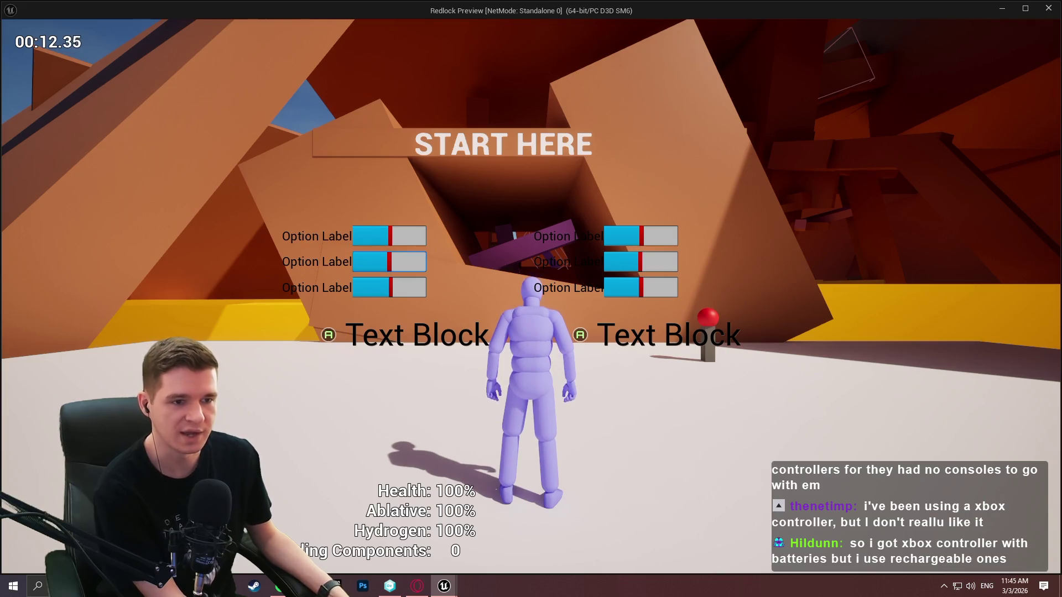
key("Down")
key("Right")
key("Up")
key("Up")
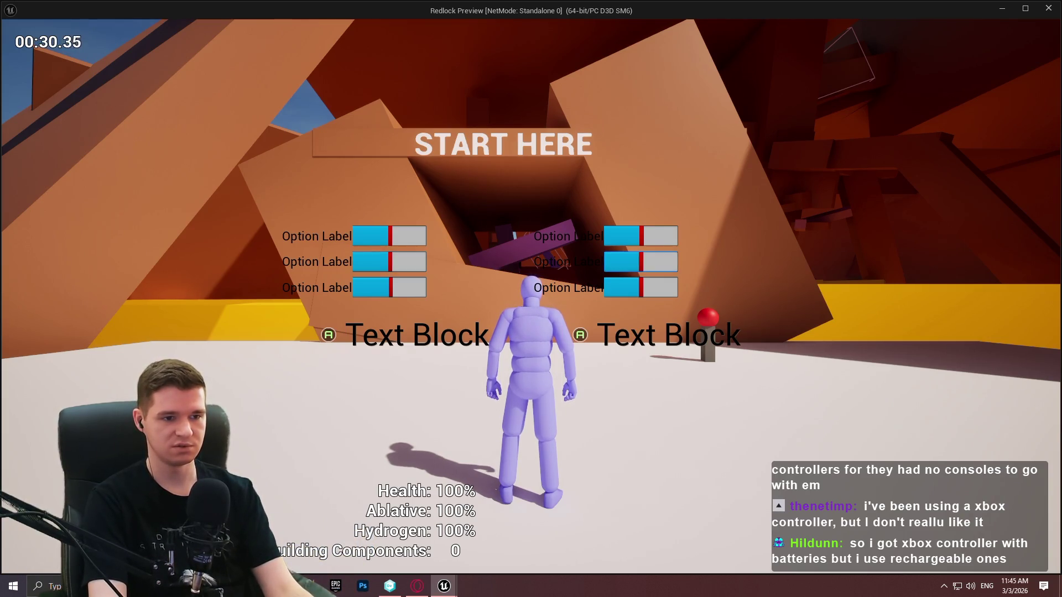
Move focus back and forth between the left and right middle and bottom sliders
left_click(389, 262)
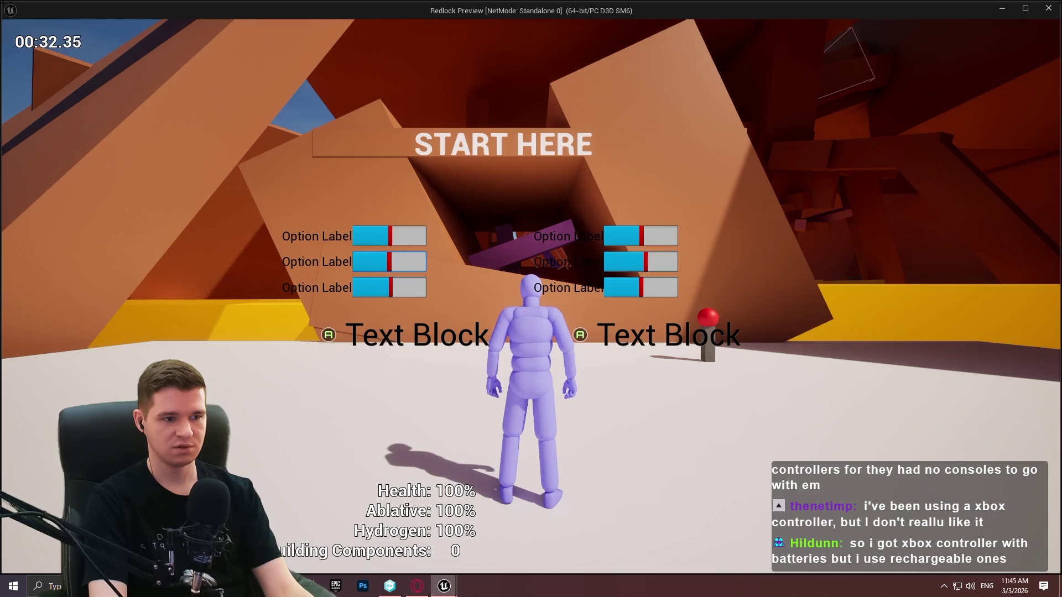
left_click(645, 262)
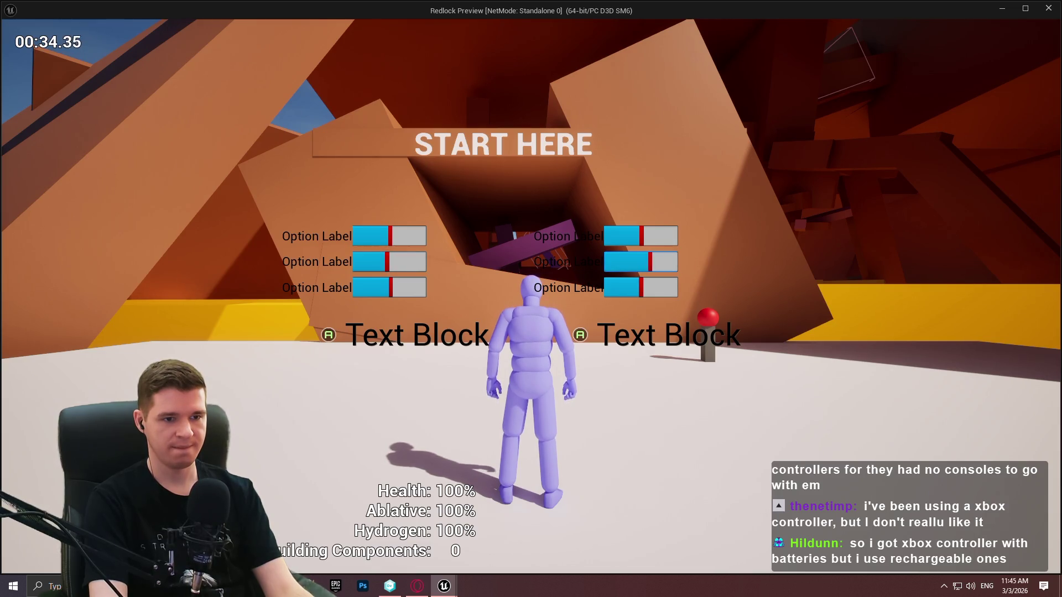
left_click(388, 261)
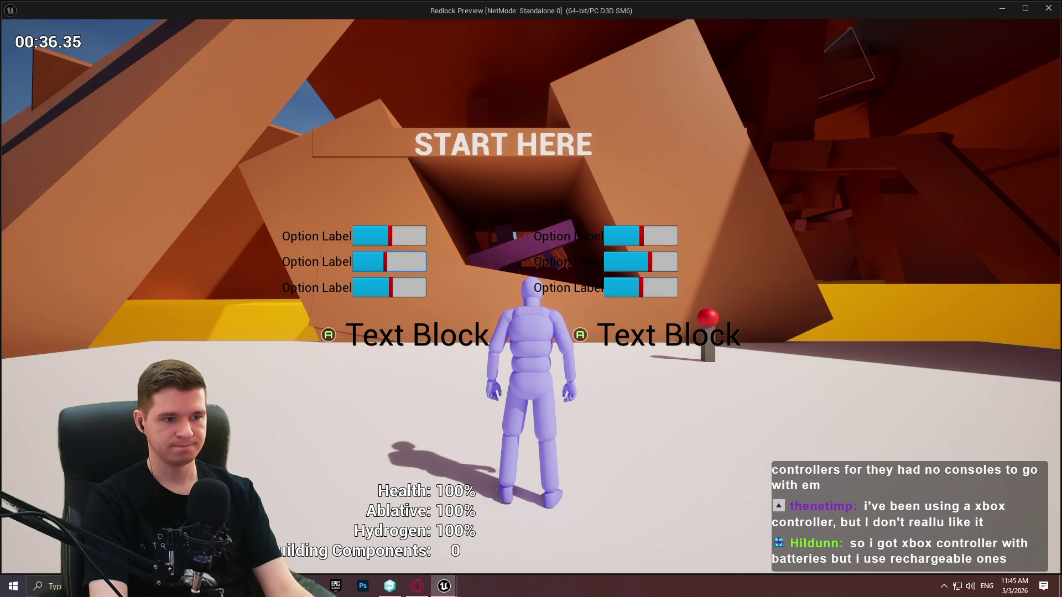
left_click(640, 262)
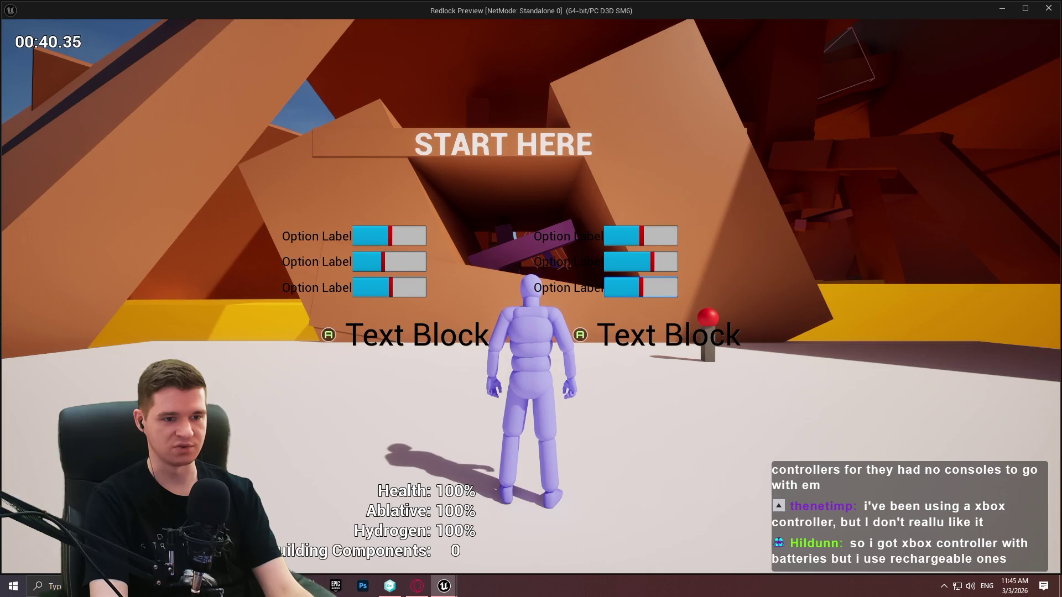
left_click(390, 288)
left_click(640, 288)
left_click(389, 288)
left_click(641, 288)
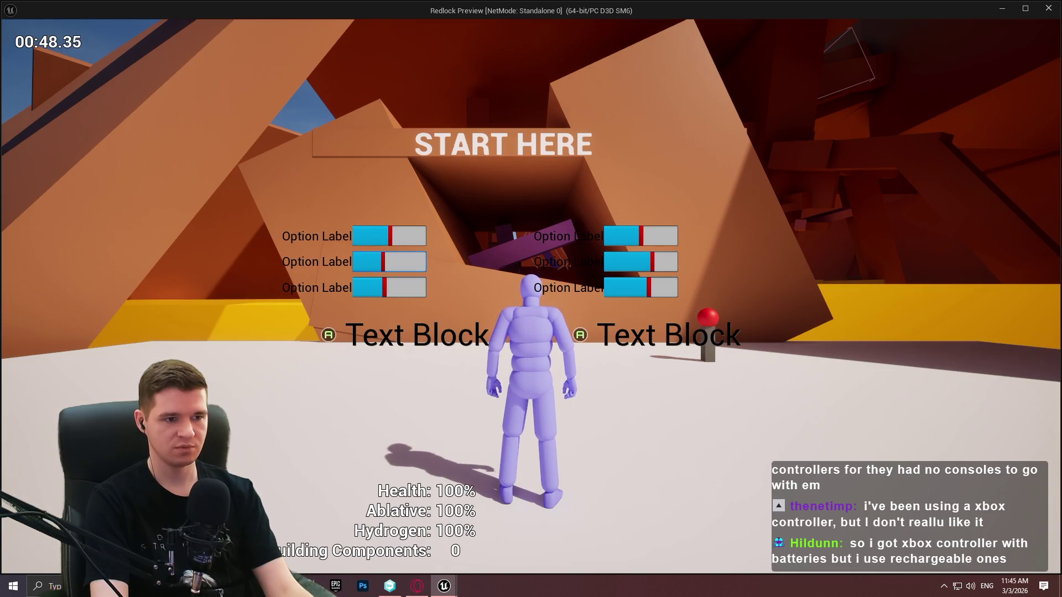
left_click(640, 287)
left_click(640, 262)
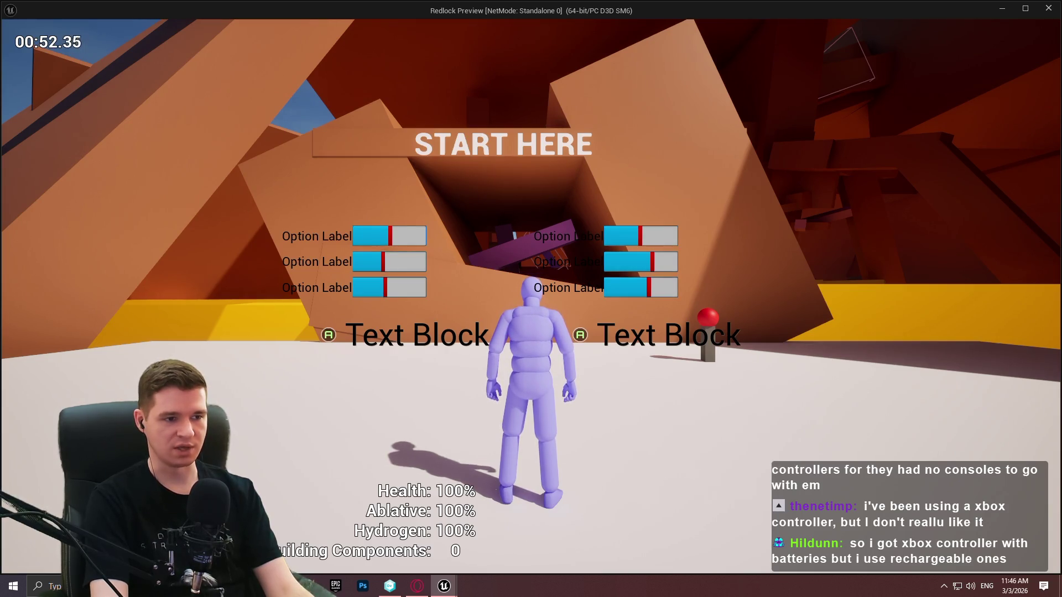
left_click(405, 334)
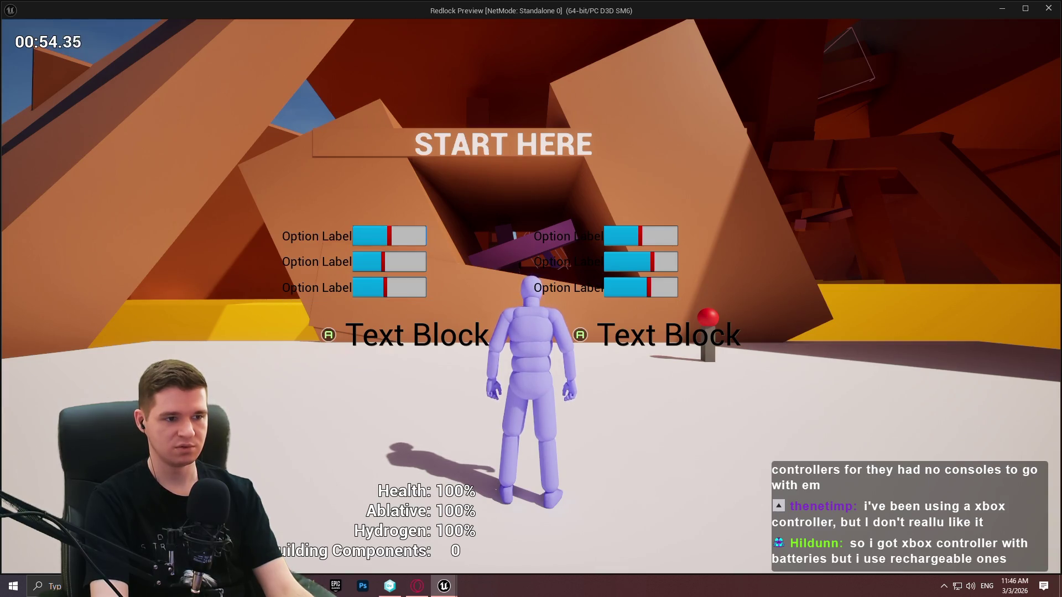
left_click(640, 261)
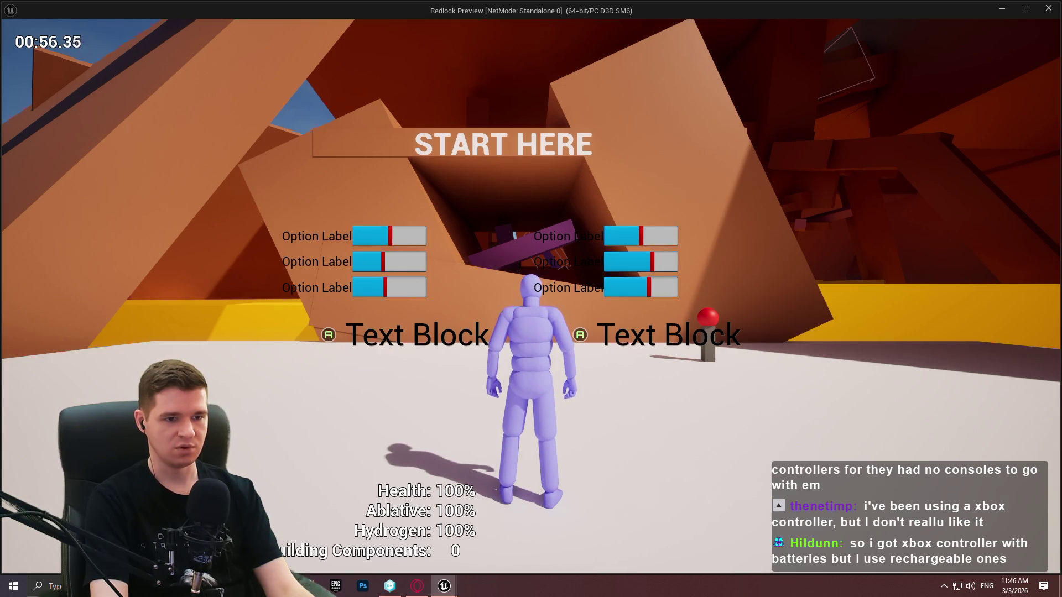
Switch focus between the two Text Block buttons, then dismiss the widget and exit the preview
left_click(405, 334)
left_click(656, 334)
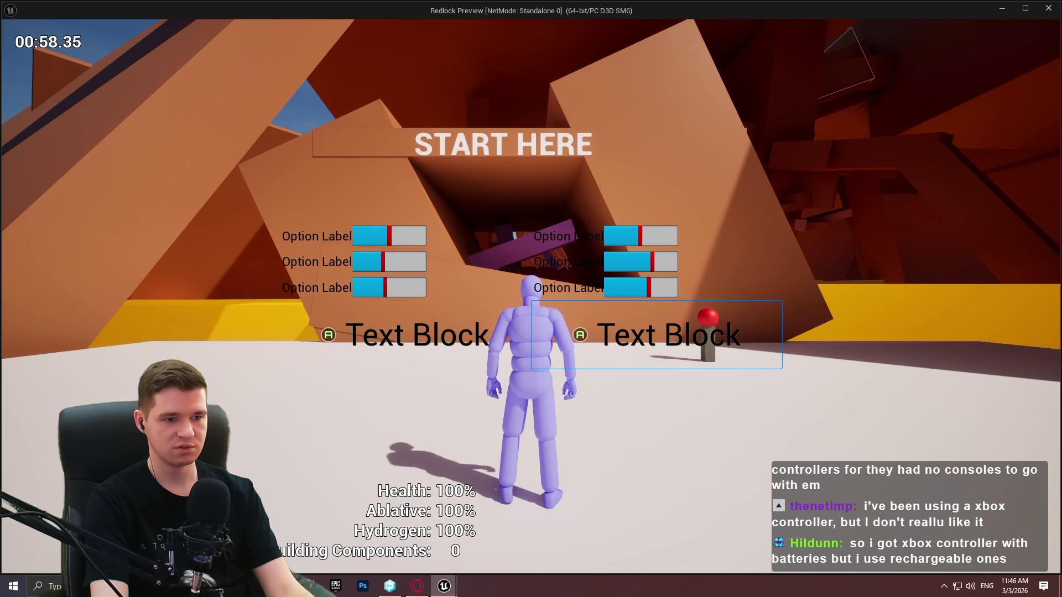
left_click(405, 335)
left_click(657, 335)
left_click(405, 335)
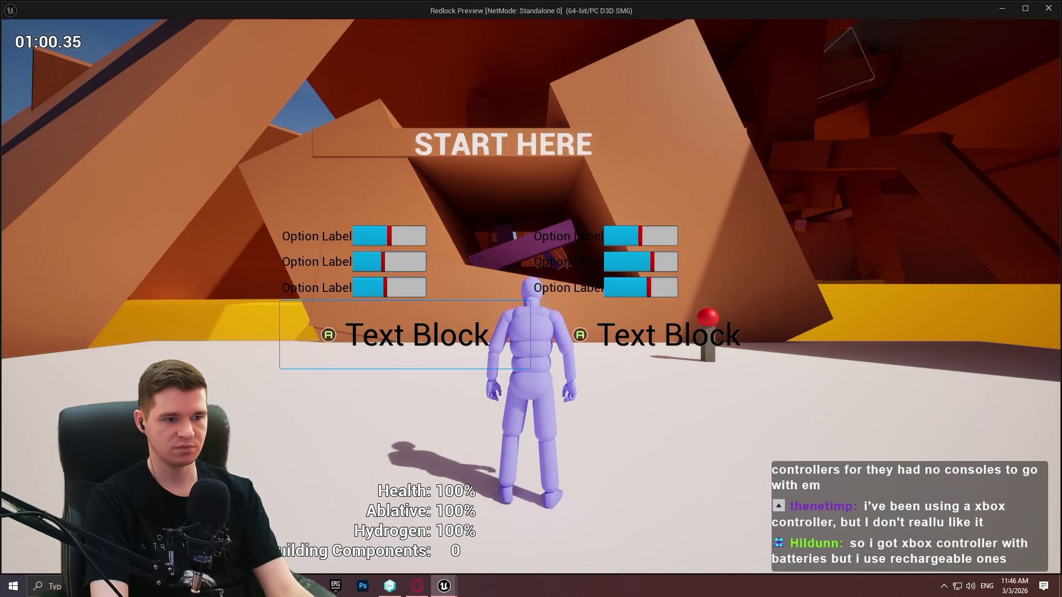
key("Escape")
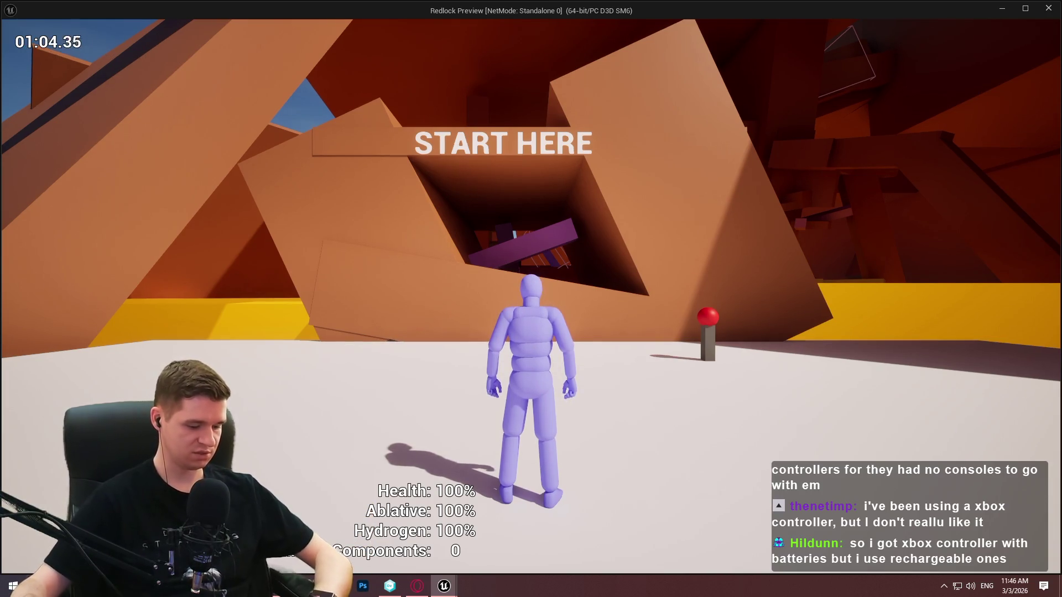
key("Escape")
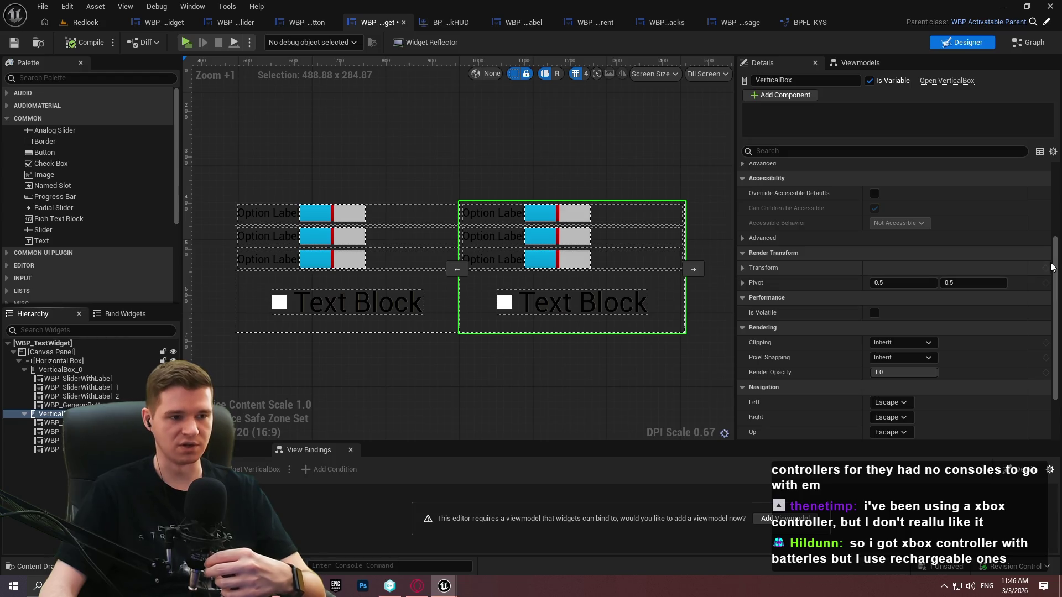
left_click_drag(1056, 259, 1055, 305)
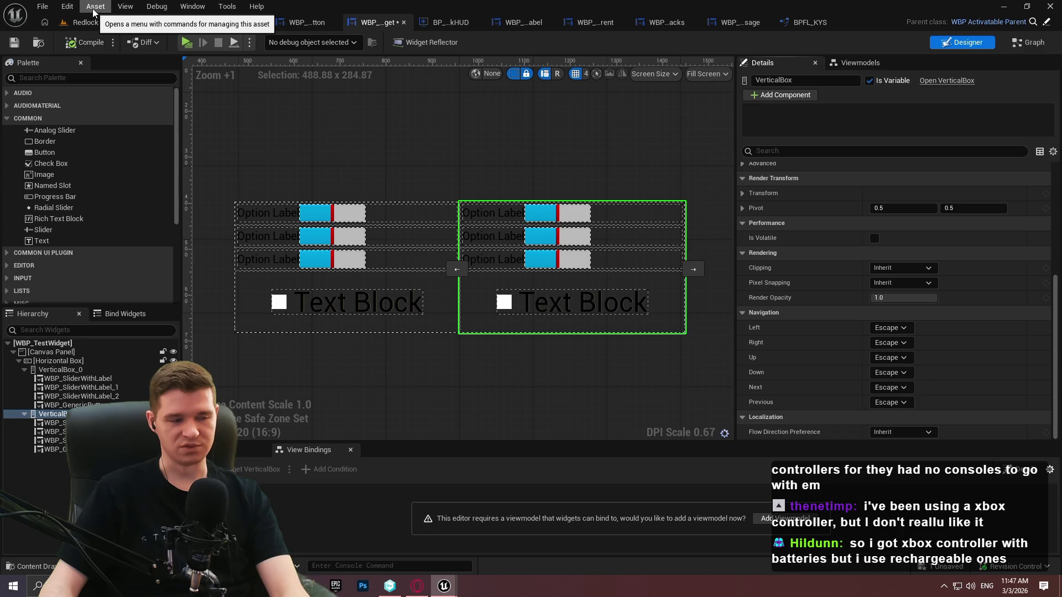
left_click(78, 24)
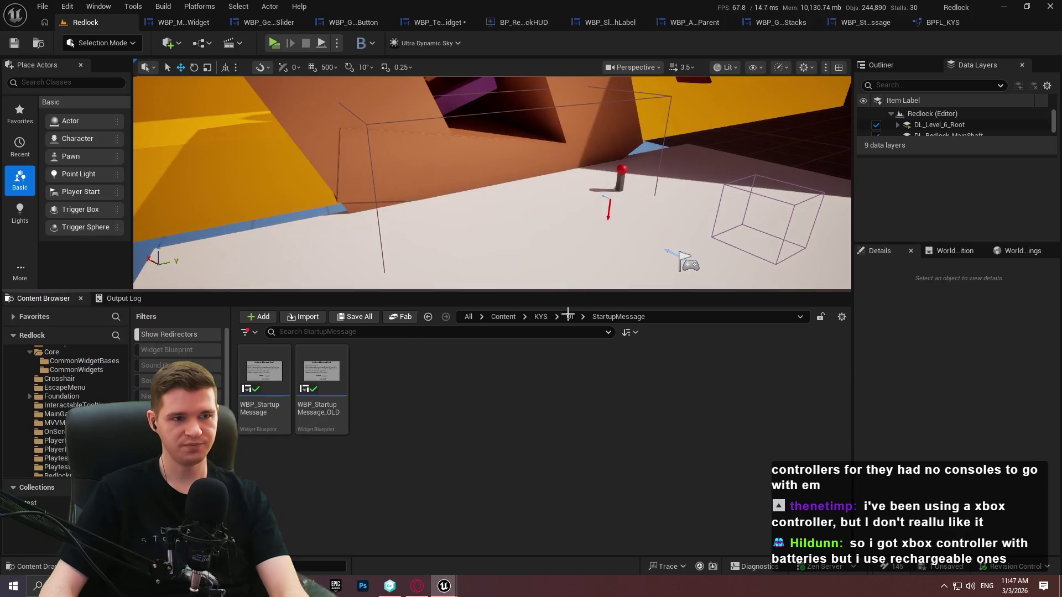
Open the BP_RedlockHUD blueprint's EventGraph
left_click(524, 22)
scroll(673, 193, "down", 2)
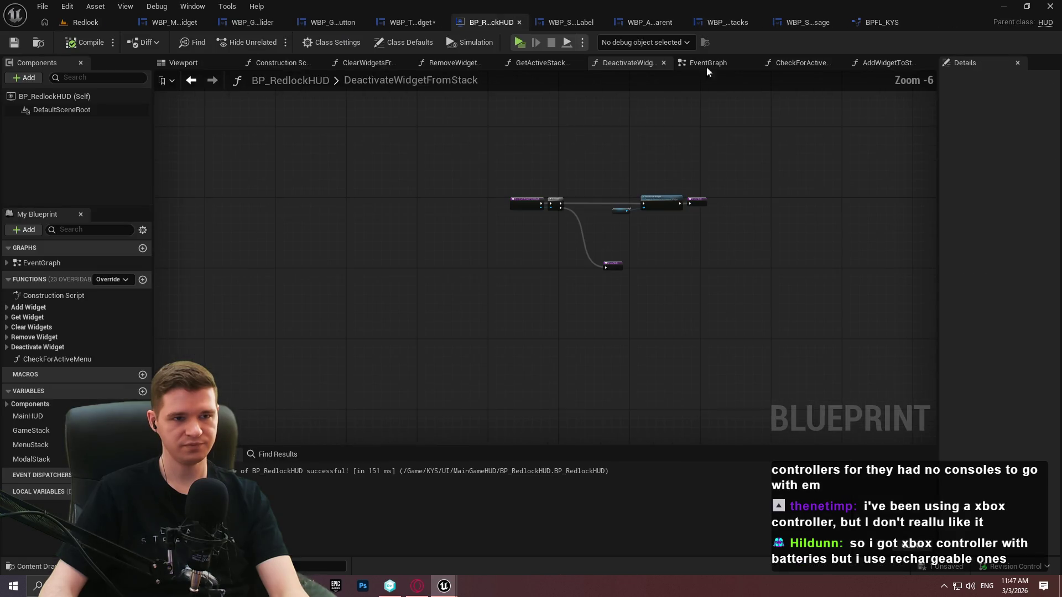
left_click(712, 64)
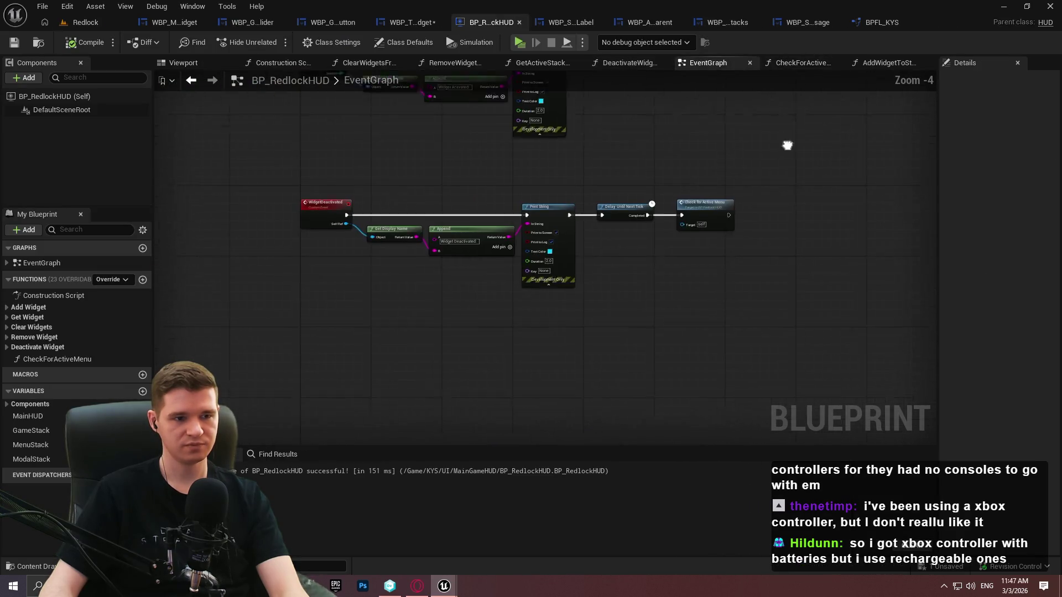
scroll(736, 222, "up", 3)
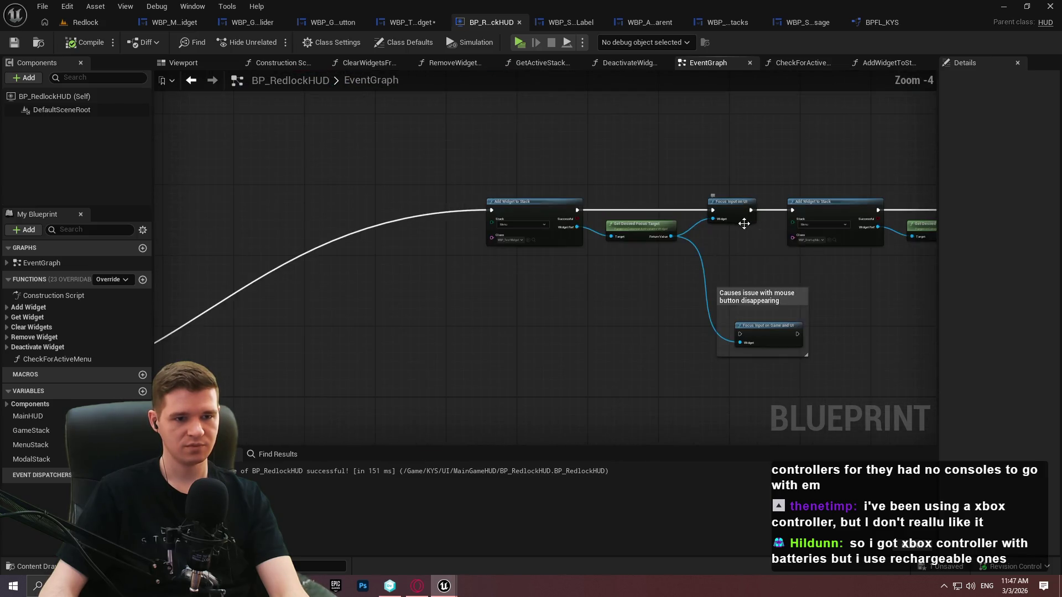
scroll(751, 247, "down", 2)
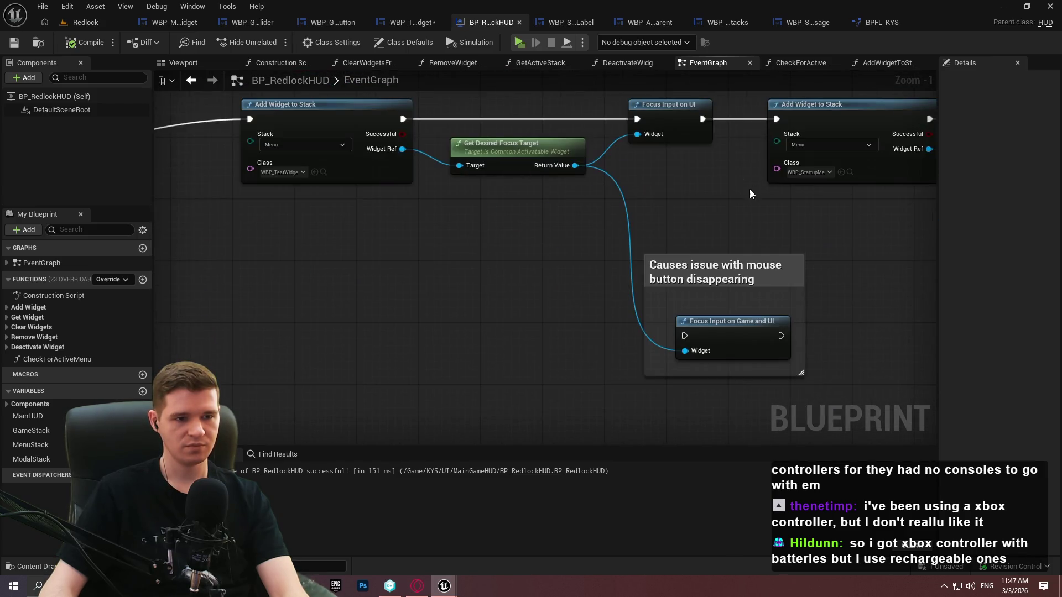
Delete the test widget's stack and focus nodes with their comment, and wire the last SET to Add Widget to Stack
mouse_move(739, 370)
left_mouse_down()
mouse_move(502, 234)
mouse_move(359, 118)
mouse_move(346, 88)
left_mouse_up()
key("Delete")
mouse_move(770, 136)
left_mouse_down()
mouse_move(454, 376)
mouse_move(237, 349)
mouse_move(710, 427)
mouse_move(662, 334)
left_mouse_up()
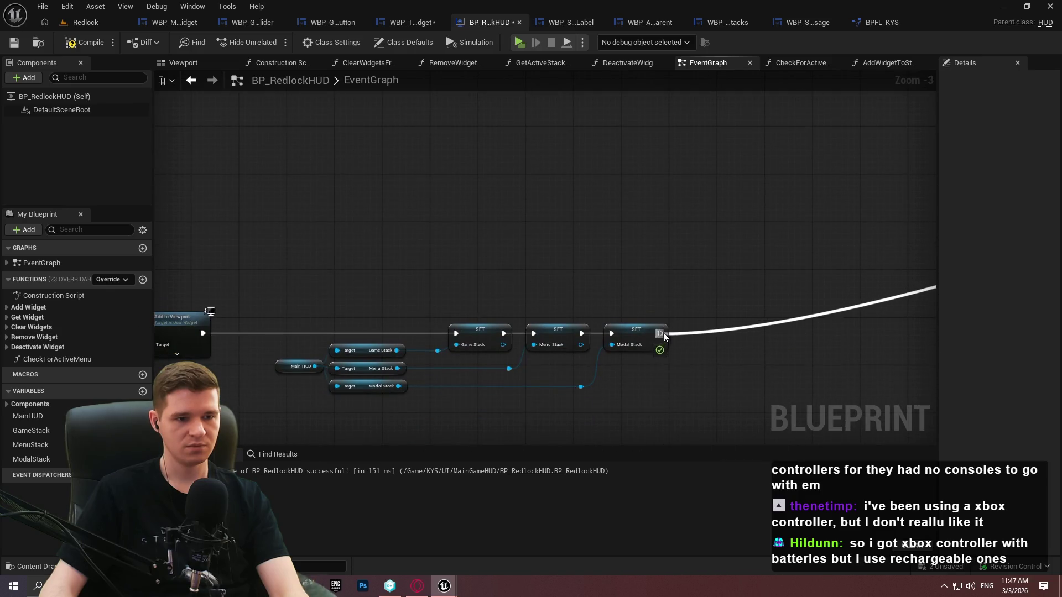
scroll(498, 260, "down", 3)
scroll(515, 189, "up", 3)
mouse_move(515, 189)
left_mouse_down()
mouse_move(297, 270)
mouse_move(551, 234)
mouse_move(657, 243)
left_mouse_up()
left_click(631, 343)
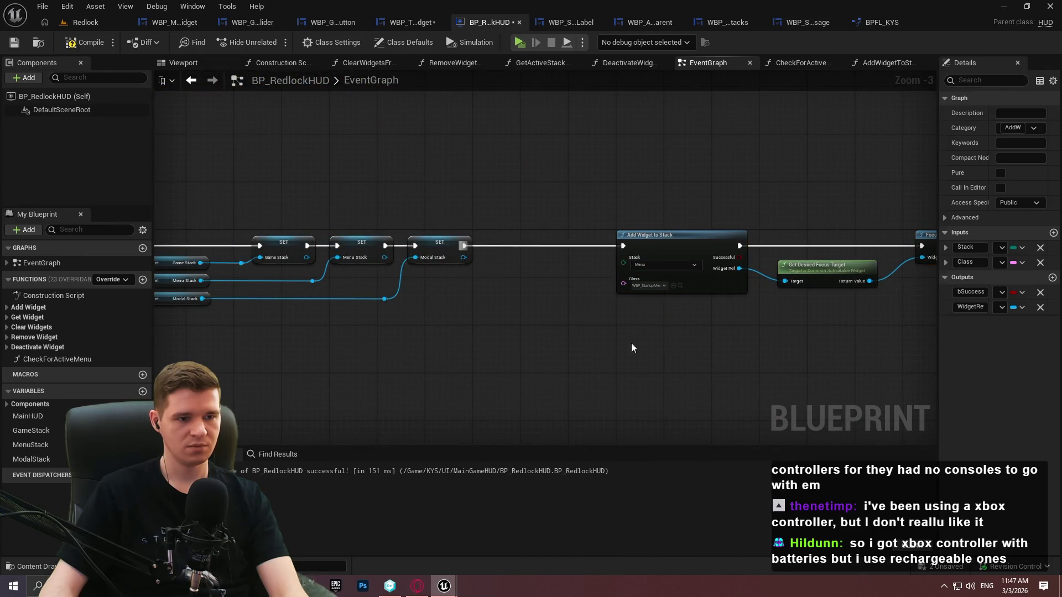
Save BP_RedlockHUD and return to the Redlock level editor's UI folder
left_click(14, 42)
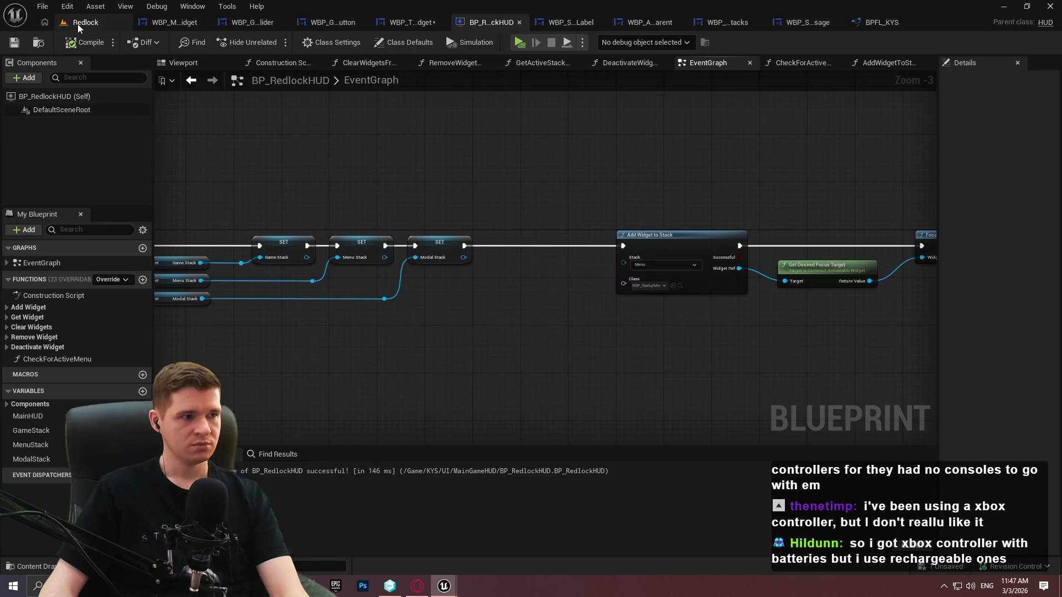
left_click(74, 22)
left_click(572, 317)
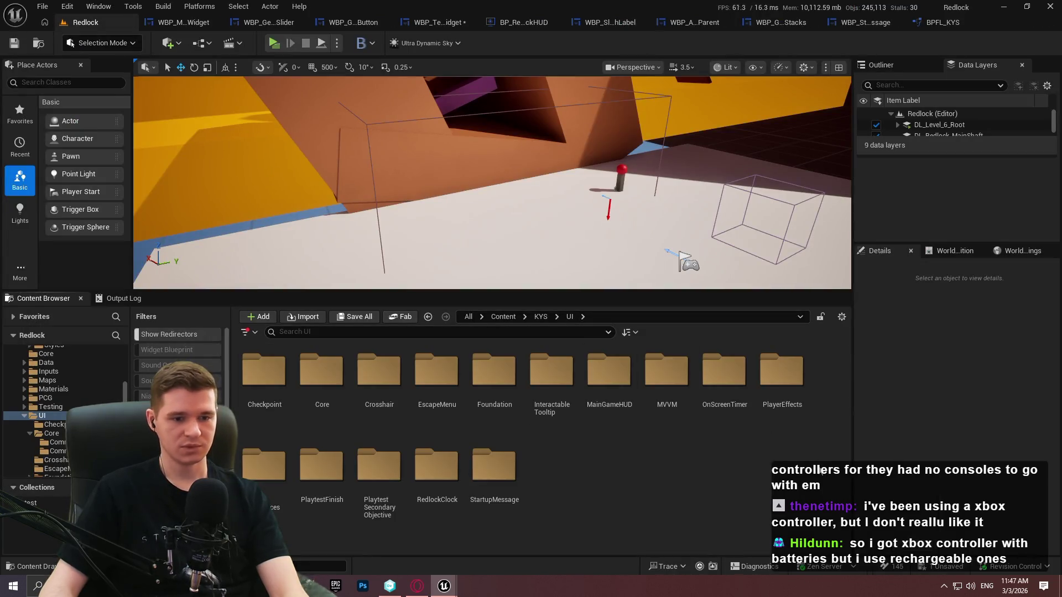
In the EscapeMenu folder, rename WBP_EscapeMenu to WBP_EscapeMenuOLD
double_click(436, 372)
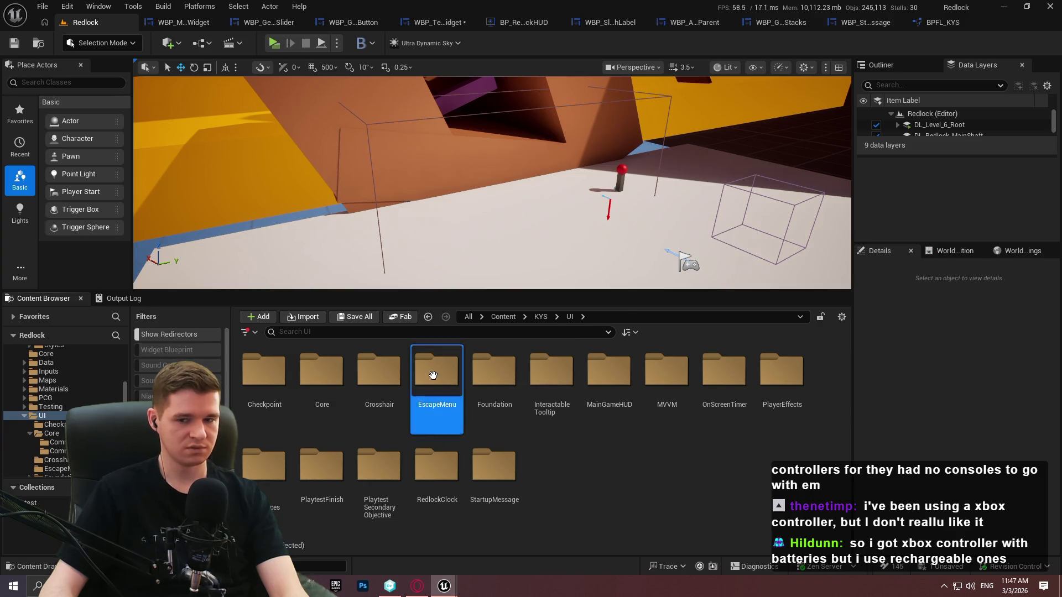
mouse_move(283, 407)
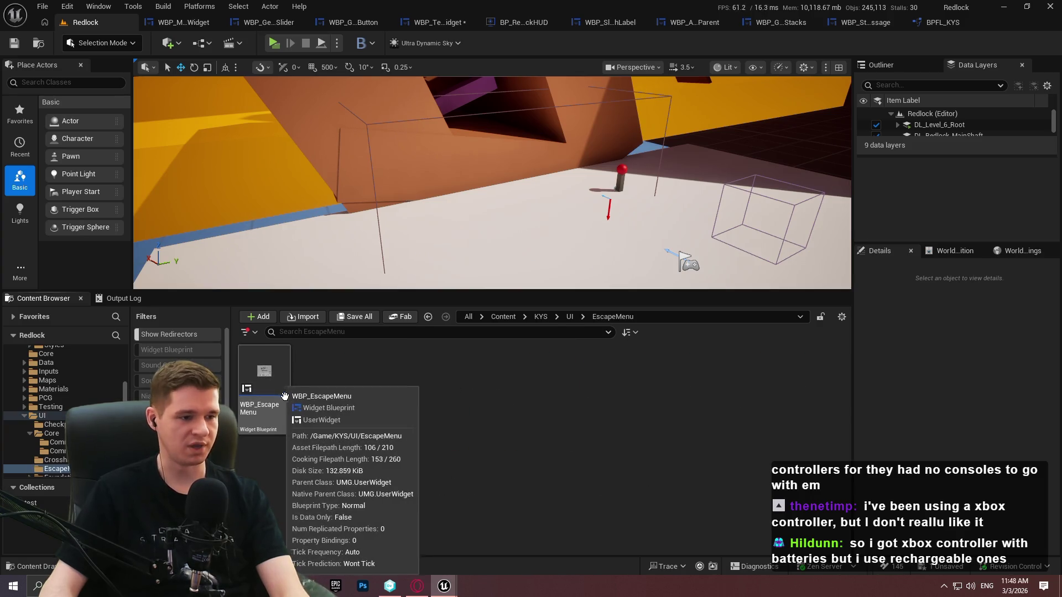
left_click(284, 408)
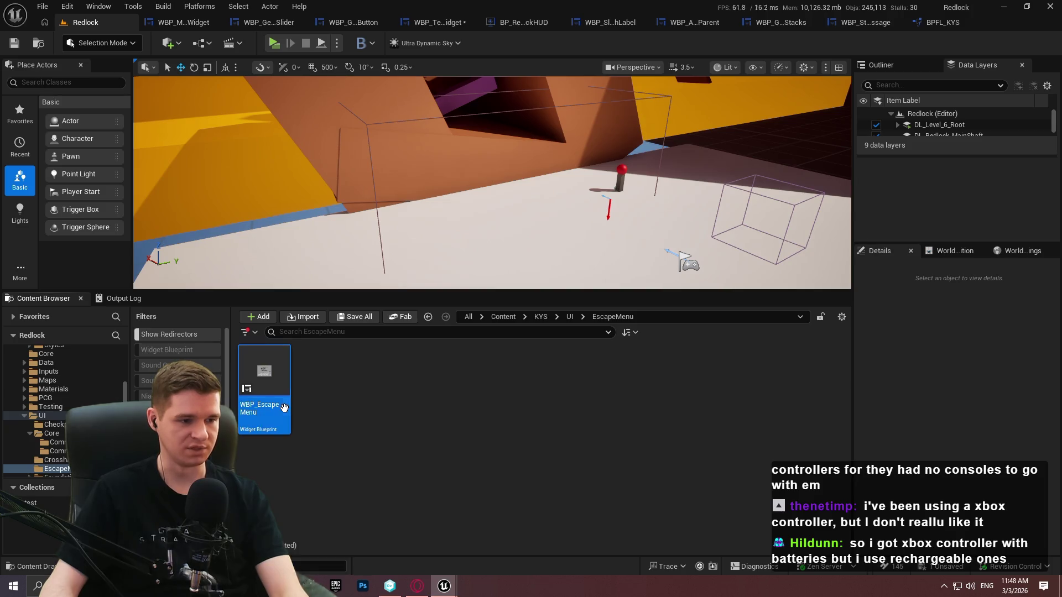
right_click(283, 408)
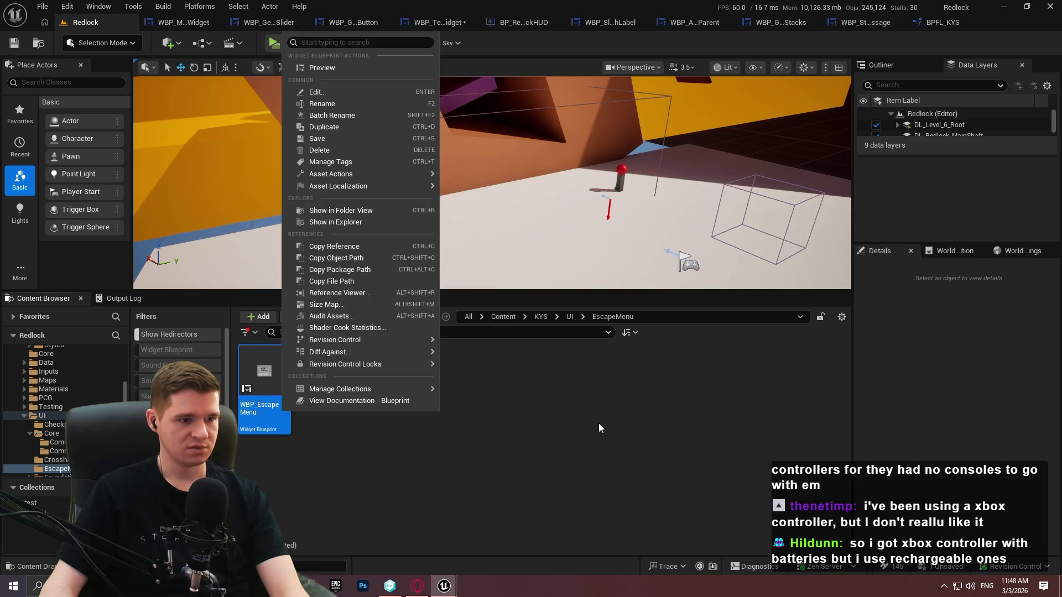
left_click(416, 425)
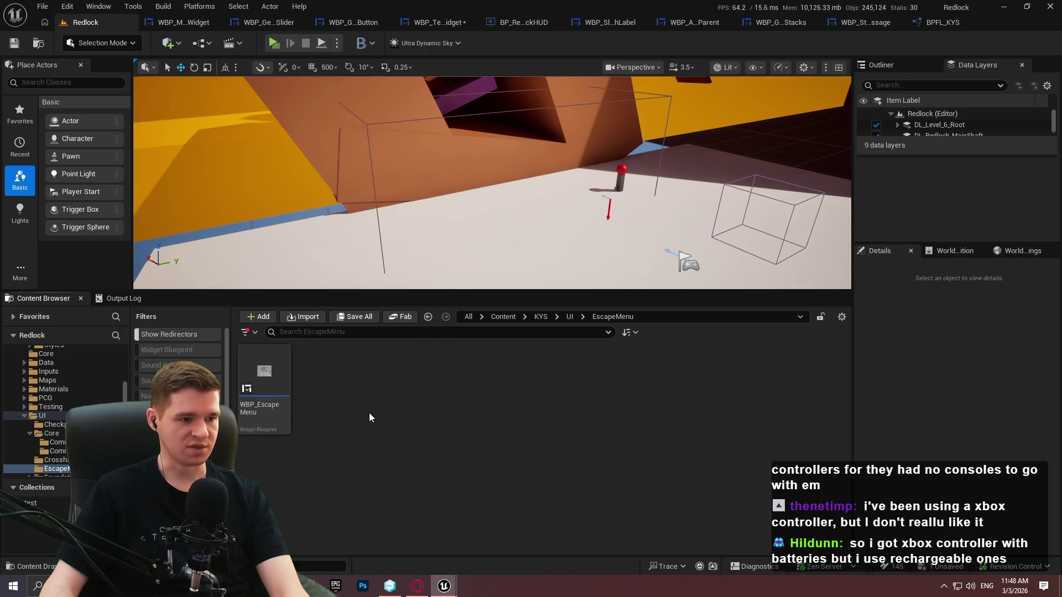
left_click(290, 410)
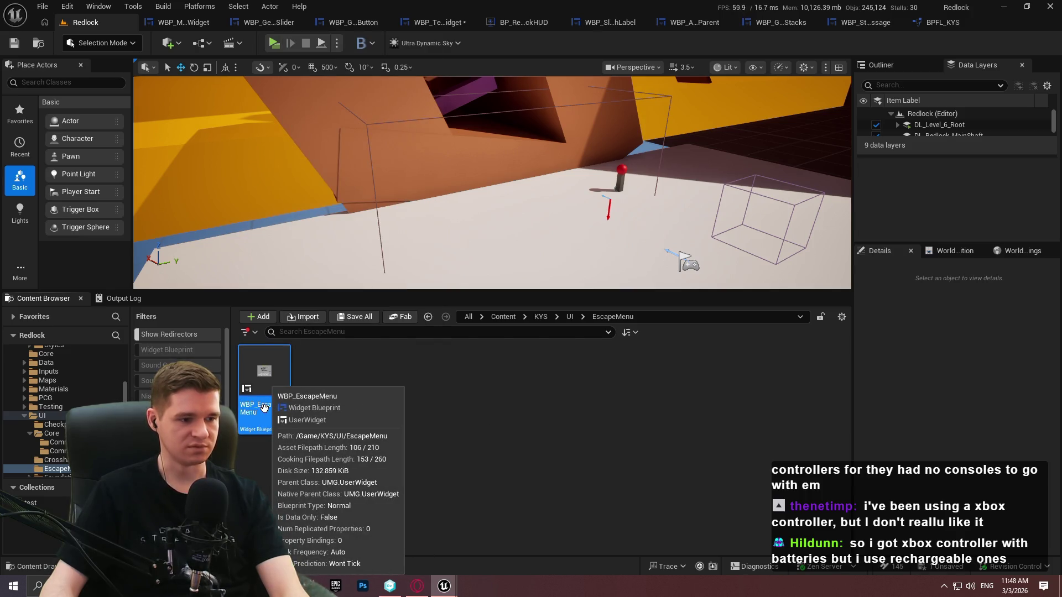
left_click(323, 428)
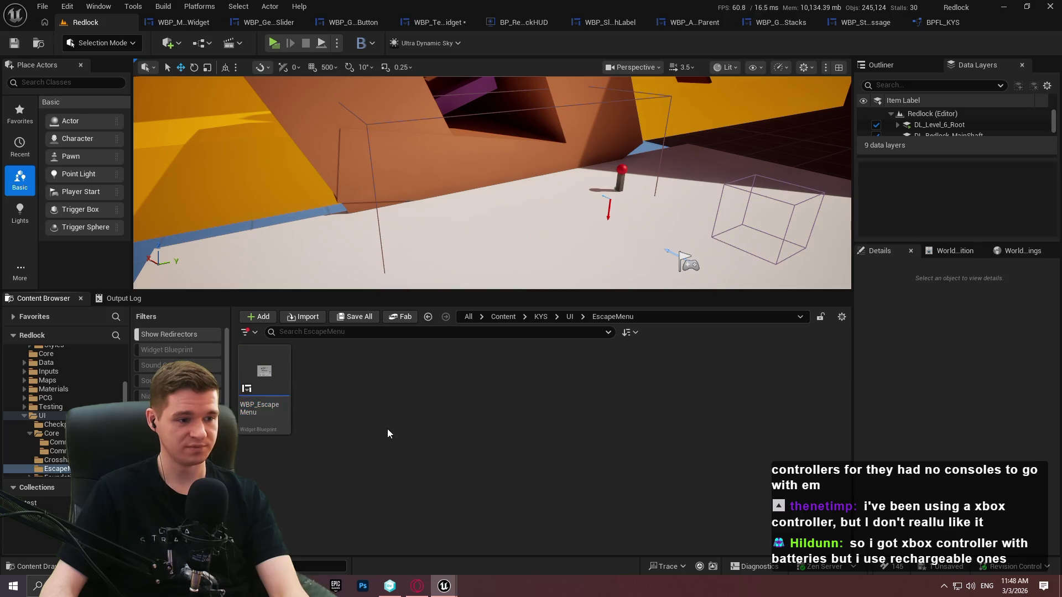
right_click(311, 410)
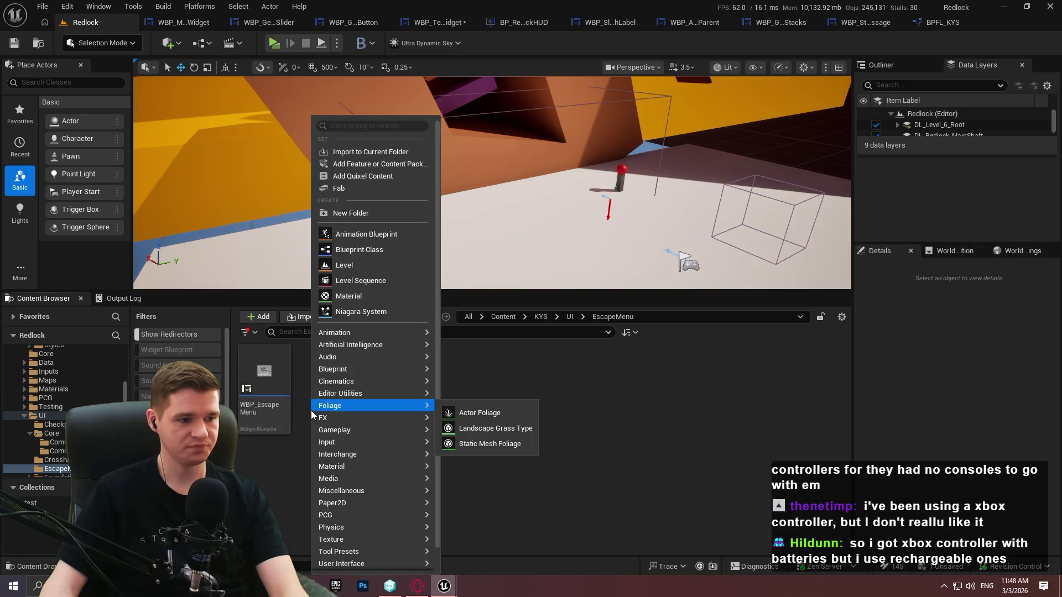
left_click(265, 399)
key("F2")
key("End")
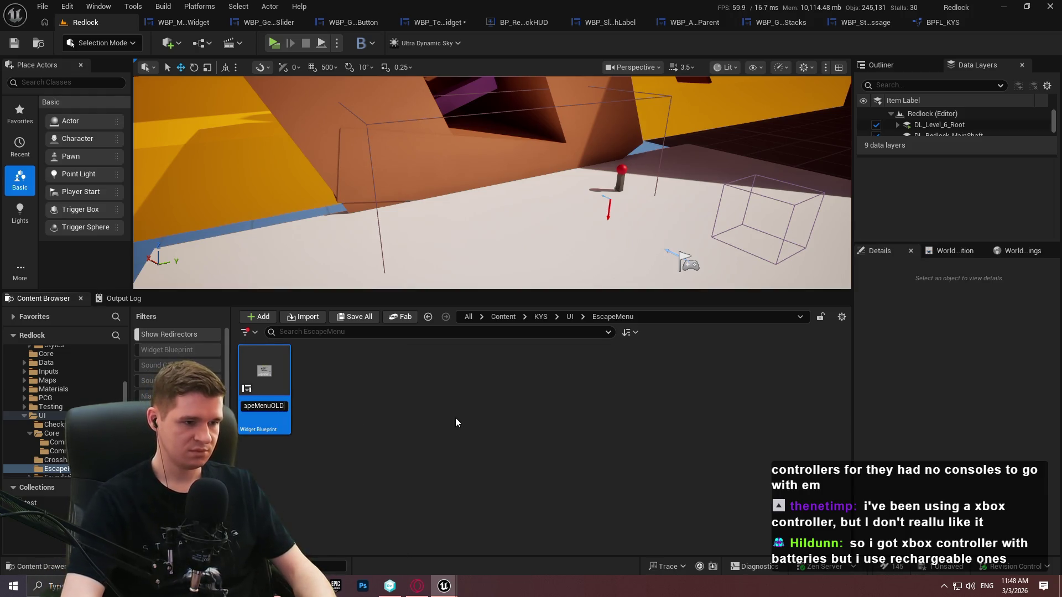
key("Return")
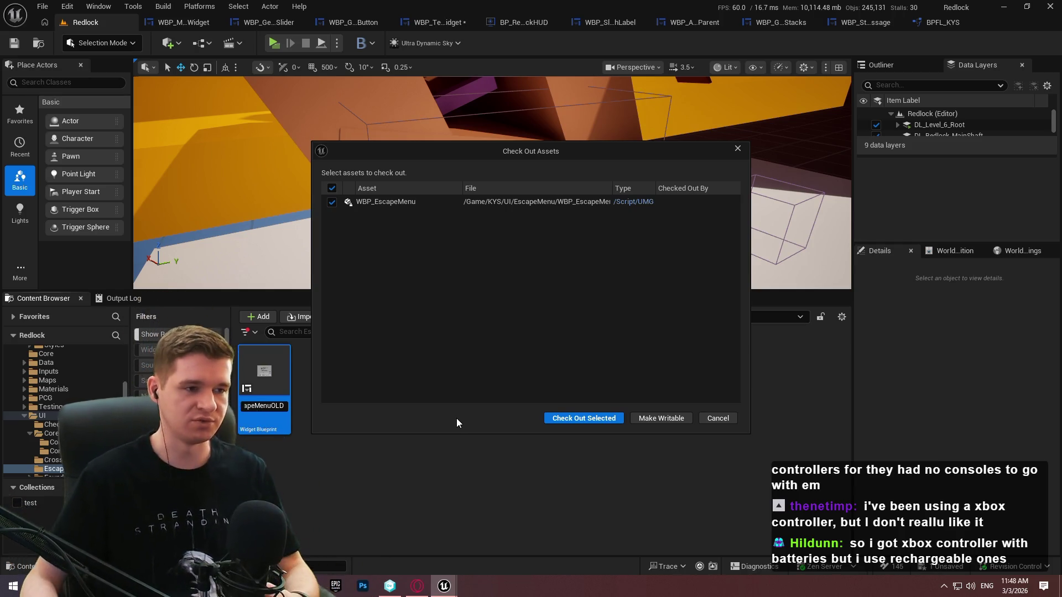
Check out the assets, update the leftover redirector's references, and delete unreferenced redirectors
left_click(558, 418)
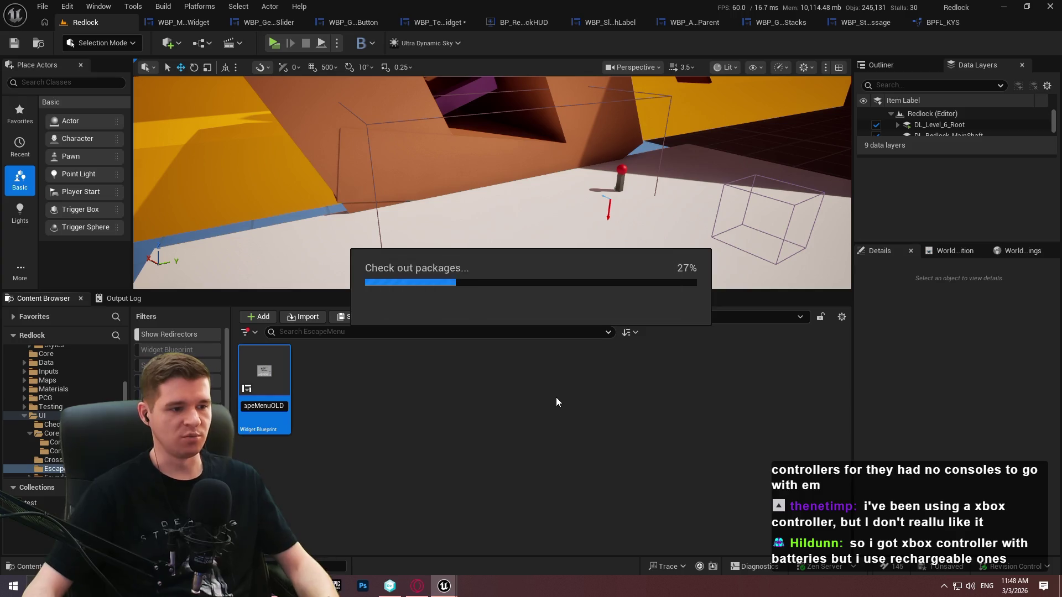
right_click(324, 387)
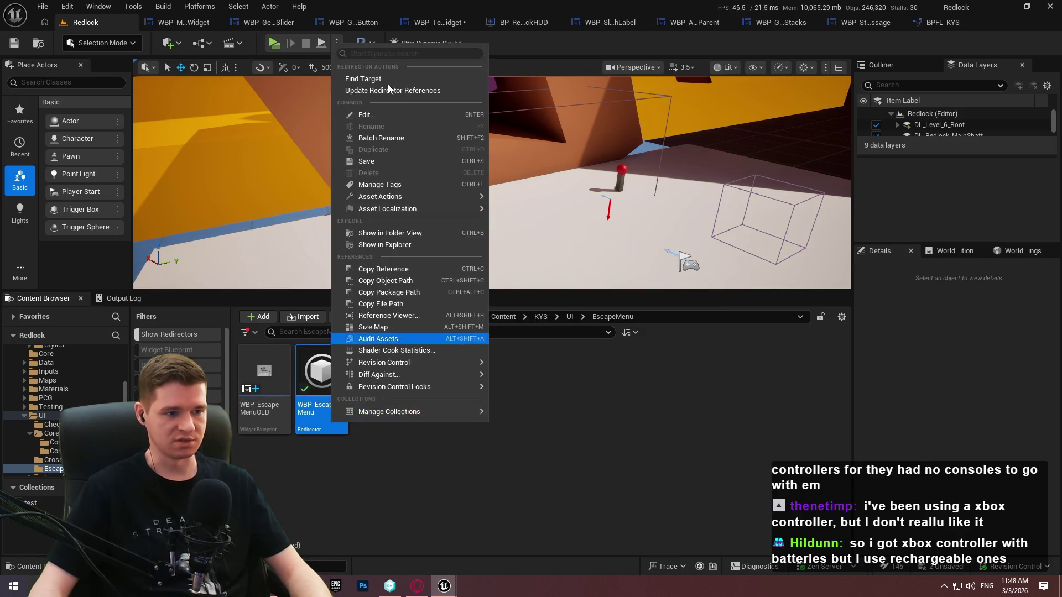
left_click(393, 90)
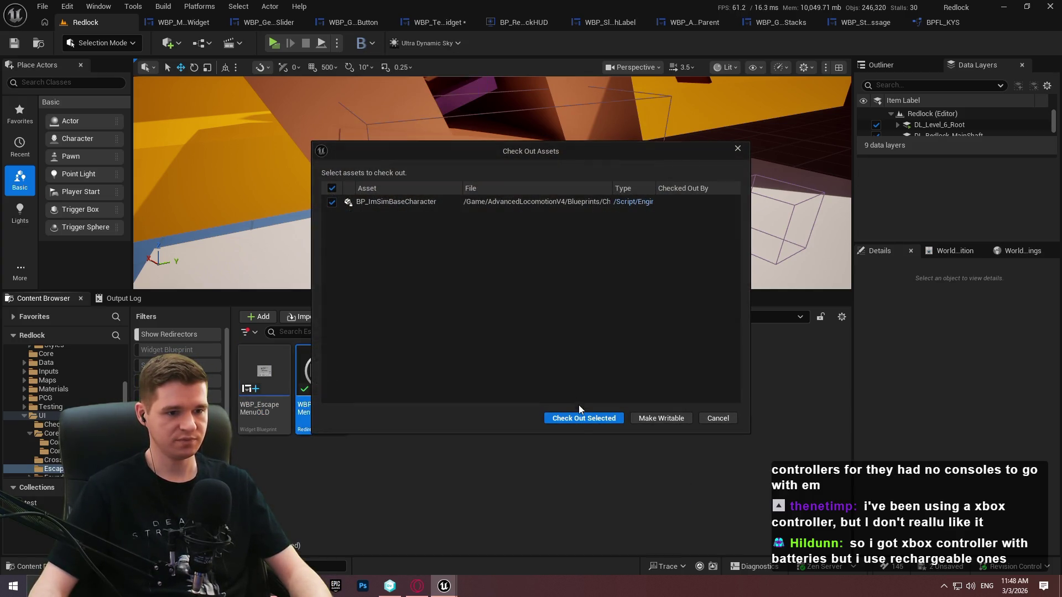
left_click(579, 418)
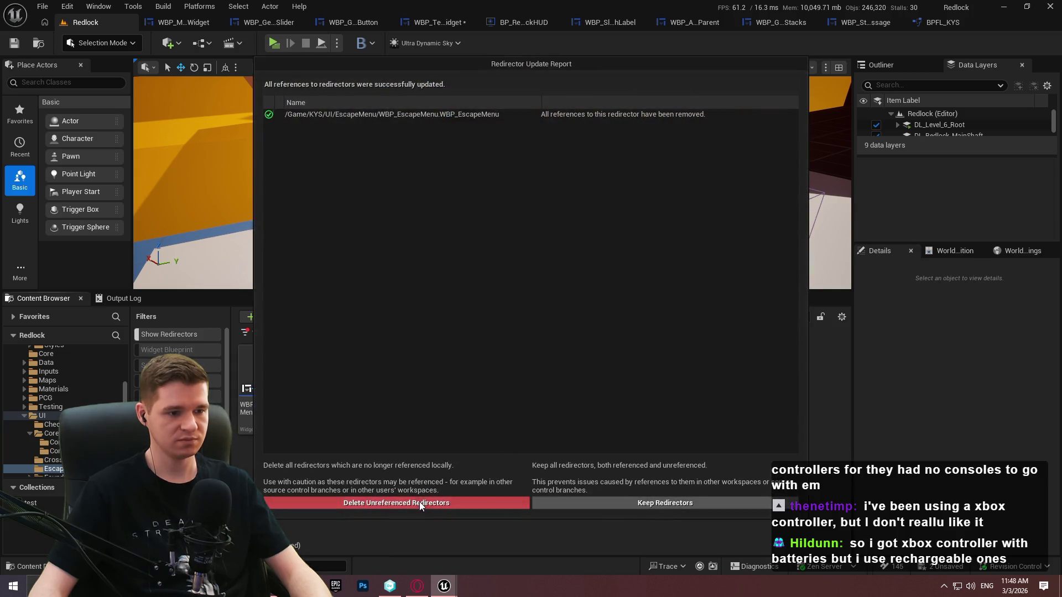
left_click(420, 504)
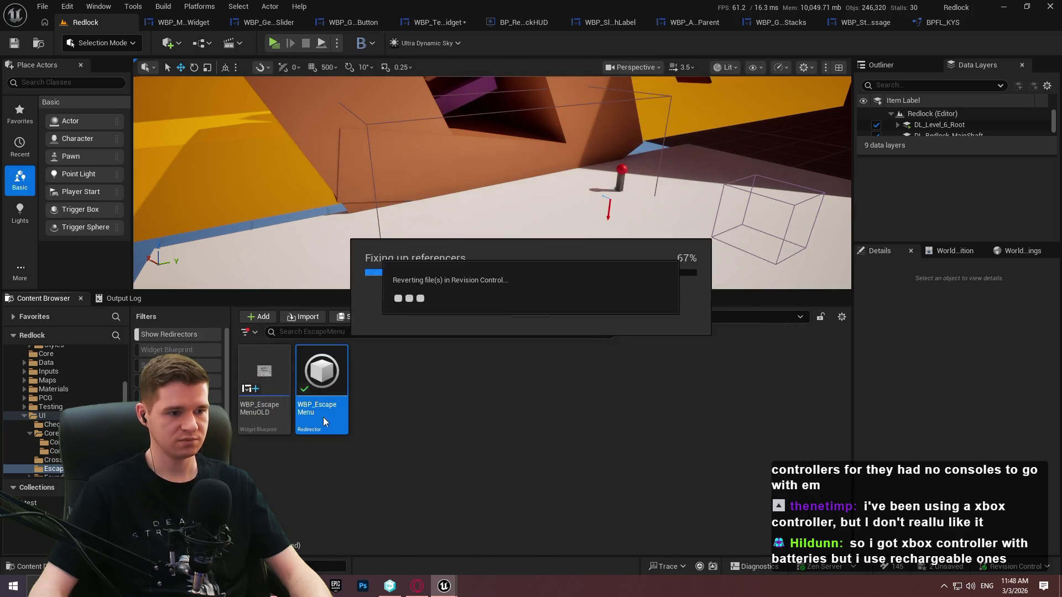
left_click(259, 409)
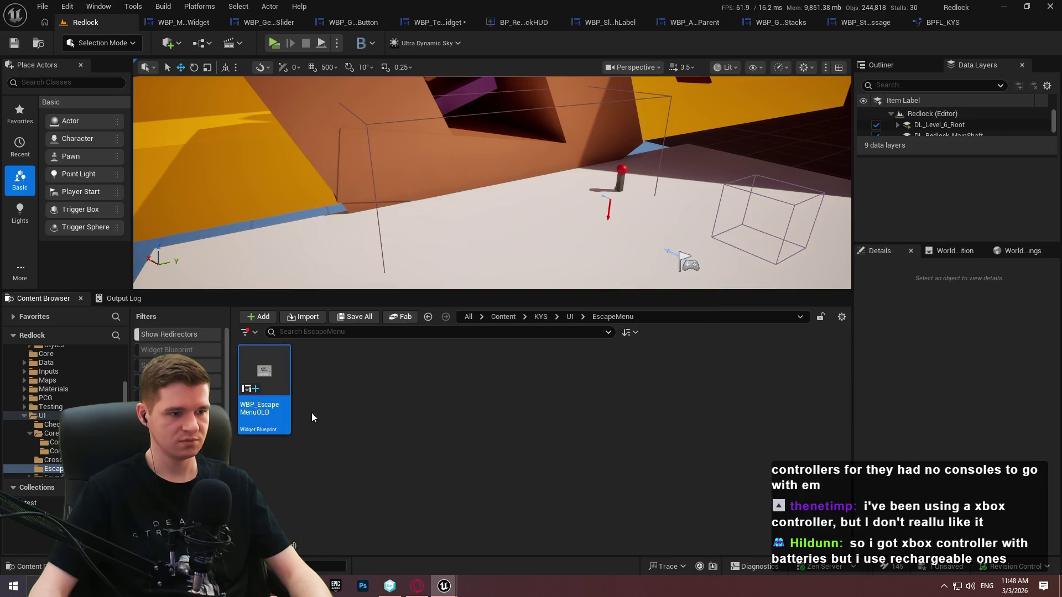
Create a Widget Blueprint named WBP_EscapeMenu with parent class WBP_ActivatableParent
right_click(325, 416)
mouse_move(385, 541)
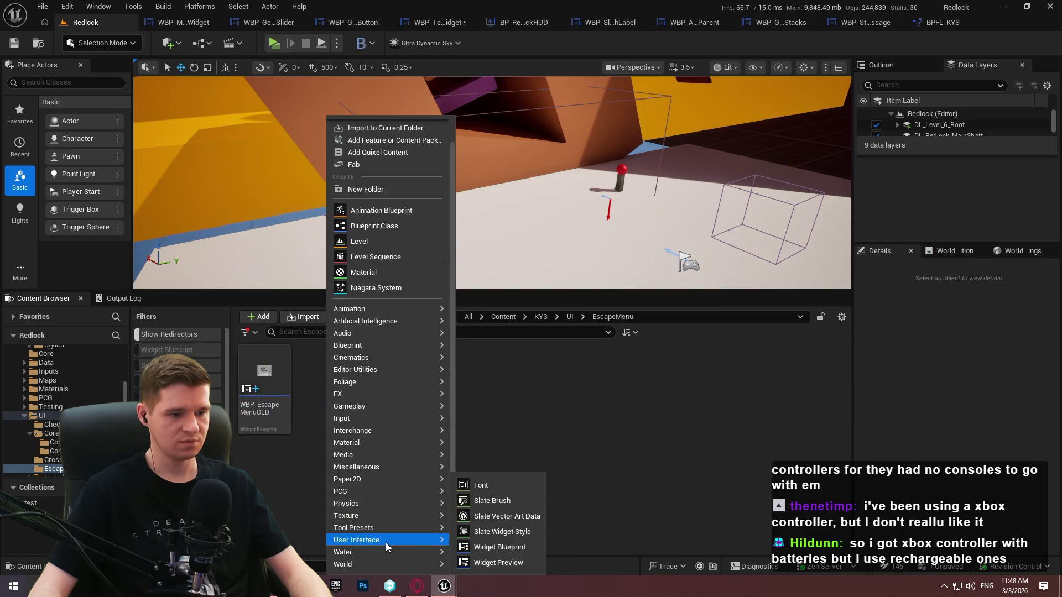
left_click(498, 547)
type("ac")
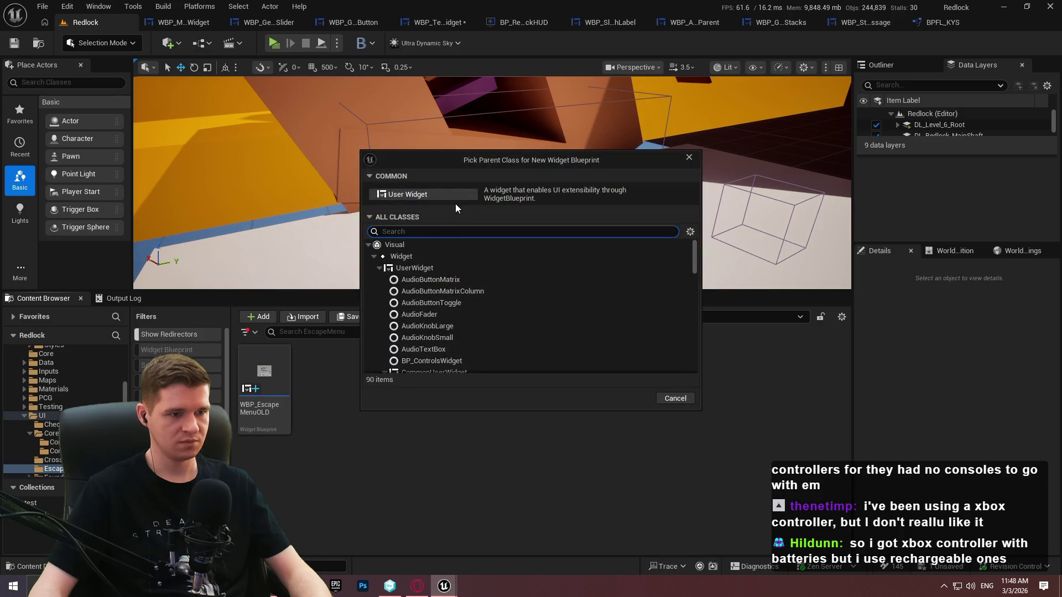
type("tiv")
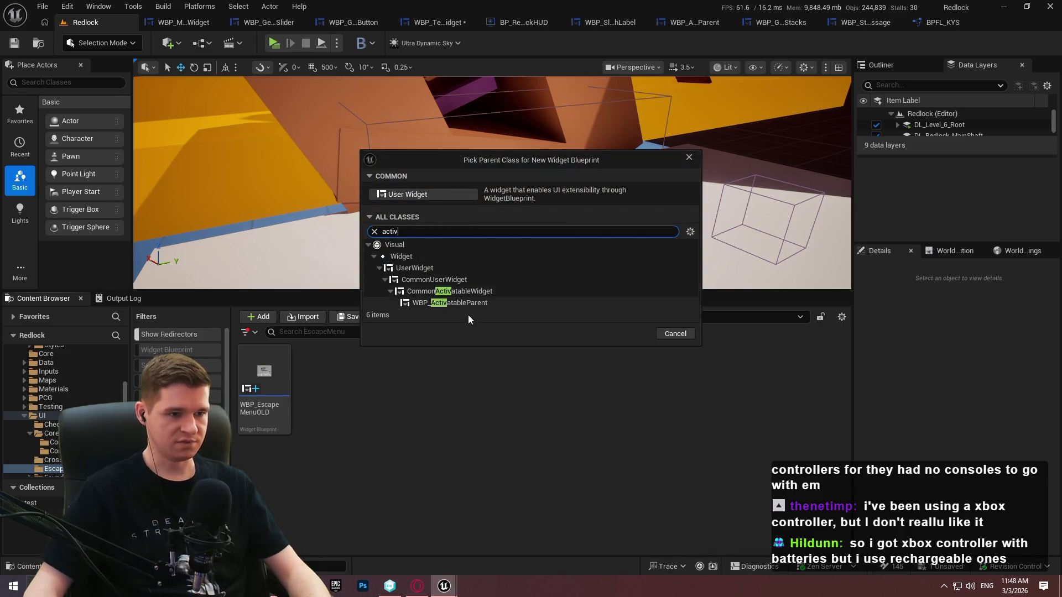
left_click(466, 303)
left_click(631, 333)
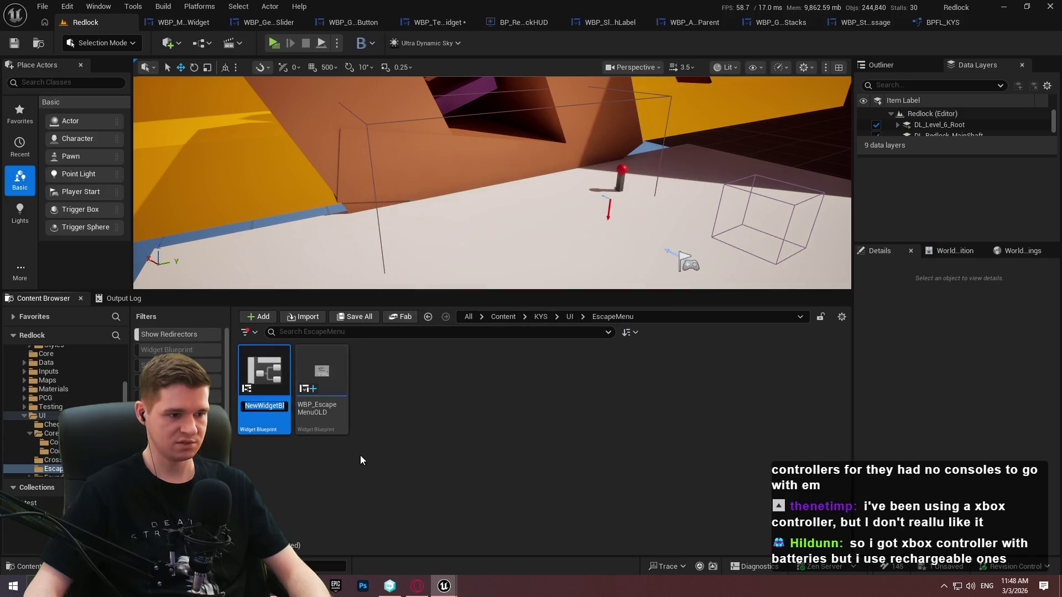
type("WBP_")
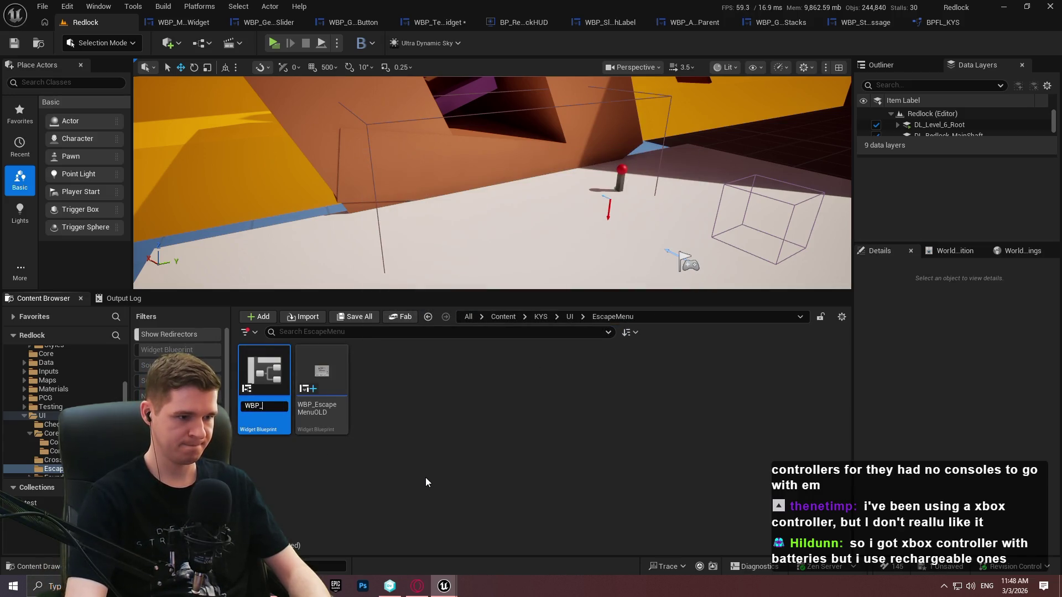
type("EscapeMenu")
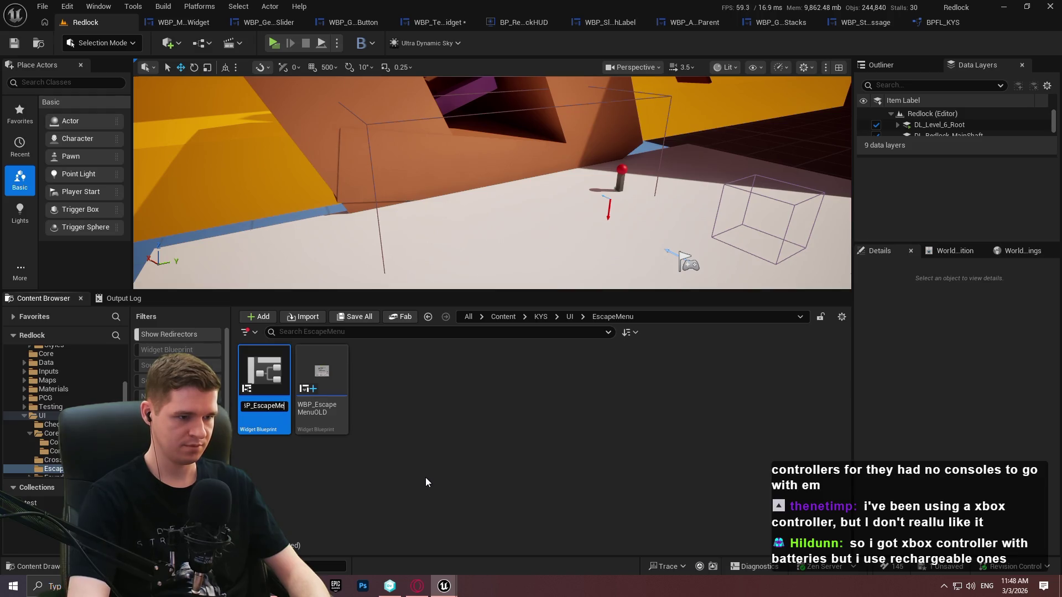
left_click(277, 427)
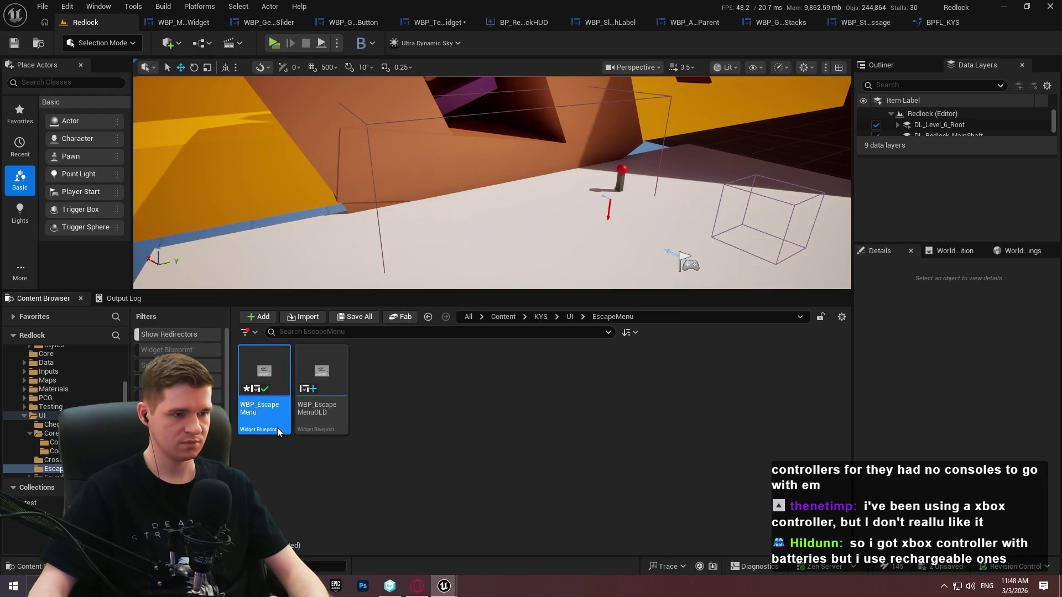
Open WBP_EscapeMenu and WBP_EscapeMenuOLD, then select and copy the old menu's root Canvas Panel
double_click(277, 427)
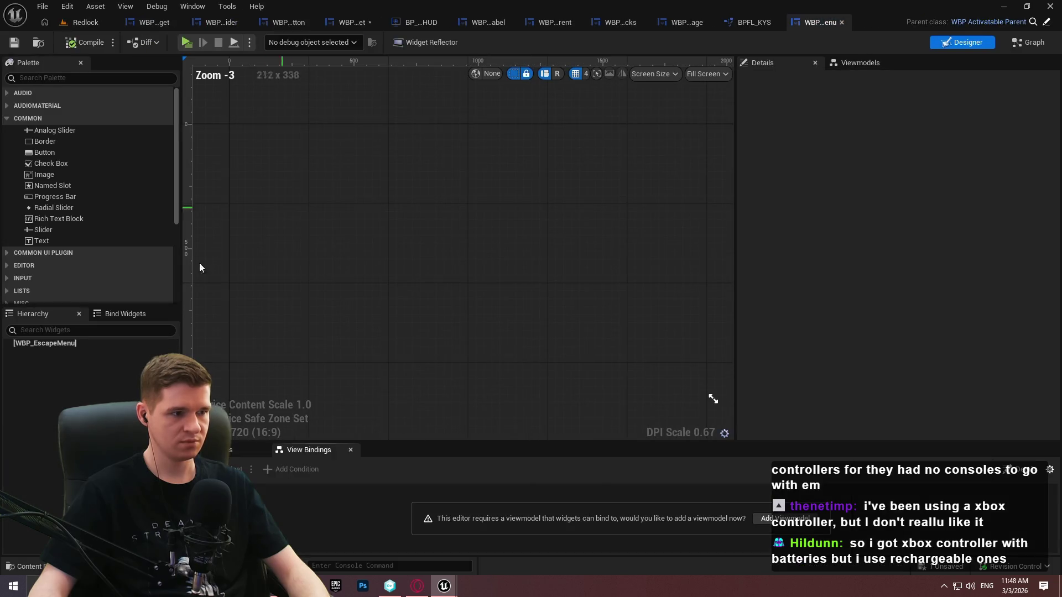
left_click(83, 22)
double_click(337, 424)
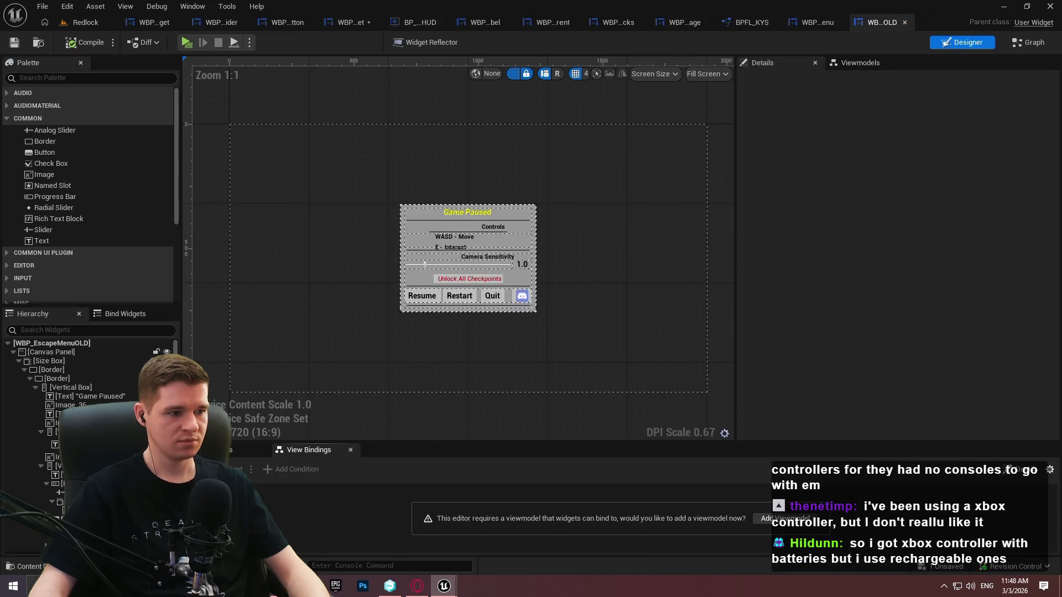
left_click(22, 352)
left_click(13, 353)
left_click(14, 352)
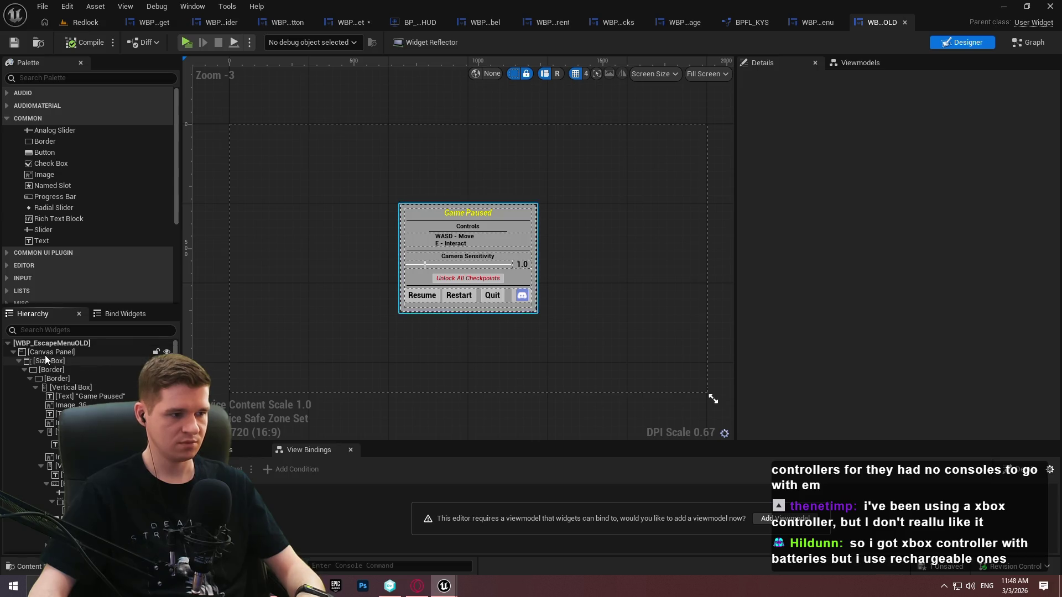
left_click(45, 356)
Paste the Game Paused Canvas Panel layout into WBP_EscapeMenu's root
left_click(825, 22)
left_click(81, 343)
left_click(94, 353)
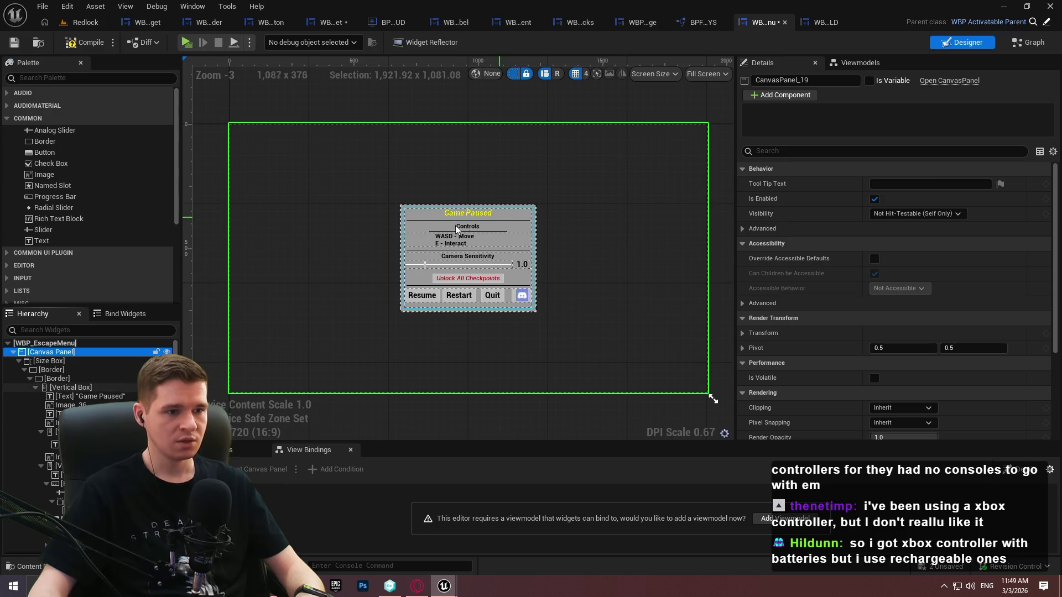
scroll(462, 208, "up", 4)
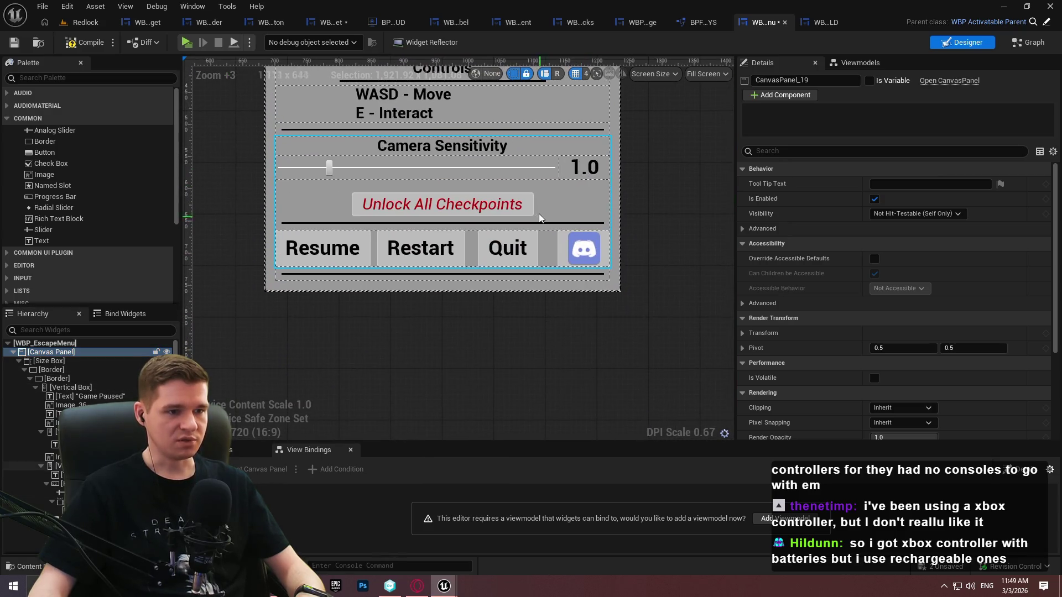
left_click(529, 212)
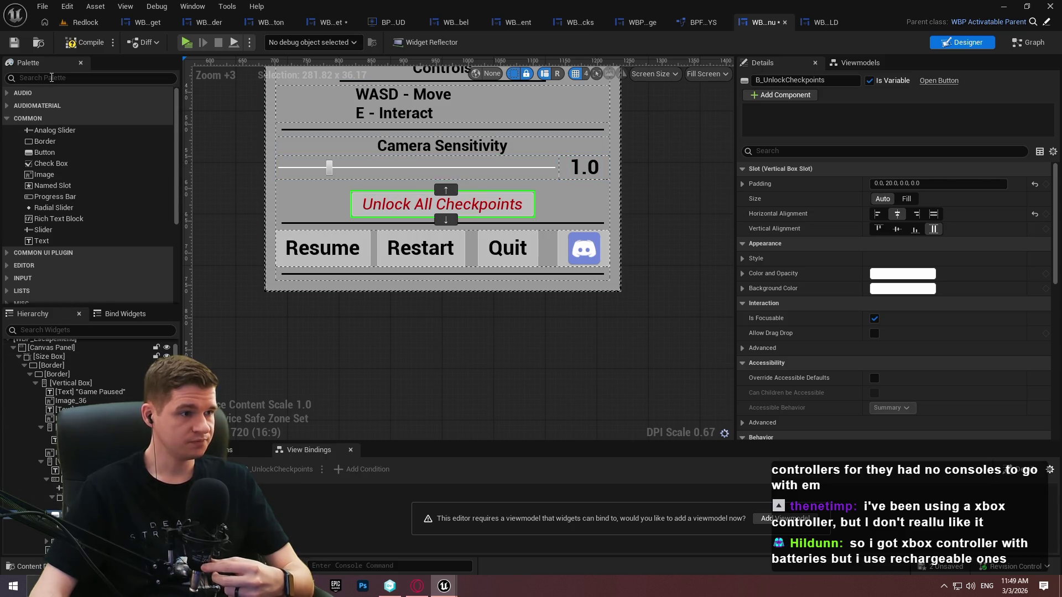
key("ctrl+Tab")
Replace the old text block with a Common Rich Text Block named T_ButtonText in the Horizontal Box
left_click(15, 43)
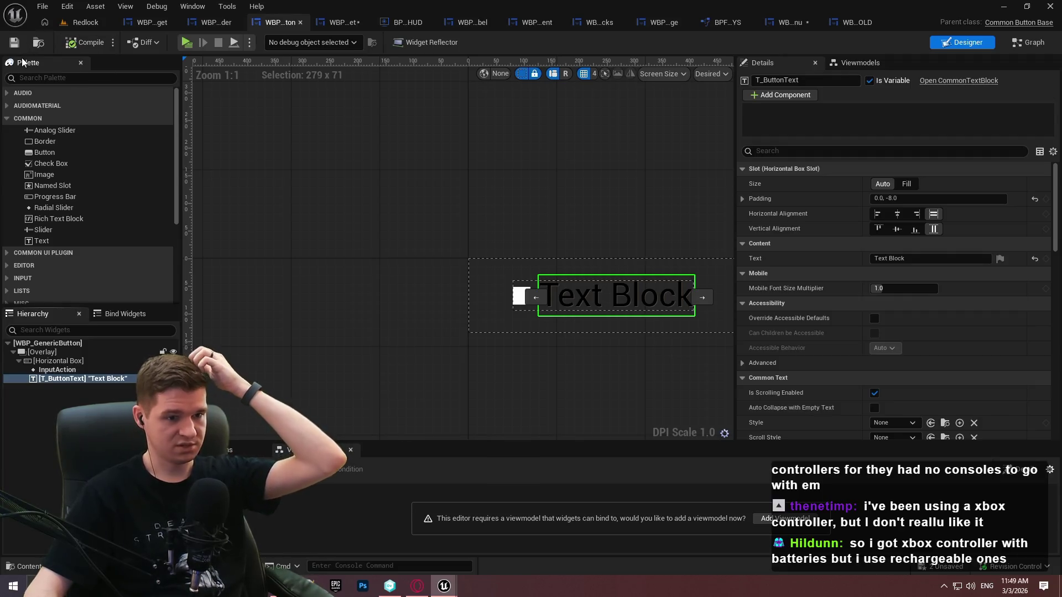
left_click(112, 384)
left_click(61, 380)
key("Delete")
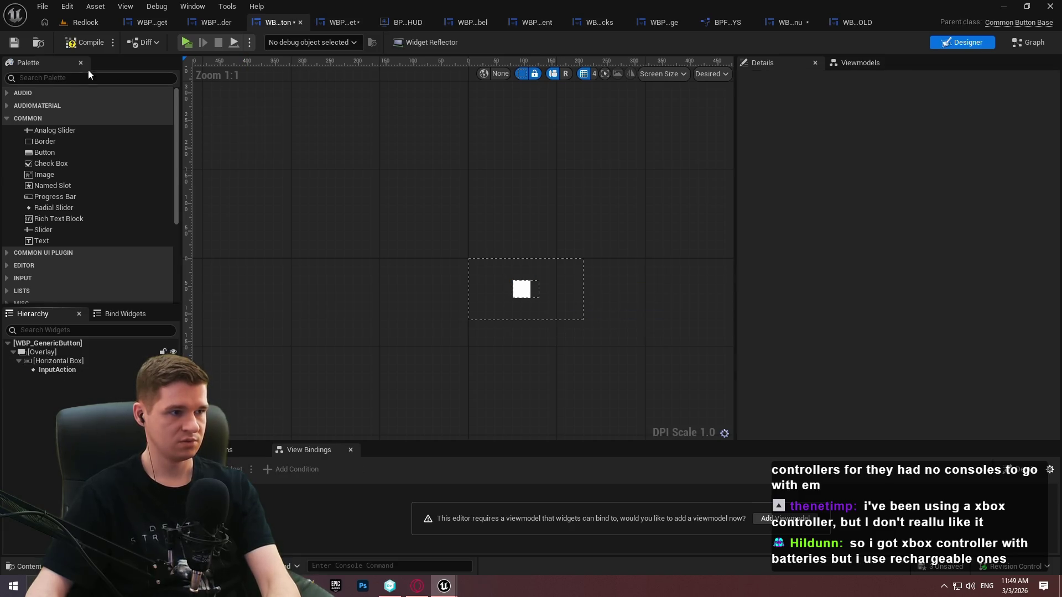
left_click(51, 78)
type("rich")
left_click_drag(84, 131, 39, 414)
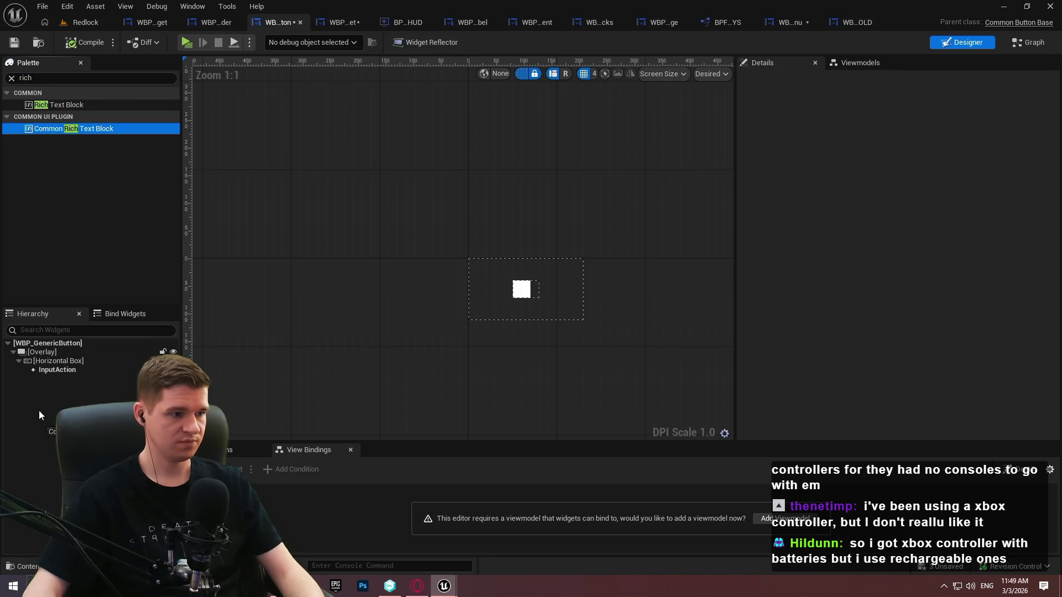
left_click_drag(57, 363, 53, 373)
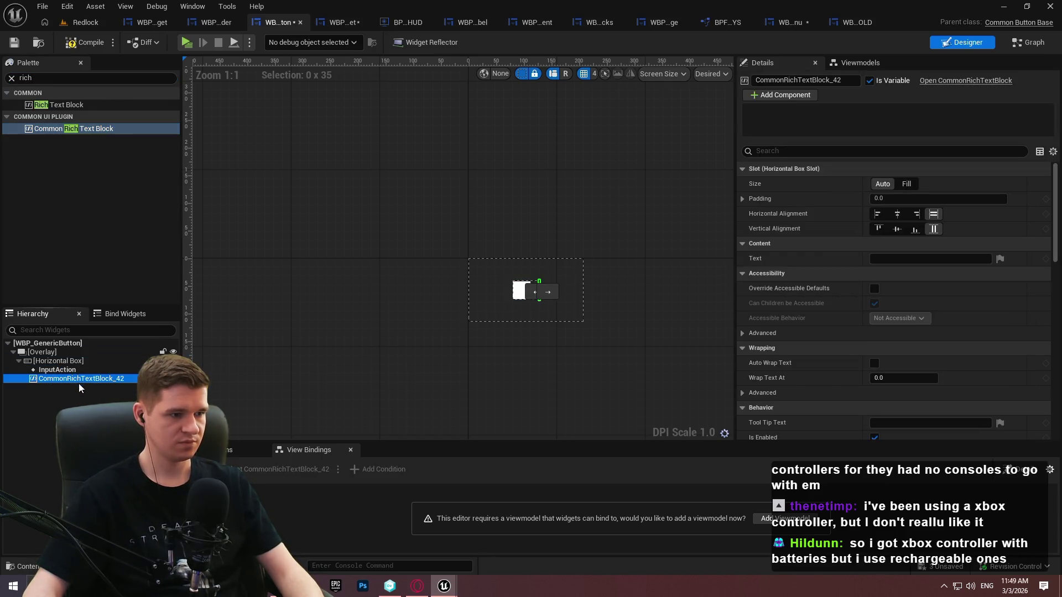
type("T_Butt")
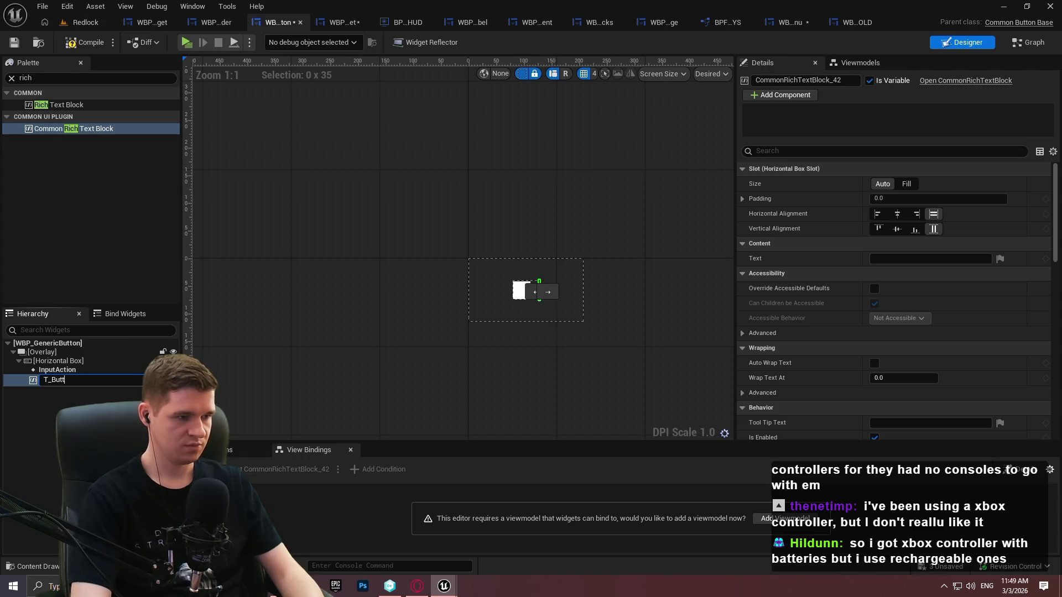
type("onText")
key("Return")
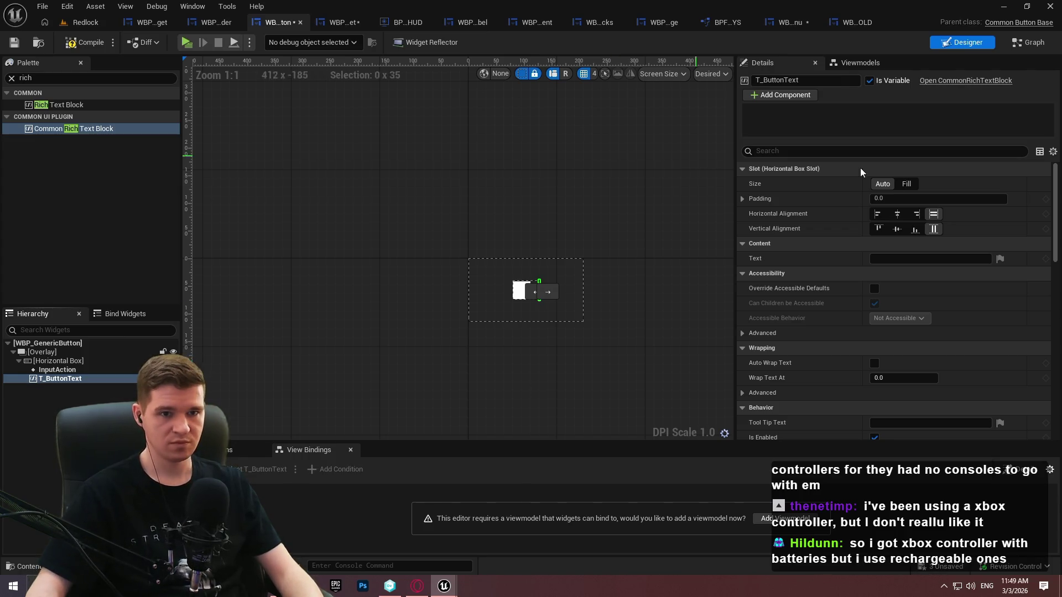
Give T_ButtonText the DT_CoreRichText style set and the text 'Button Text', then compile
scroll(1045, 180, "down", 10)
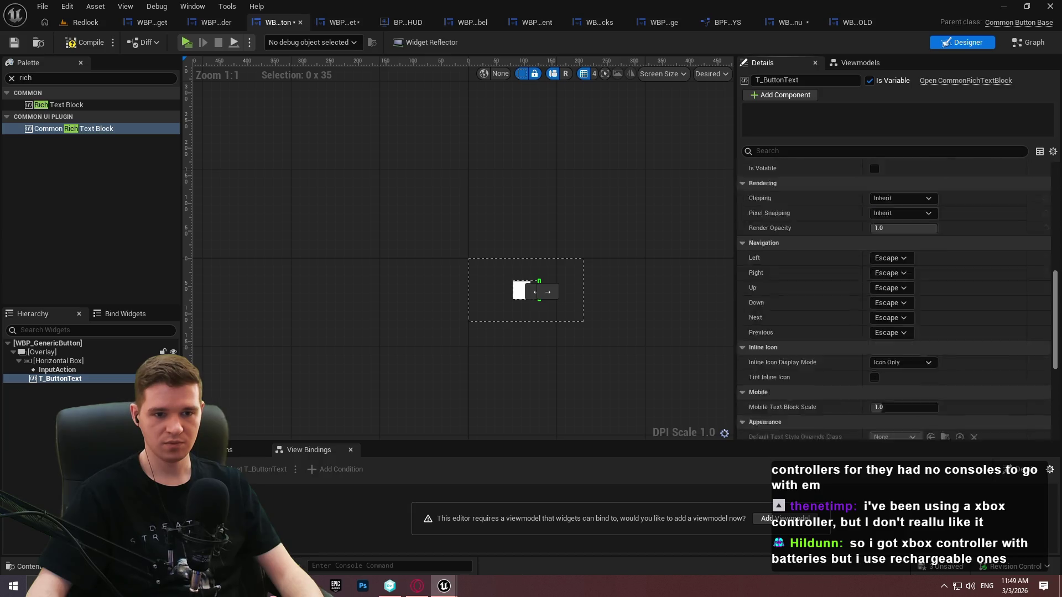
scroll(803, 301, "down", 2)
left_click(948, 255)
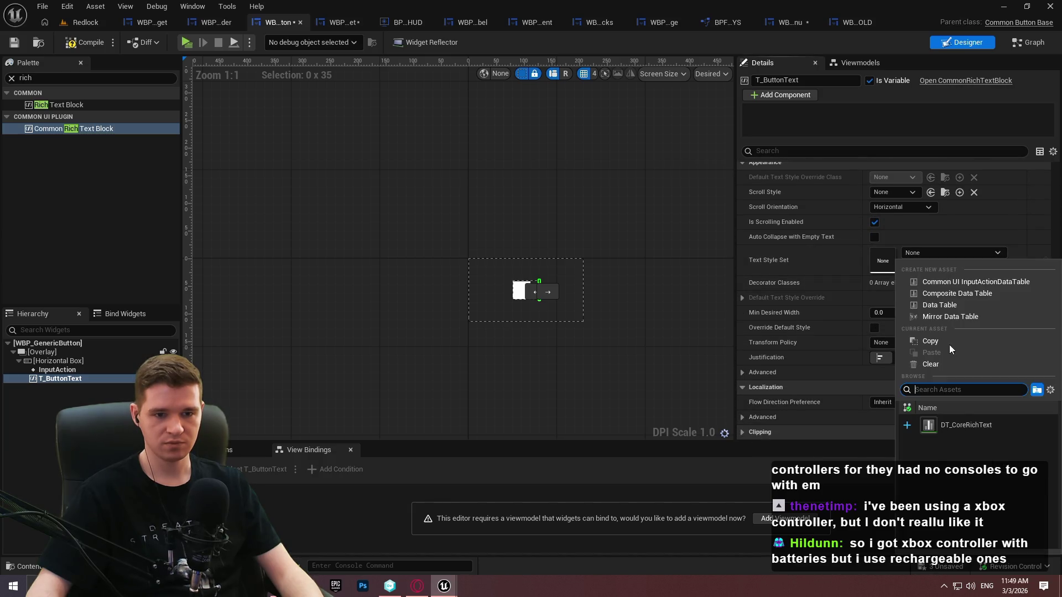
left_click(975, 424)
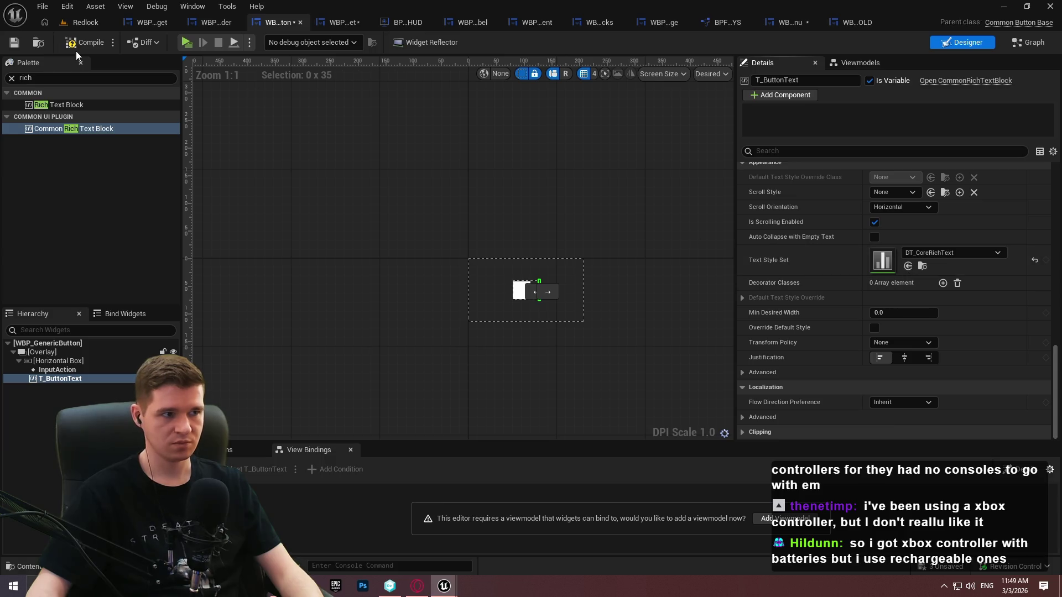
scroll(923, 254, "up", 10)
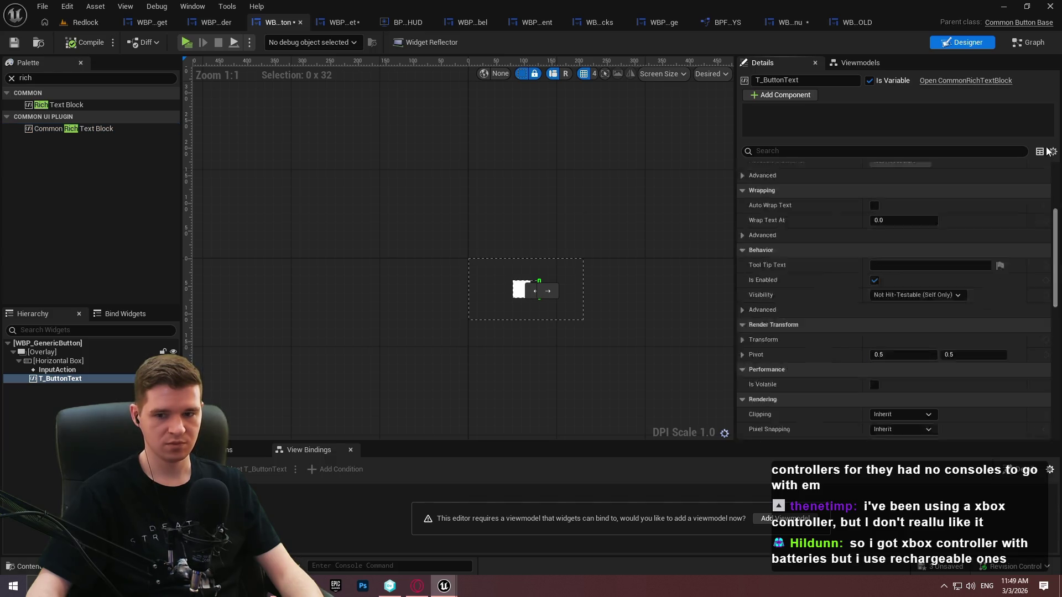
left_click(909, 259)
type("But")
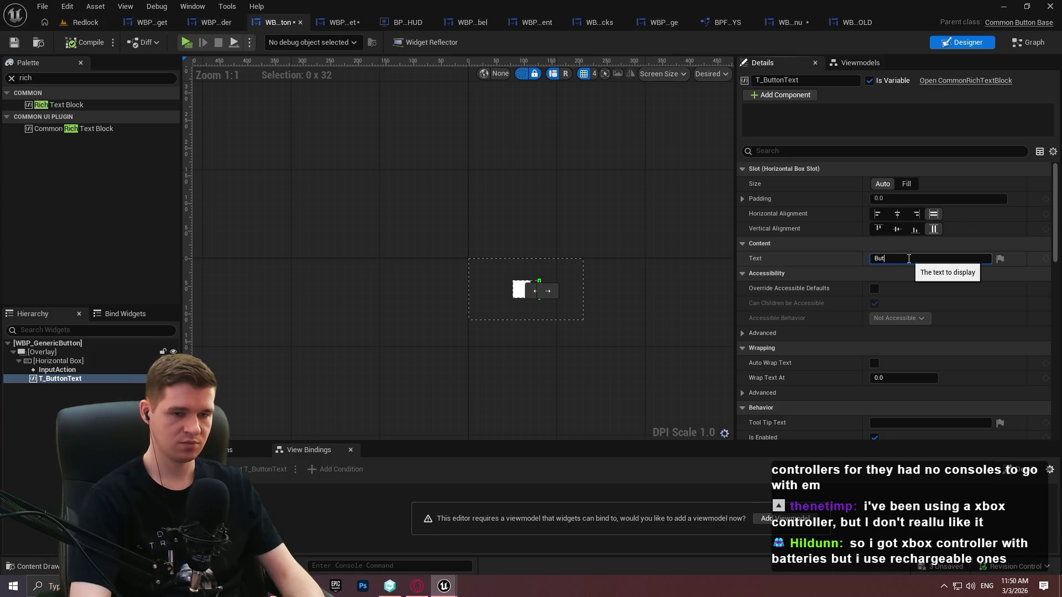
type("ton Text")
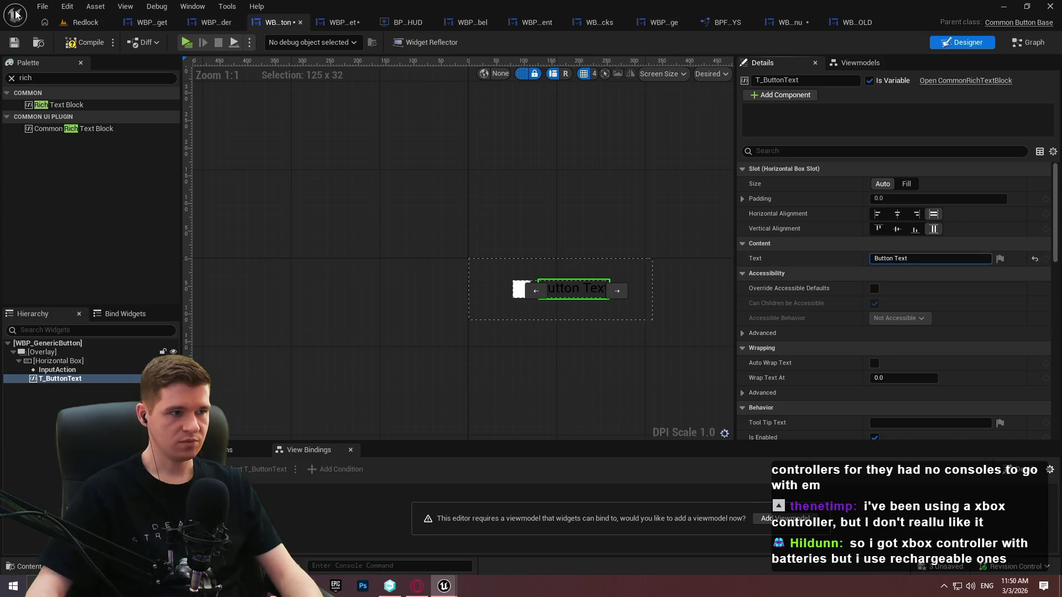
left_click(14, 46)
Set the Horizontal Box padding to 10 on all sides and compile
left_click(42, 353)
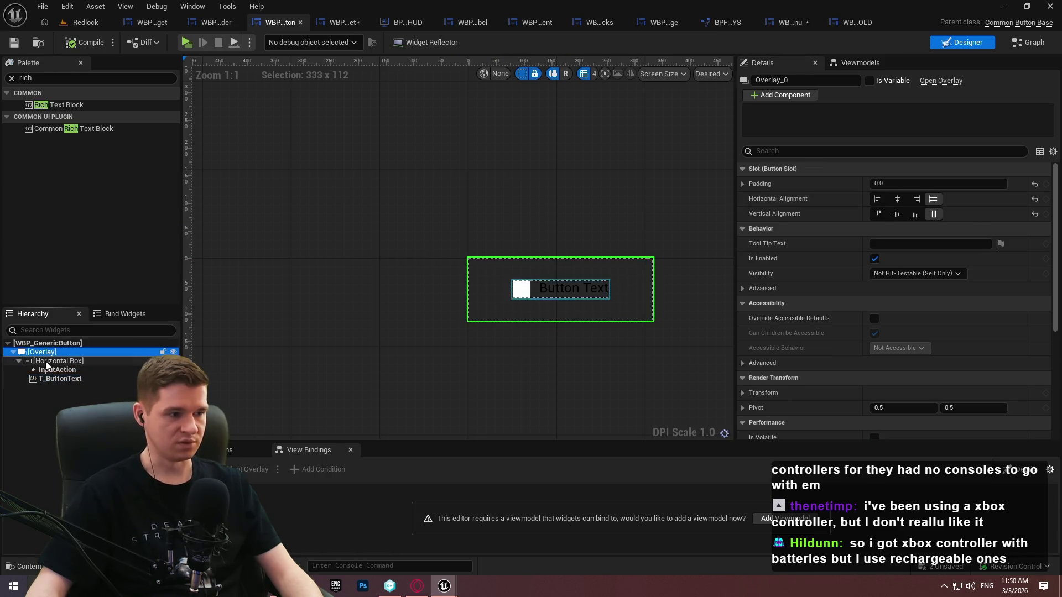
left_click(47, 363)
left_click(744, 184)
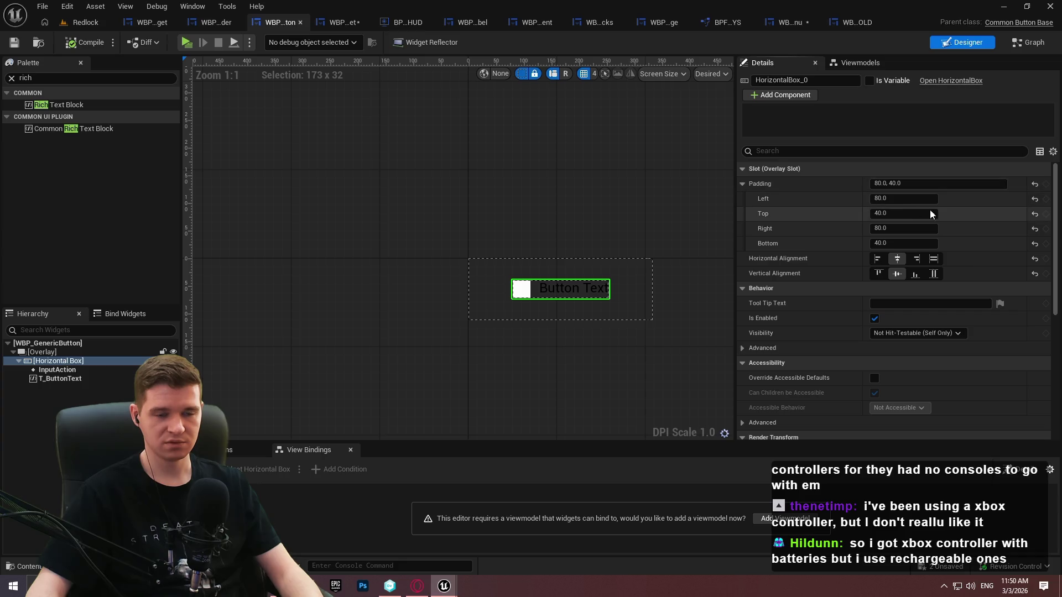
left_click(907, 183)
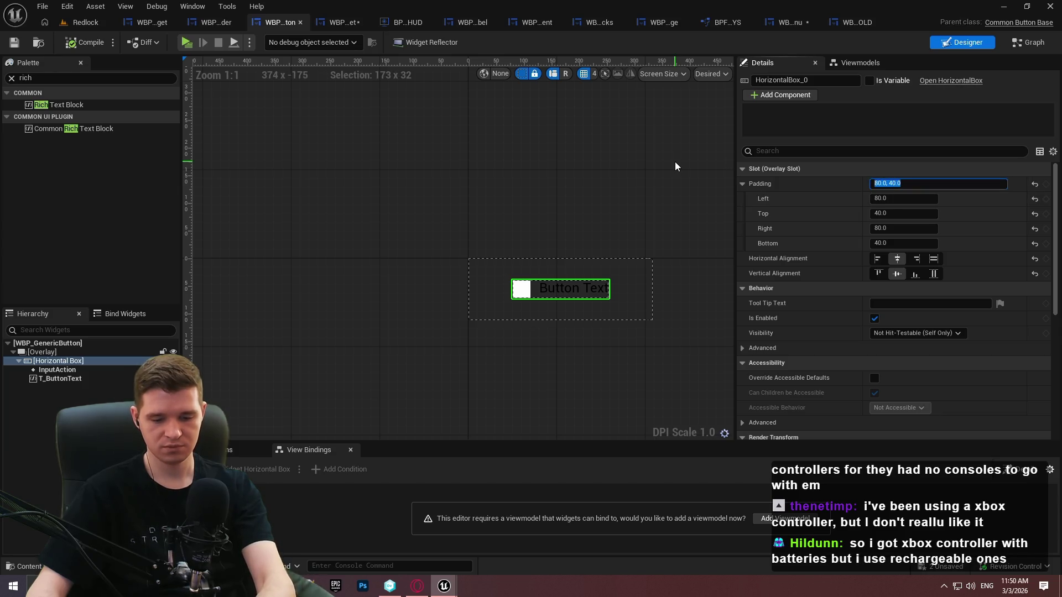
type("10")
key("Return")
left_click(85, 45)
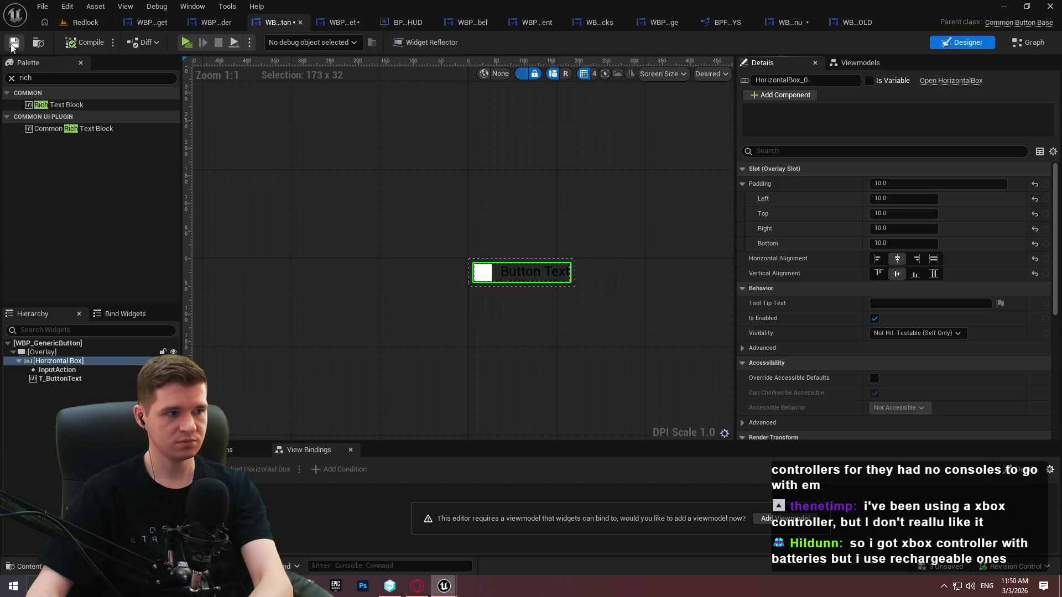
Center T_ButtonText vertically and save WBP_GenericButton
scroll(512, 271, "up", 1)
left_click(512, 271)
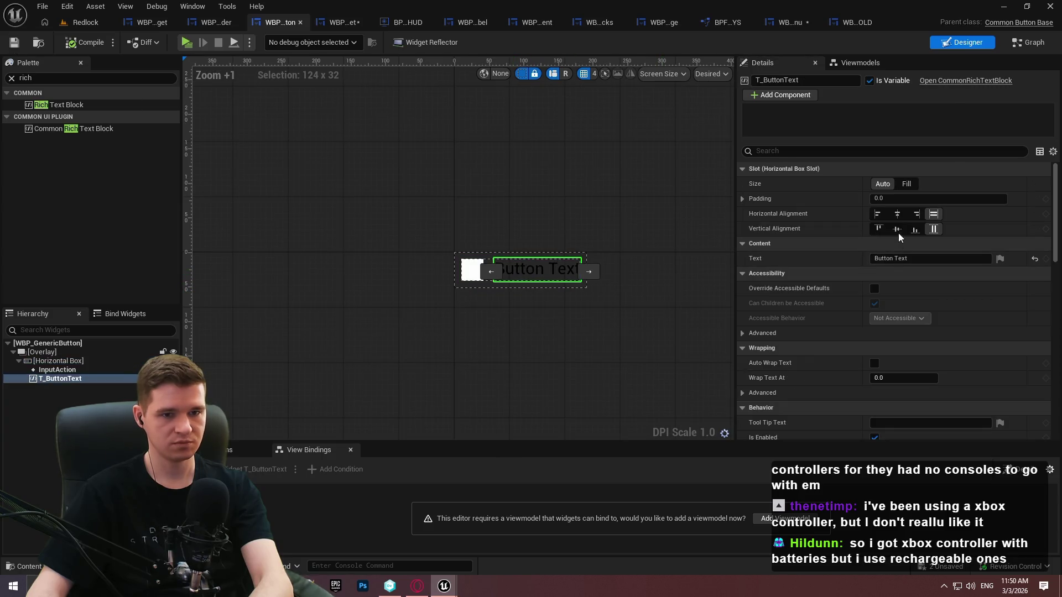
left_click(898, 229)
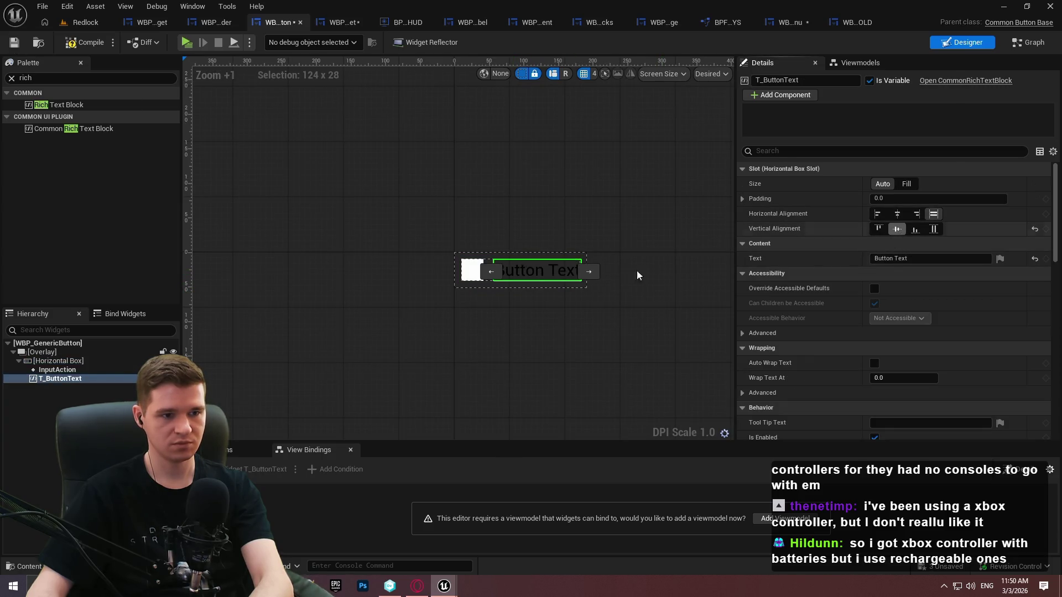
left_click(5, 42)
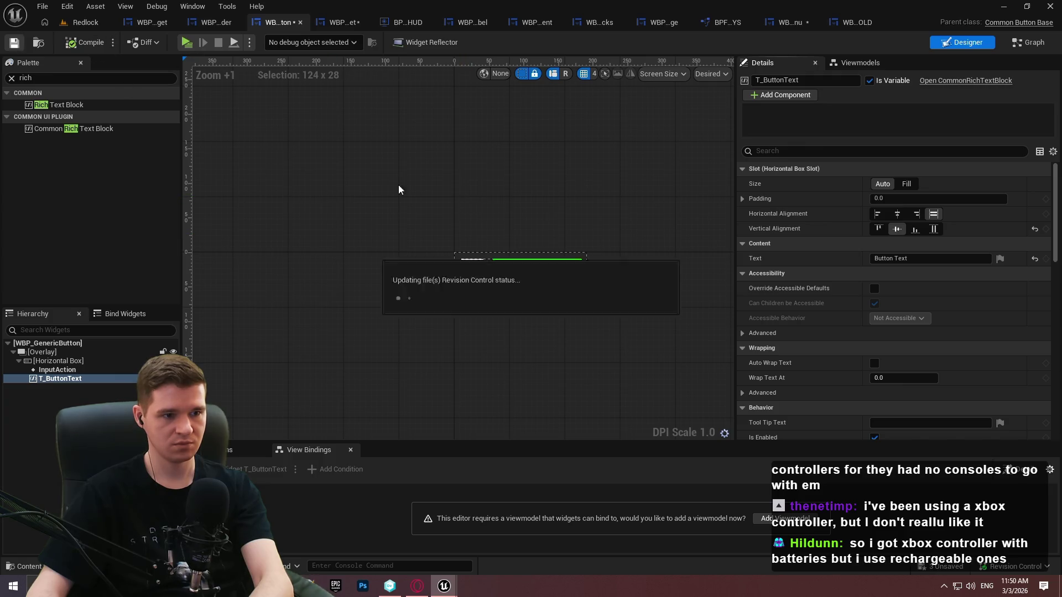
left_click(583, 199)
scroll(663, 200, "down", 1)
scroll(535, 253, "up", 4)
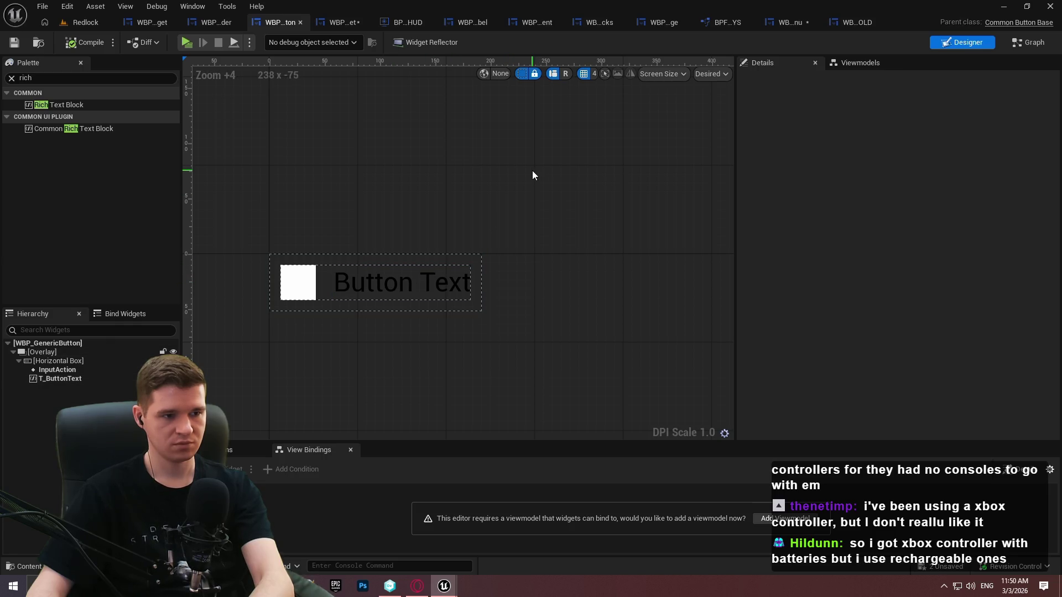
left_click(395, 271)
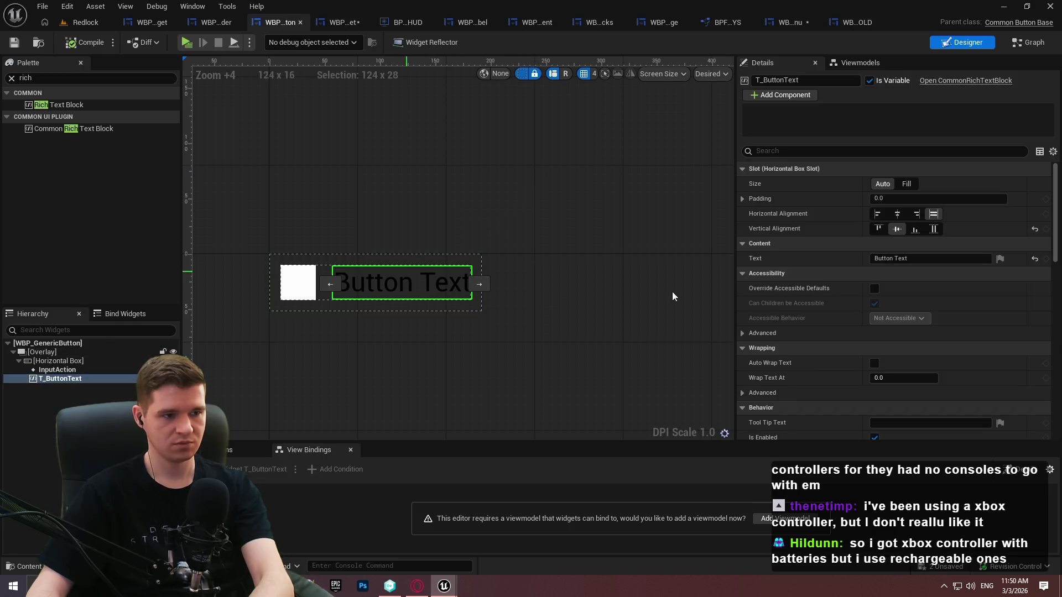
left_click(1035, 45)
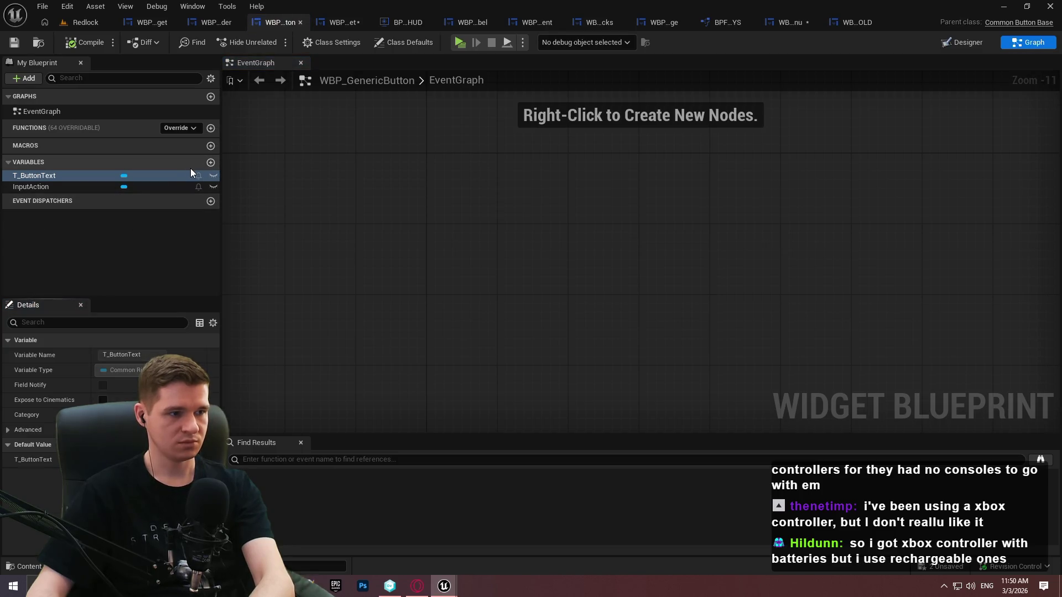
Add an Event Pre Construct node to the EventGraph
scroll(414, 169, "down", 1)
scroll(434, 287, "up", 3)
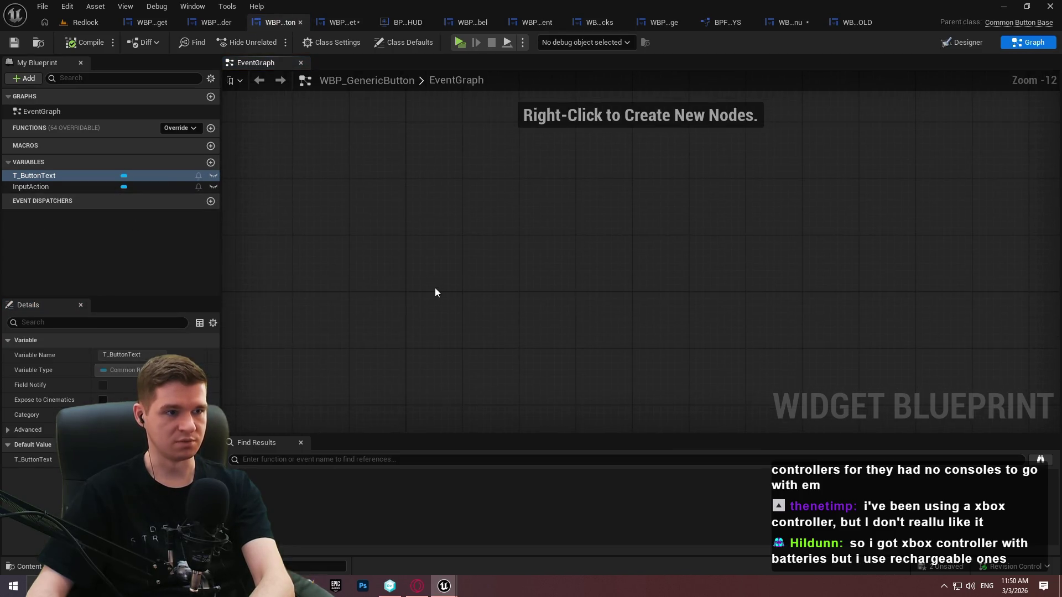
right_click(417, 244)
type("pre o")
key("BackSpace")
type("c")
key("Return")
Add a parent Pre Construct call wired to Is Design Time, then compile and save
scroll(419, 248, "up", 7)
right_click(470, 248)
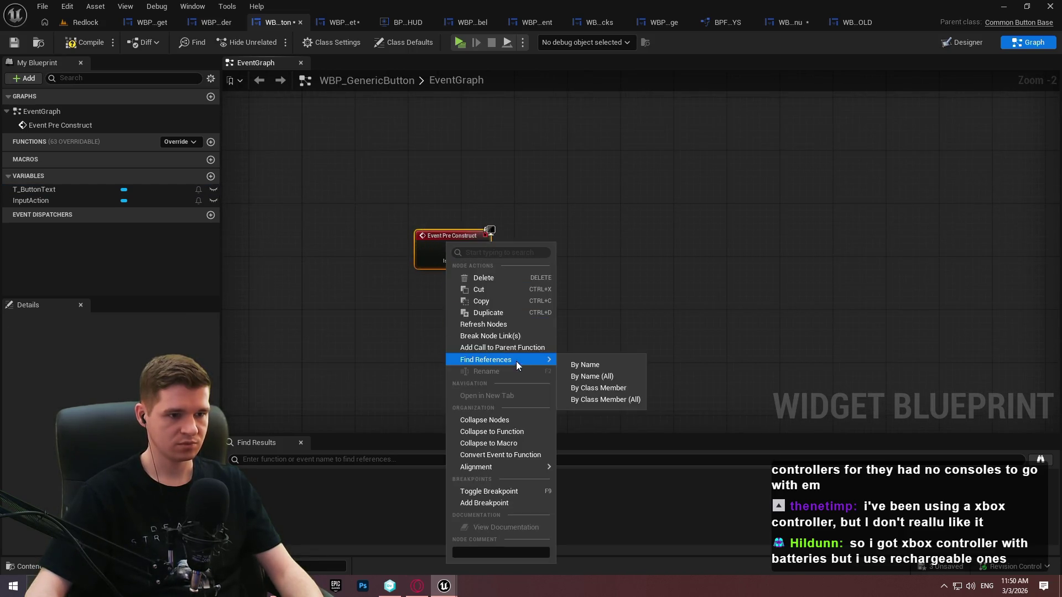
left_click(514, 347)
left_click_drag(463, 253, 477, 260)
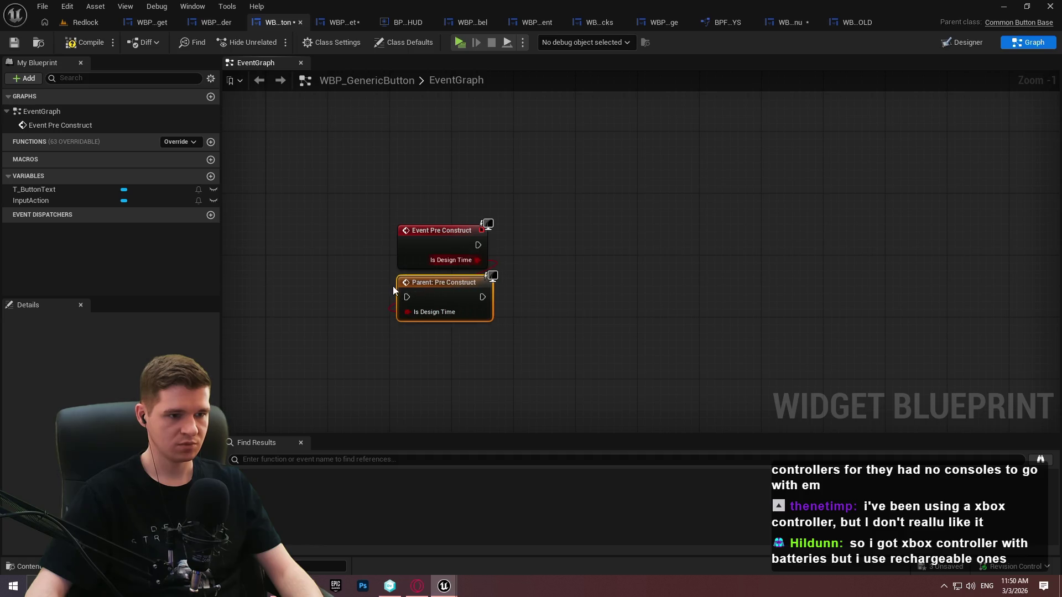
mouse_move(441, 297)
left_mouse_down()
mouse_move(603, 247)
mouse_move(553, 249)
left_mouse_up()
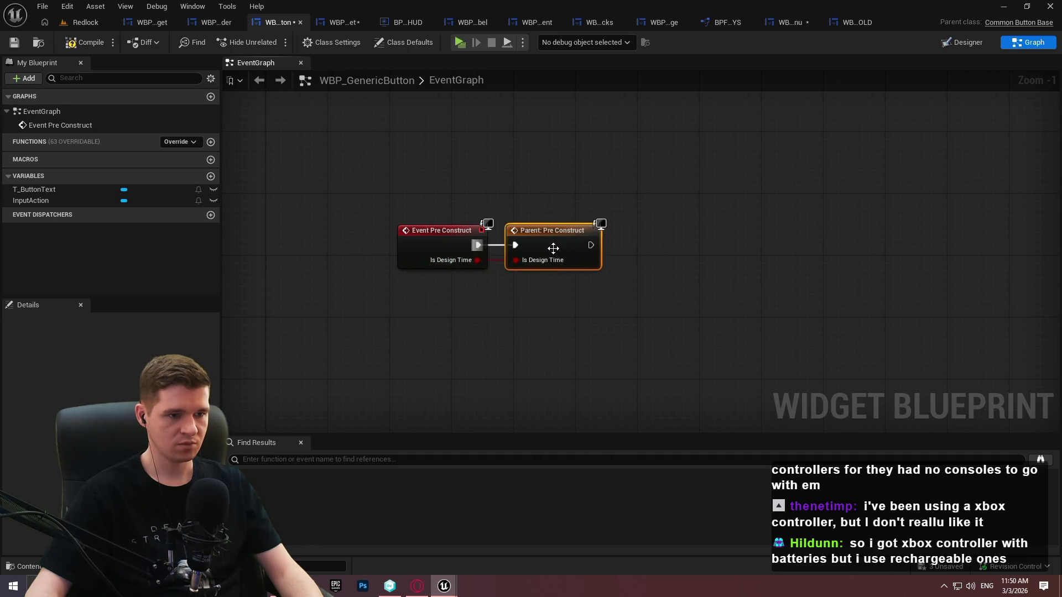
left_click(561, 340)
left_click(84, 43)
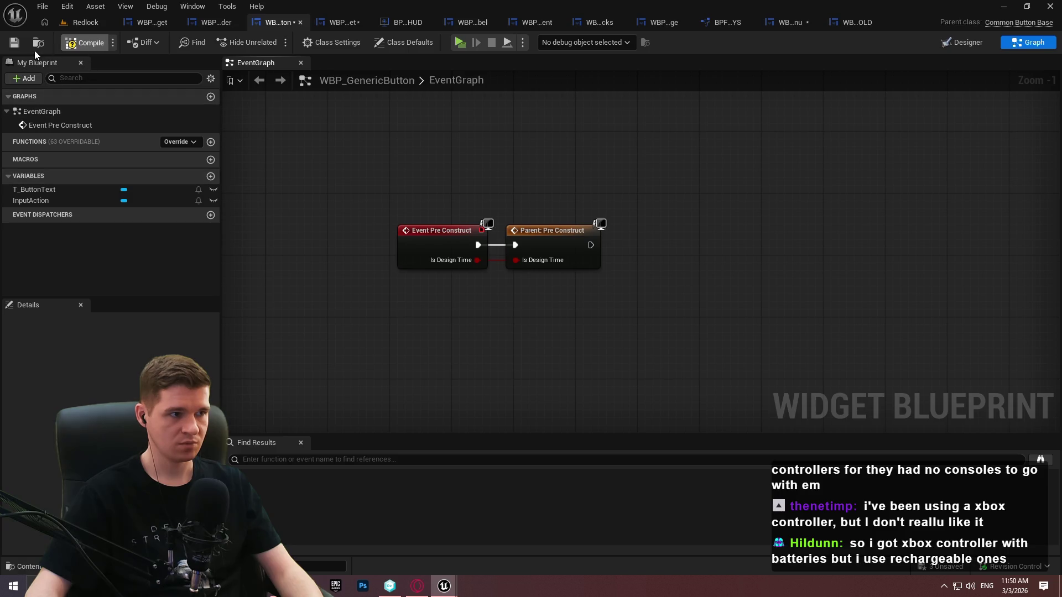
left_click(12, 44)
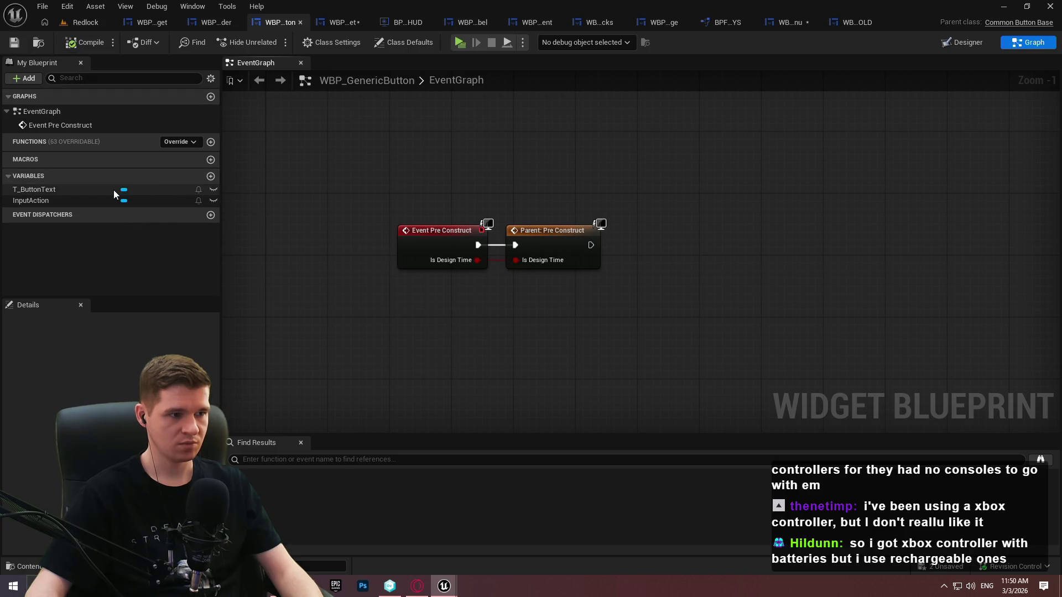
Create an instance-editable Text variable named ButtonText and save the blueprint
left_click(210, 176)
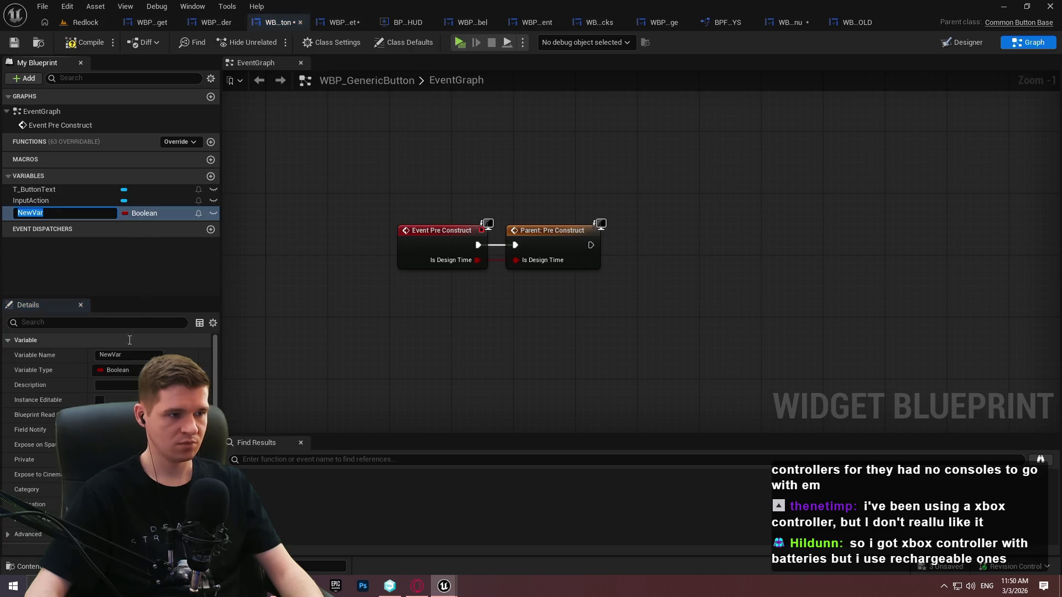
left_click(141, 214)
left_click(148, 321)
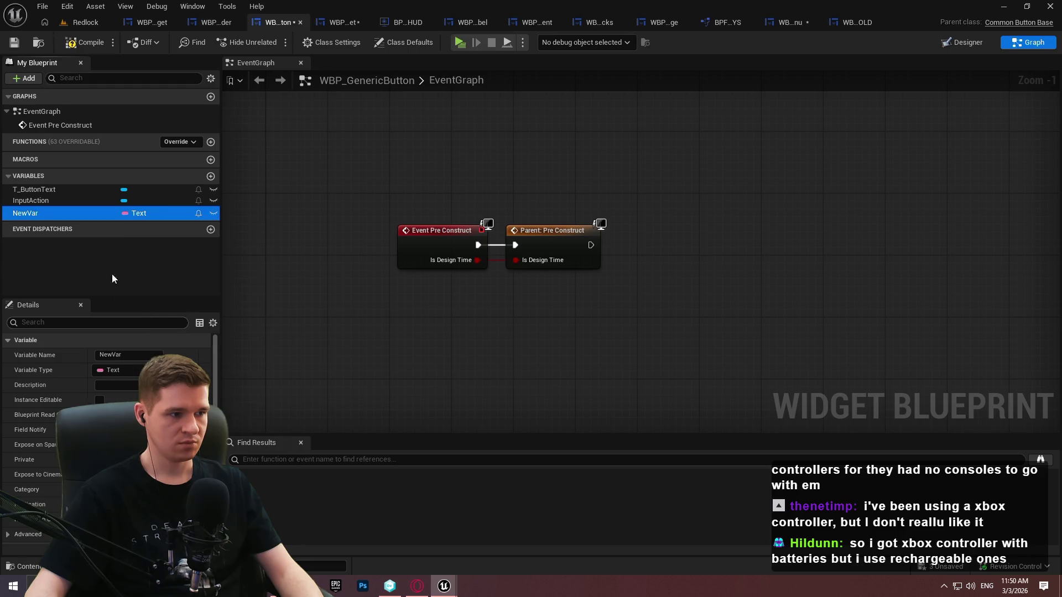
double_click(30, 213)
type("ButtonText")
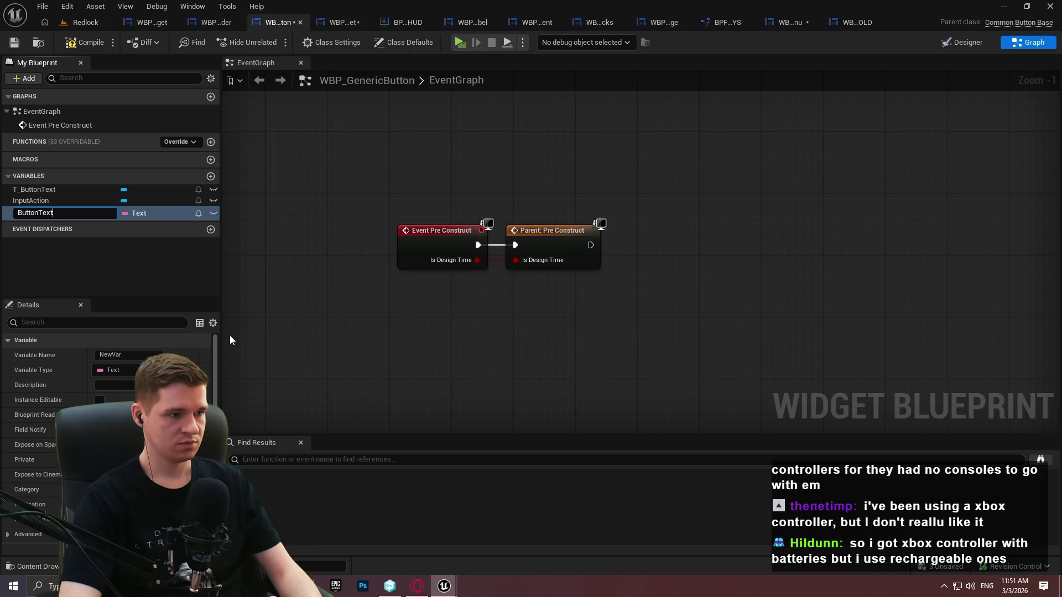
key("Return")
left_click(15, 43)
left_click(214, 213)
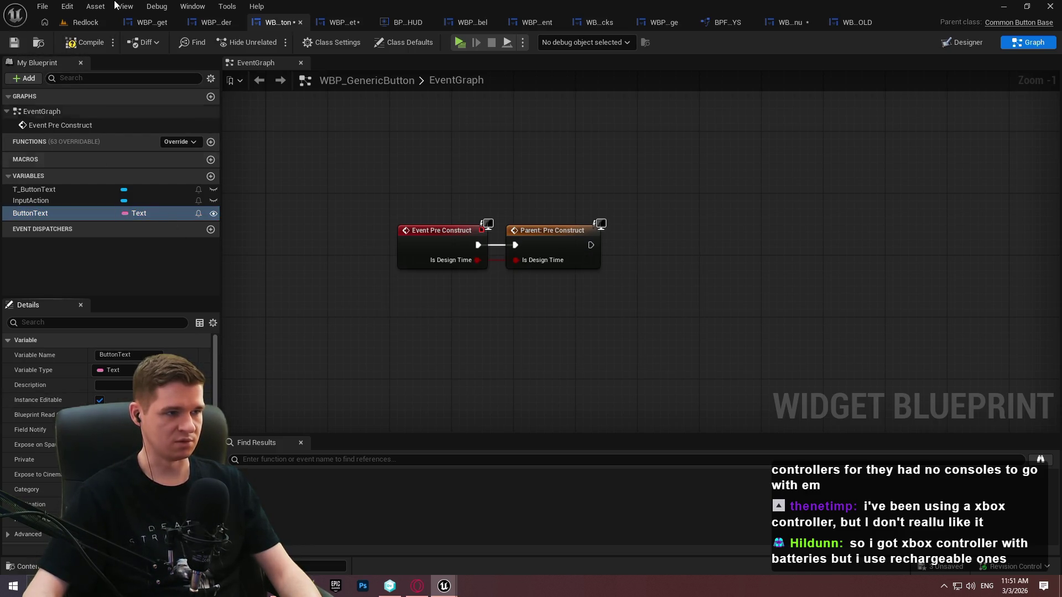
left_click(16, 44)
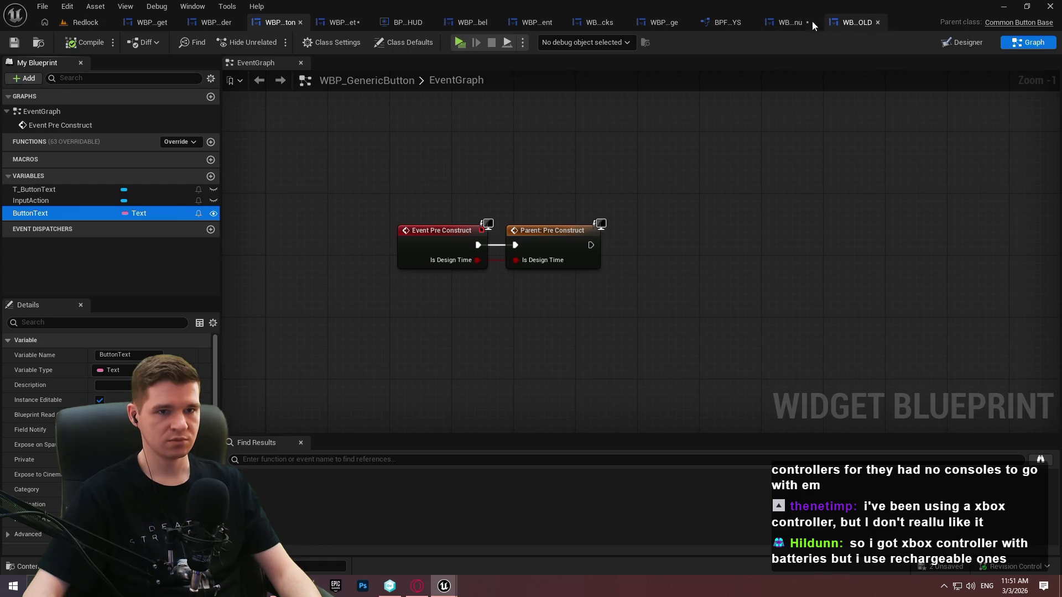
left_click(776, 25)
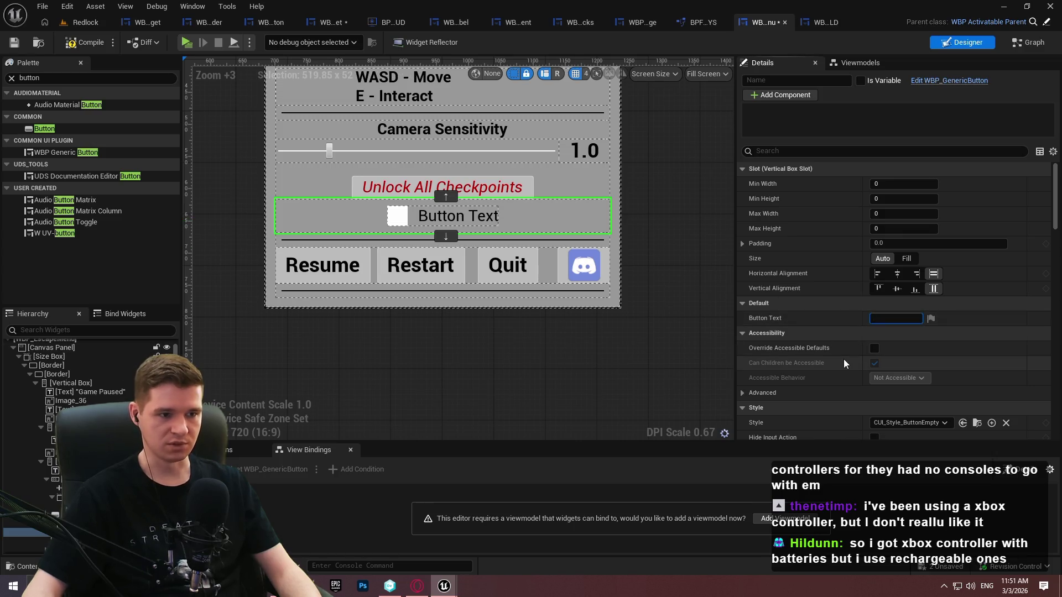
Place a ButtonText getter and a T_ButtonText reference in the EventGraph
left_click(332, 22)
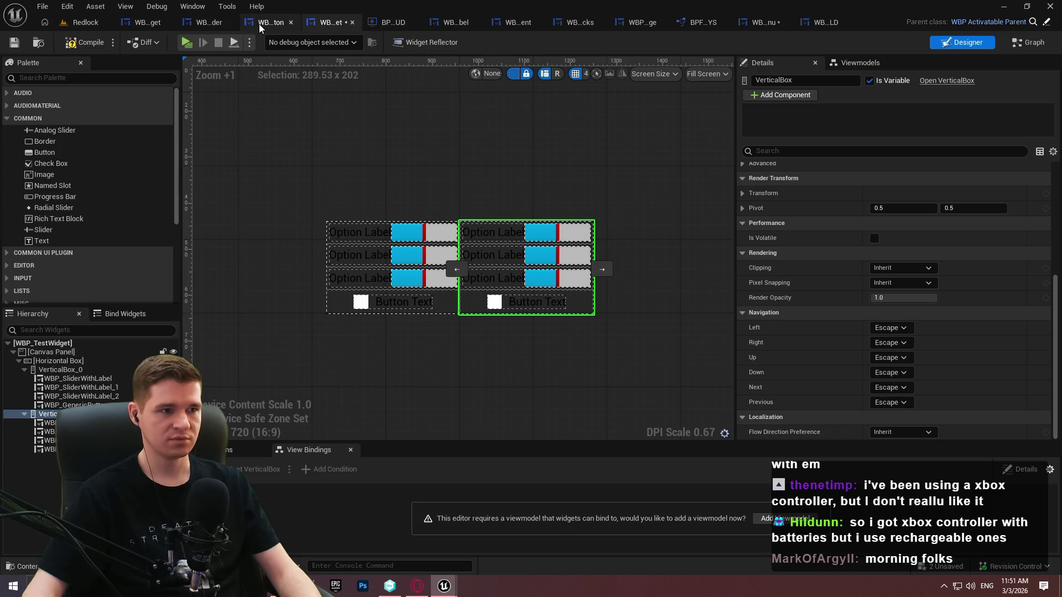
left_click(271, 22)
mouse_move(74, 215)
left_mouse_down()
mouse_move(578, 260)
mouse_move(508, 314)
left_mouse_up()
left_click(534, 328)
mouse_move(81, 189)
left_mouse_down()
mouse_move(708, 279)
mouse_move(619, 316)
mouse_move(609, 298)
mouse_move(715, 277)
left_mouse_up()
Add a Set Text node targeting the T_ButtonText rich text block
type("set text")
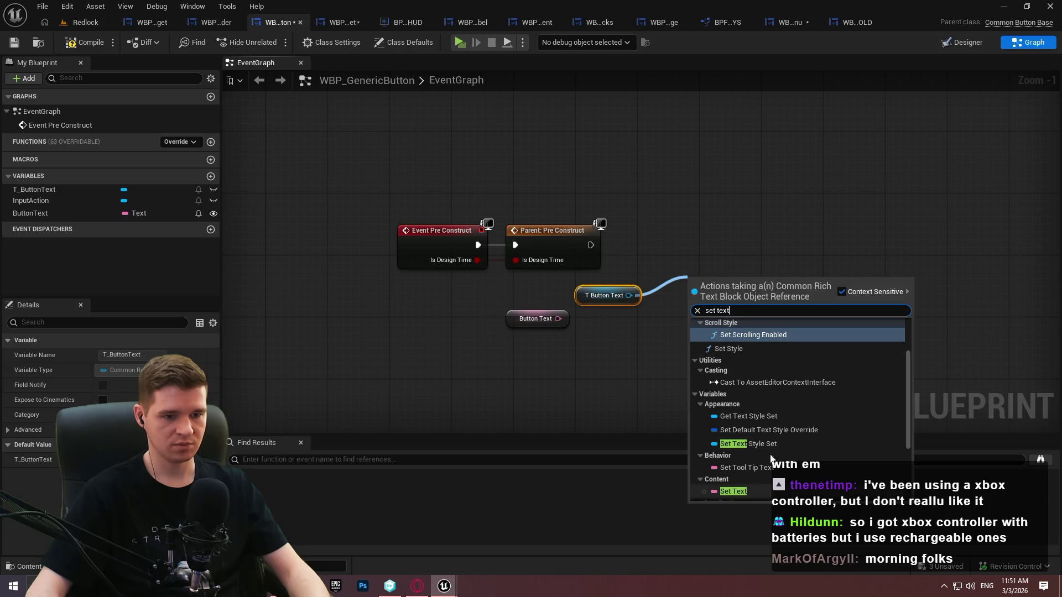
scroll(769, 403, "up", 3)
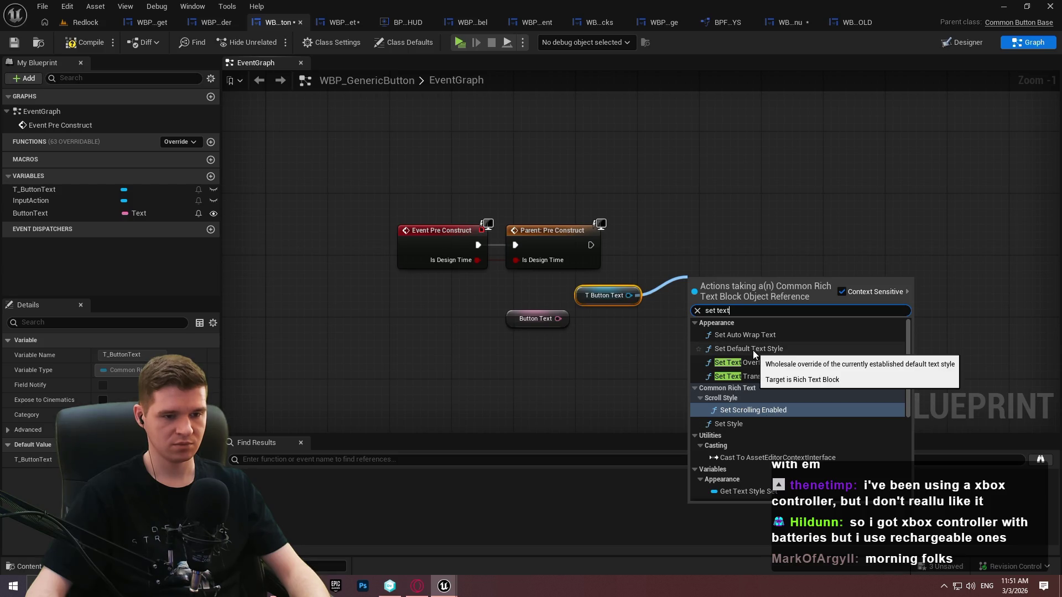
key("ctrl+a")
type("text")
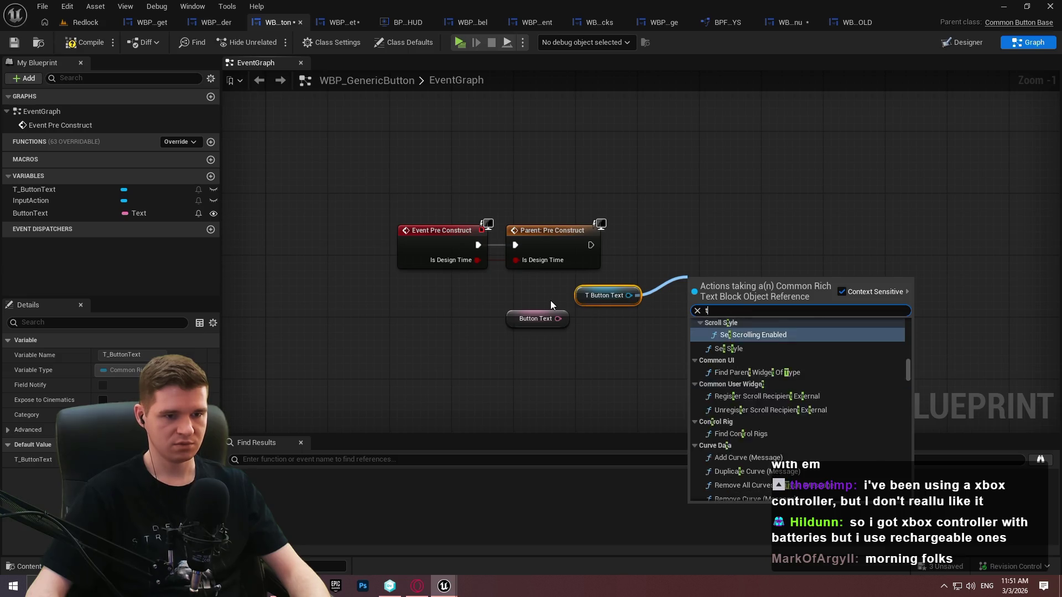
mouse_move(908, 424)
left_mouse_down()
mouse_move(911, 405)
mouse_move(910, 470)
left_mouse_up()
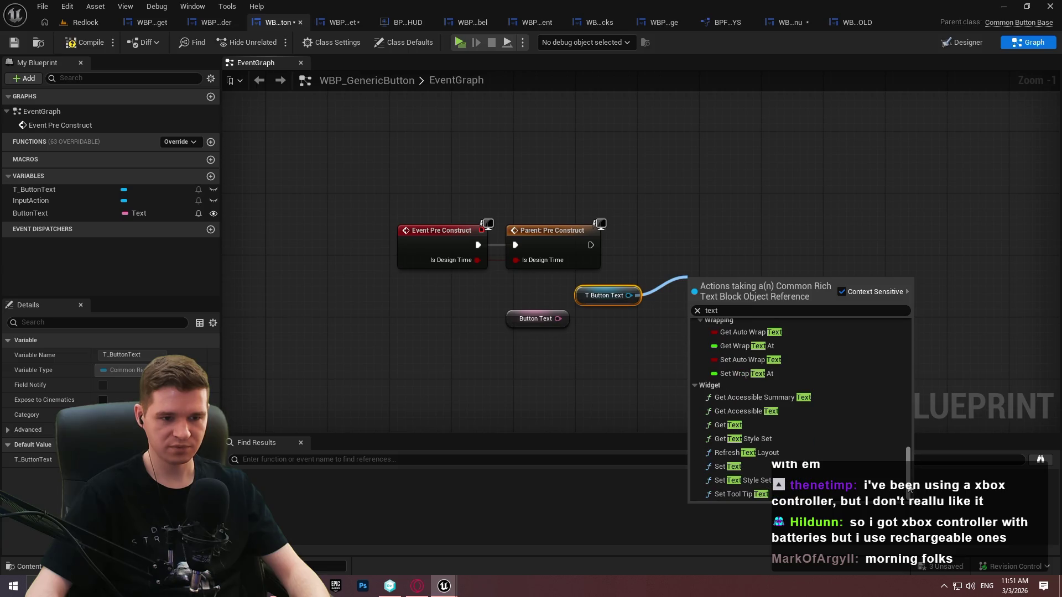
left_click(729, 467)
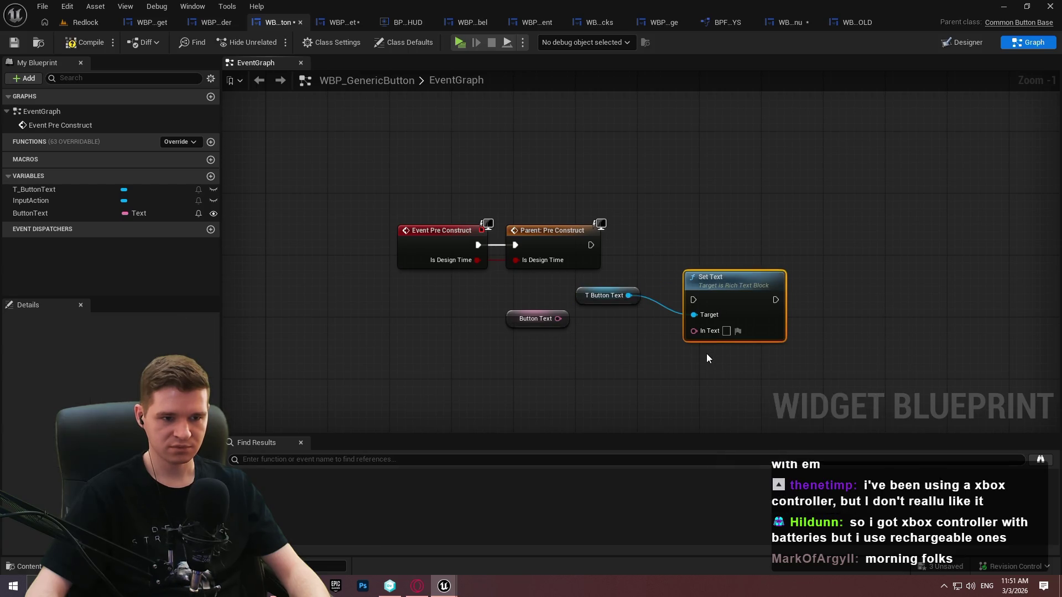
left_click_drag(779, 327, 544, 320)
key("ctrl+z")
Wire ButtonText into Set Text's In Text, run it after Parent: Pre Construct, and save
left_click_drag(595, 292, 524, 295)
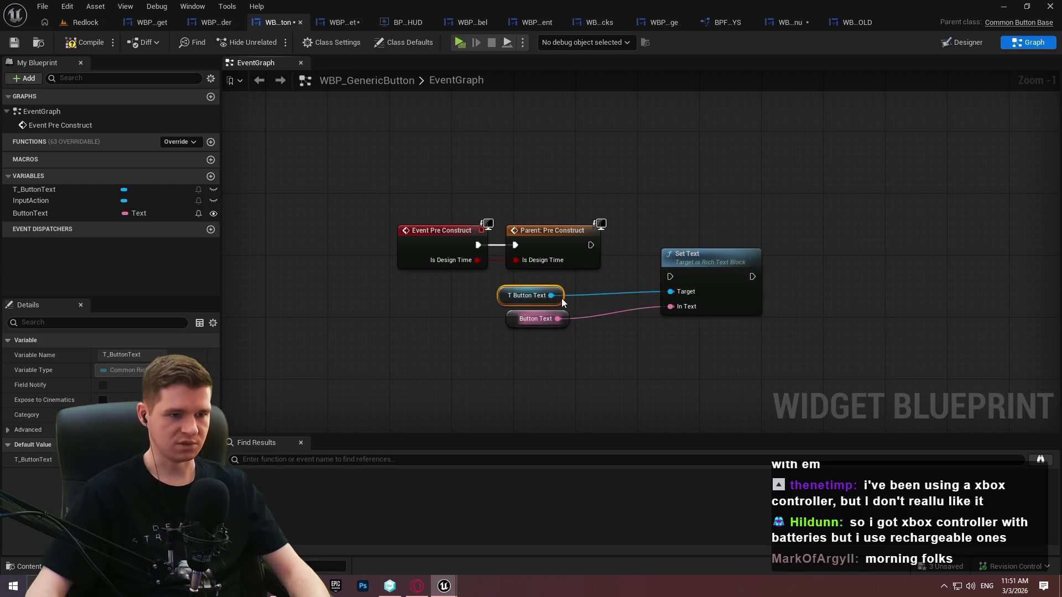
mouse_move(669, 276)
left_mouse_down()
mouse_move(592, 230)
mouse_move(590, 248)
left_mouse_up()
mouse_move(704, 286)
left_mouse_down()
mouse_move(796, 241)
mouse_move(805, 255)
left_mouse_up()
mouse_move(606, 354)
left_mouse_down()
mouse_move(503, 279)
mouse_move(694, 264)
mouse_move(672, 268)
left_mouse_up()
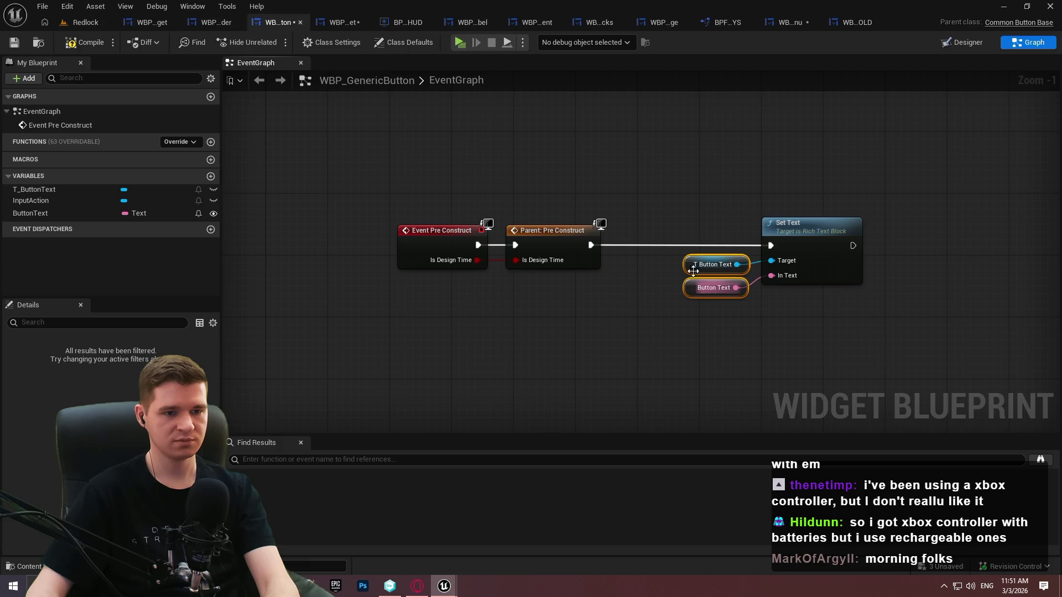
left_click(663, 309)
left_click(14, 42)
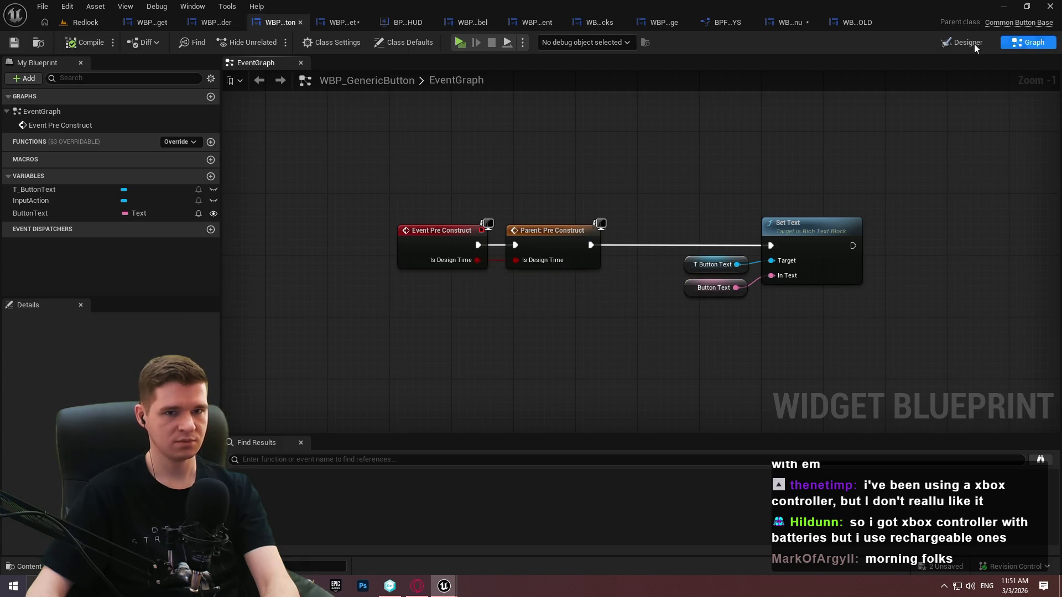
left_click(960, 42)
scroll(493, 282, "up", 5)
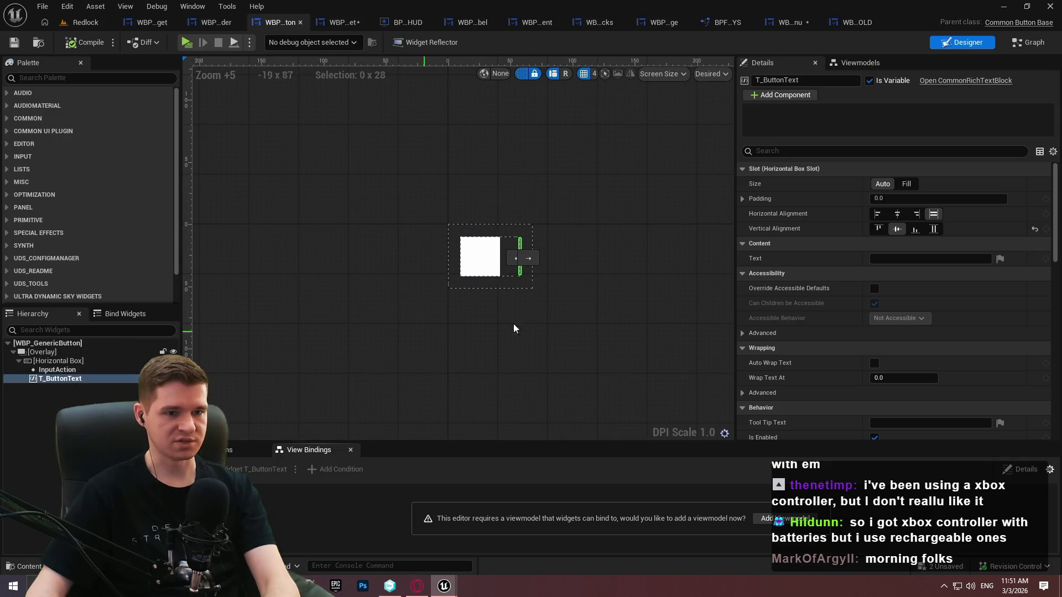
Select the ButtonText variable and start editing its description
left_click(1026, 43)
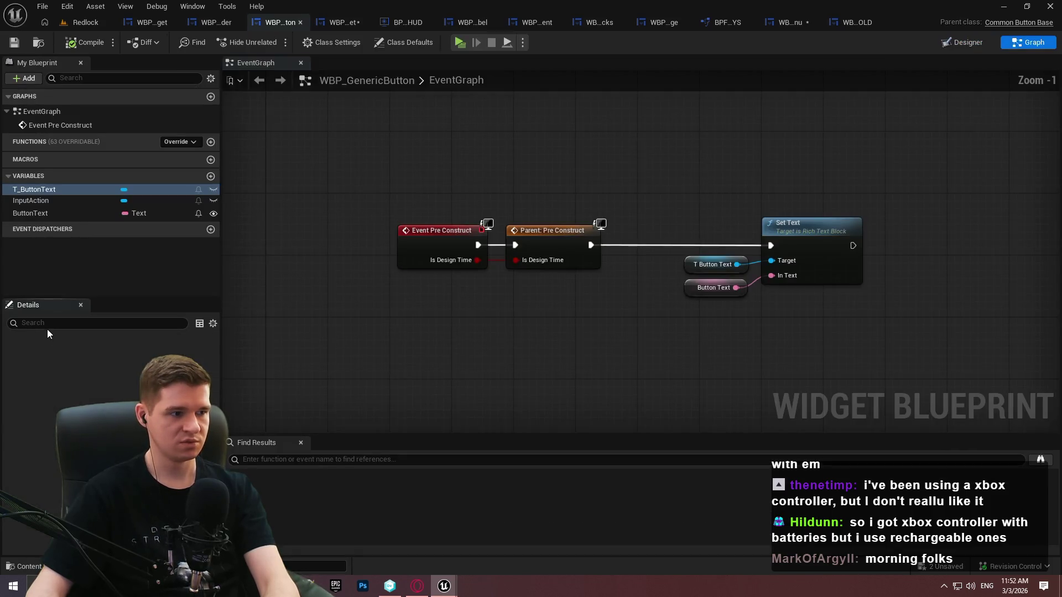
left_click(35, 214)
left_click(136, 385)
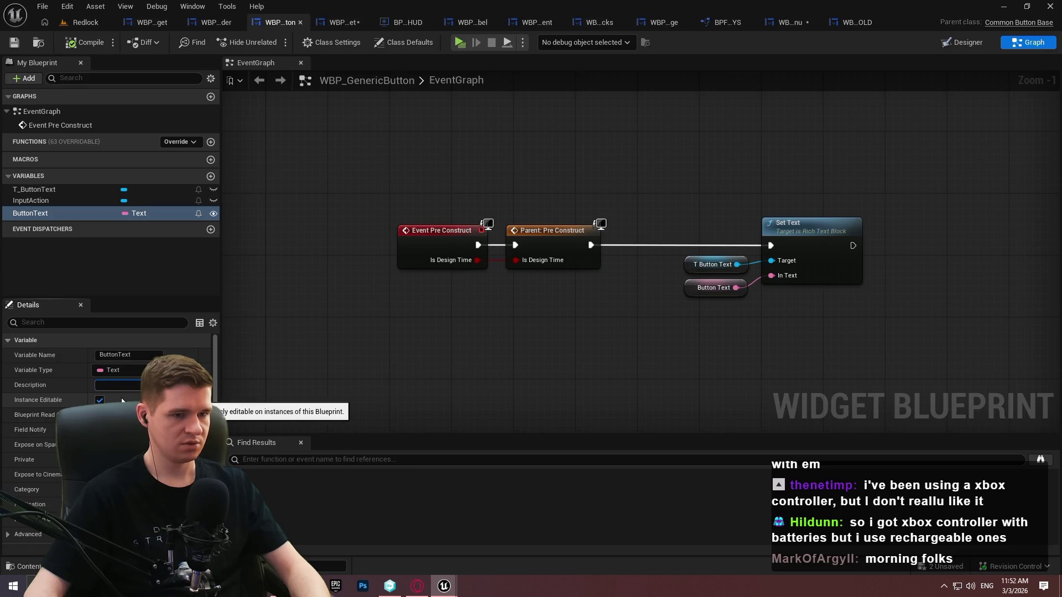
Uncheck Localize on T_ButtonText's Text property and save WBP_GenericButton
left_click(959, 45)
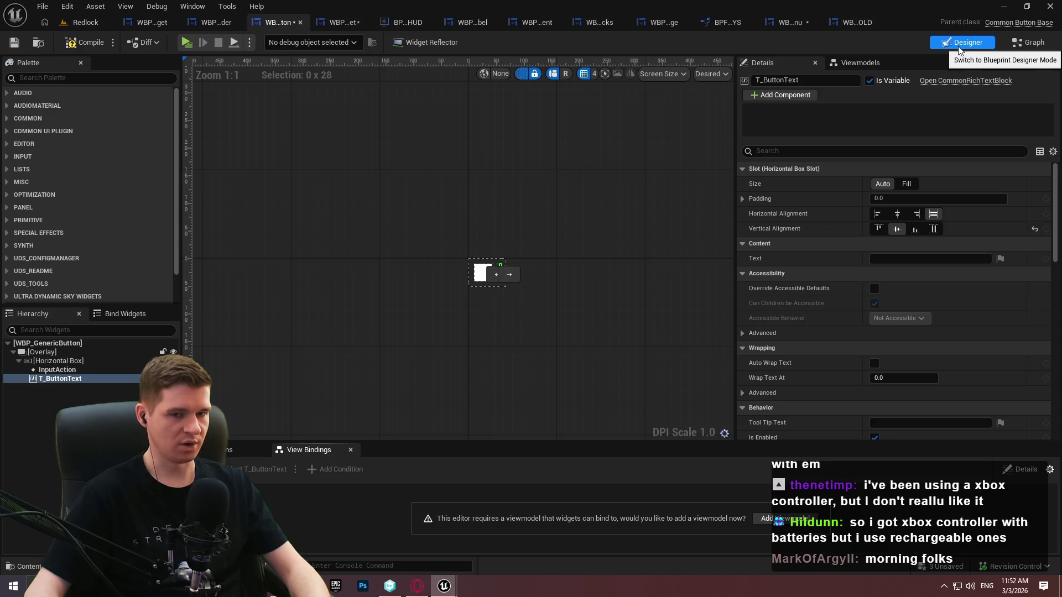
left_click(1000, 258)
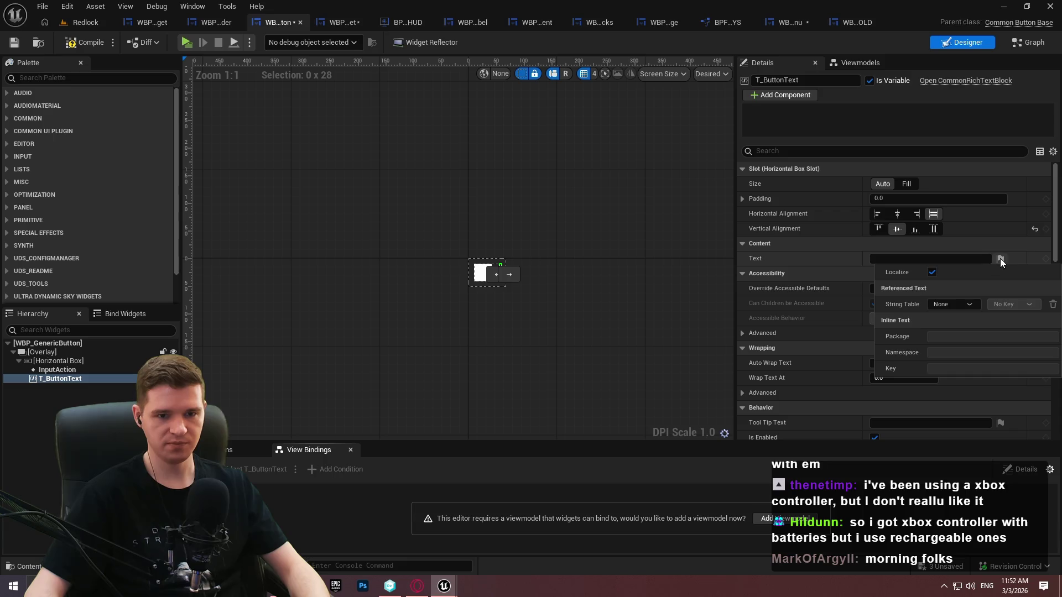
left_click(933, 273)
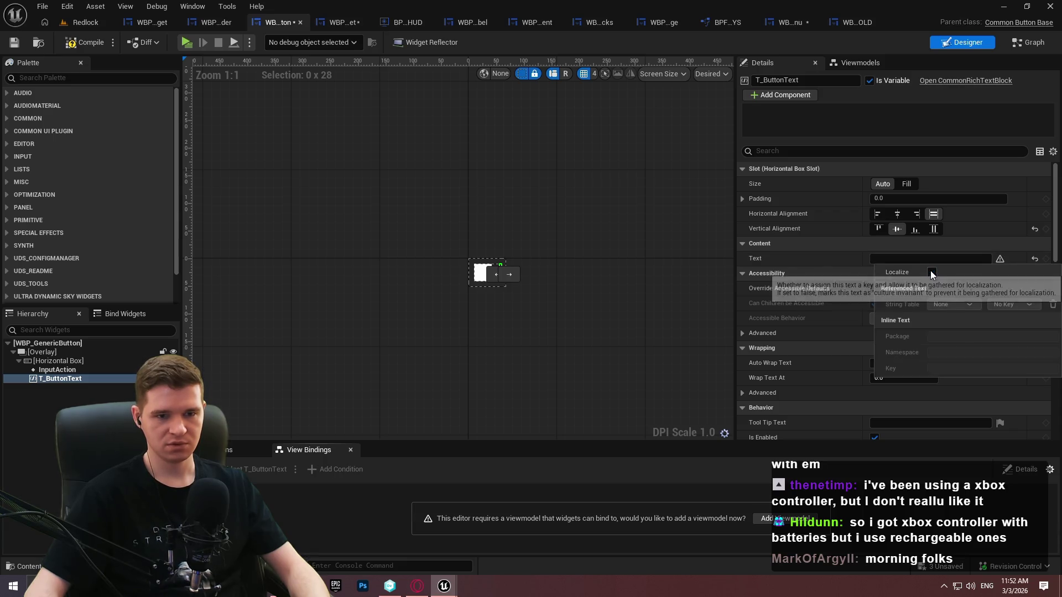
left_click(844, 257)
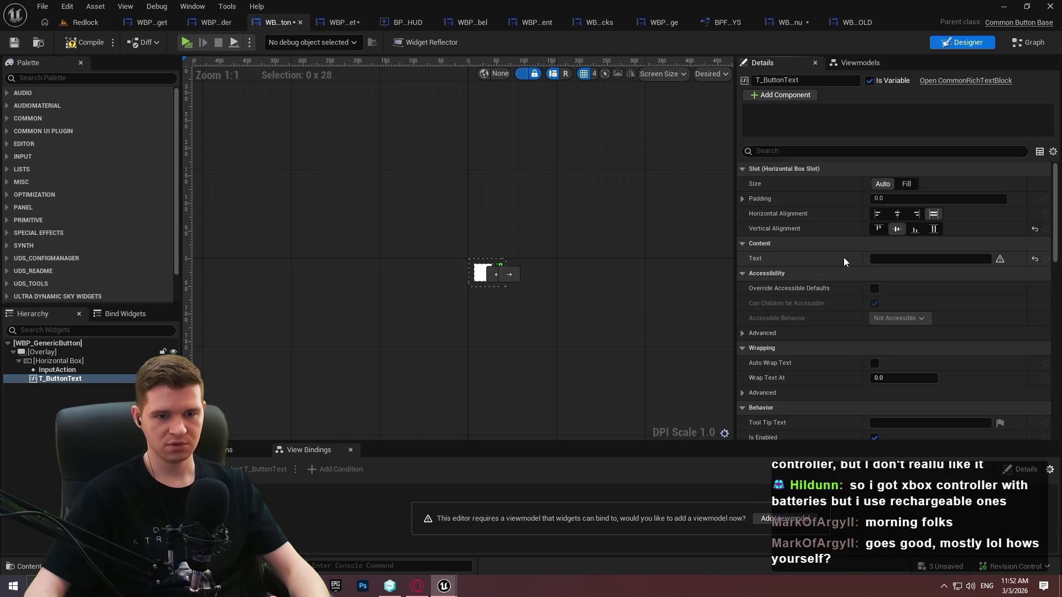
left_click(14, 43)
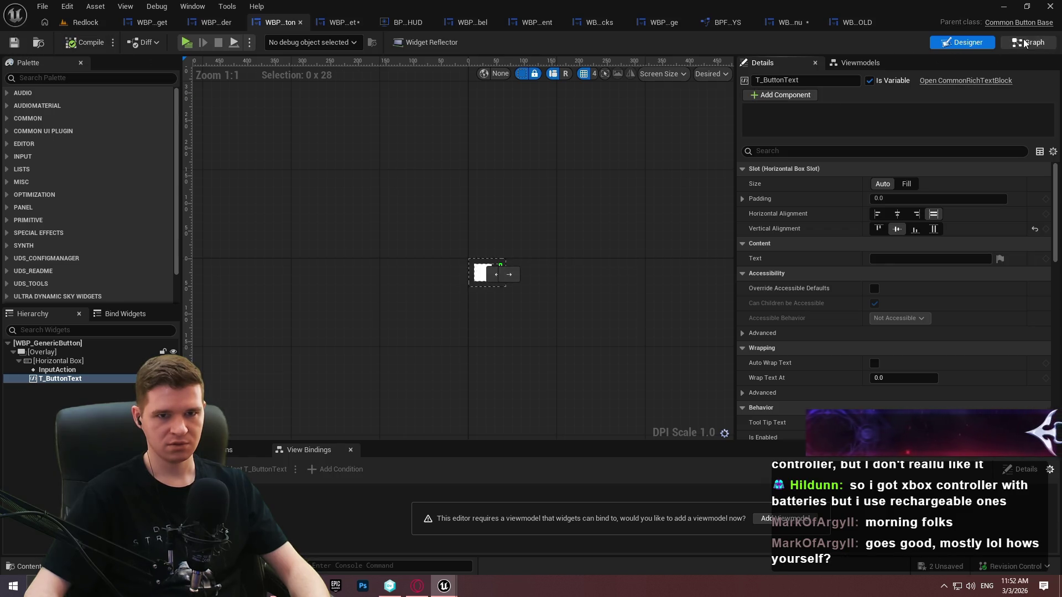
left_click(1025, 42)
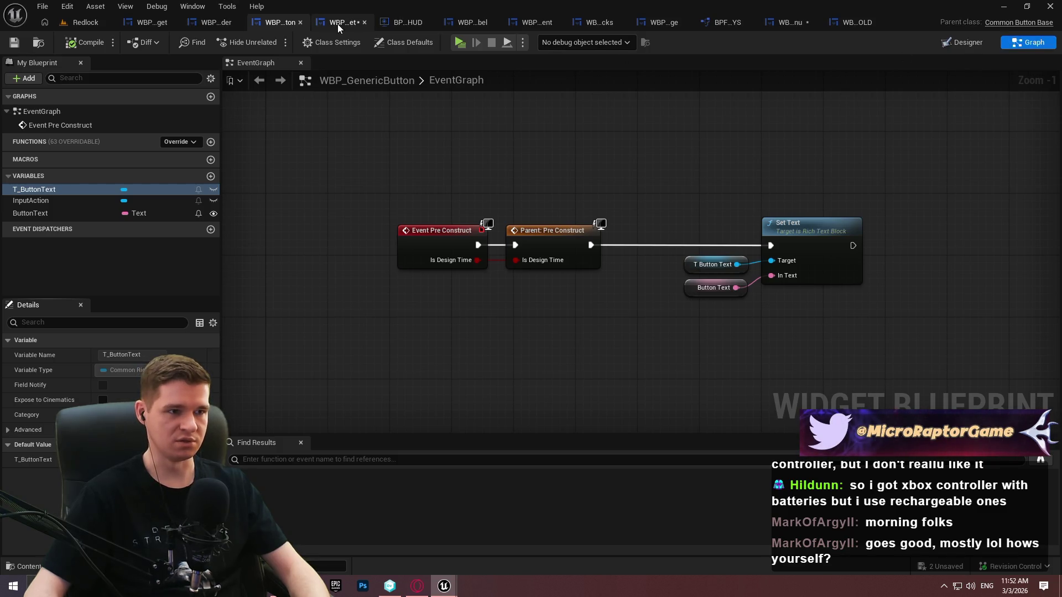
Set the escape menu button's Button Text to 'Unlock All Checkpoints' and save WBP_EscapeMenu
left_click(784, 25)
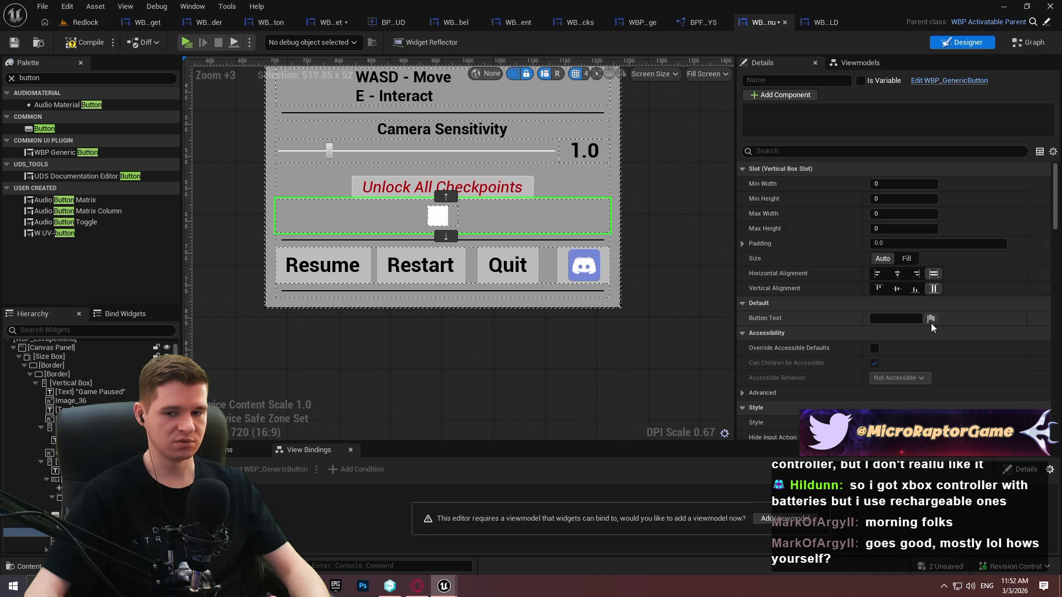
left_click(917, 321)
type("Button")
key("Return")
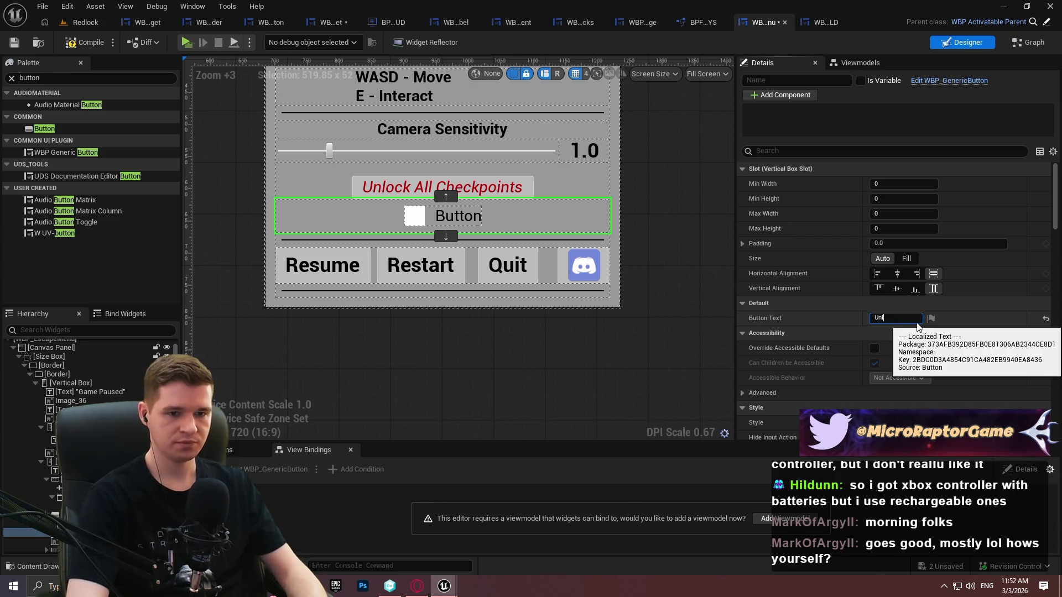
type("ock All Checkpoint")
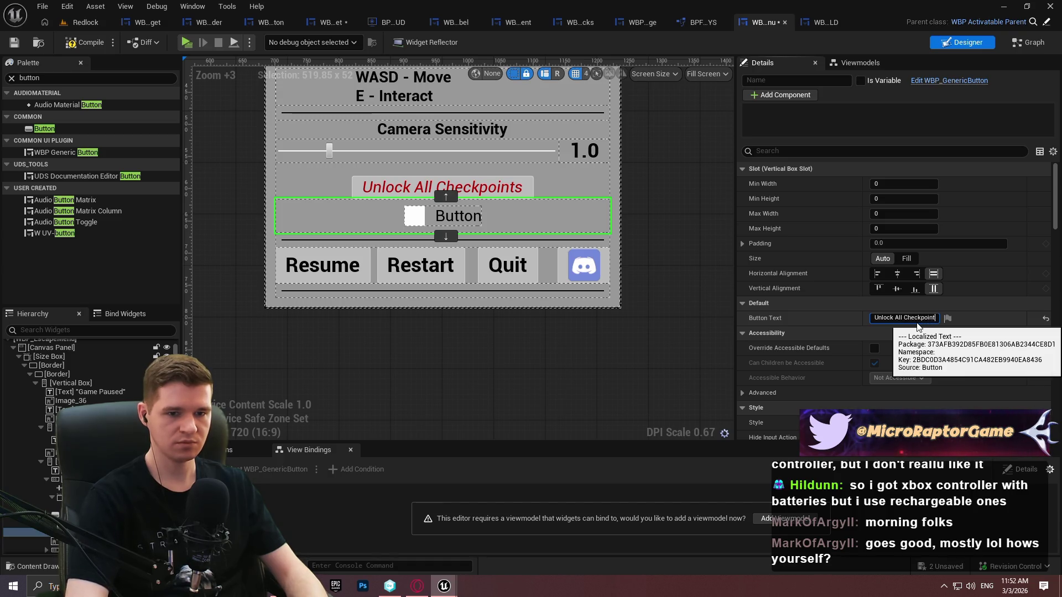
type("s")
key("Return")
left_click(18, 45)
left_click(85, 25)
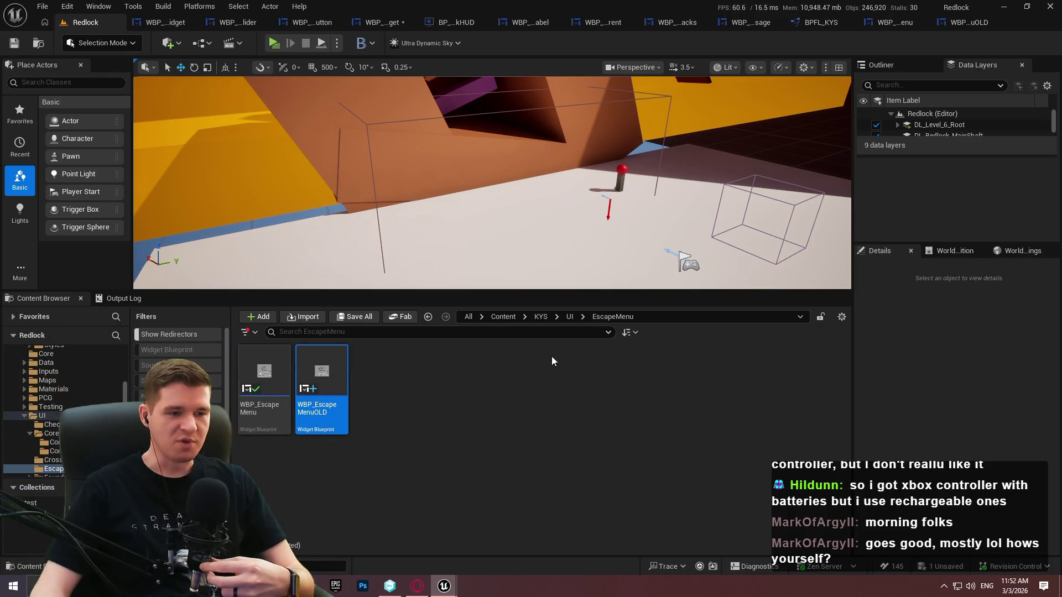
Browse to KYS > CommonUI > RichText and open DT_CoreRichText
left_click(541, 317)
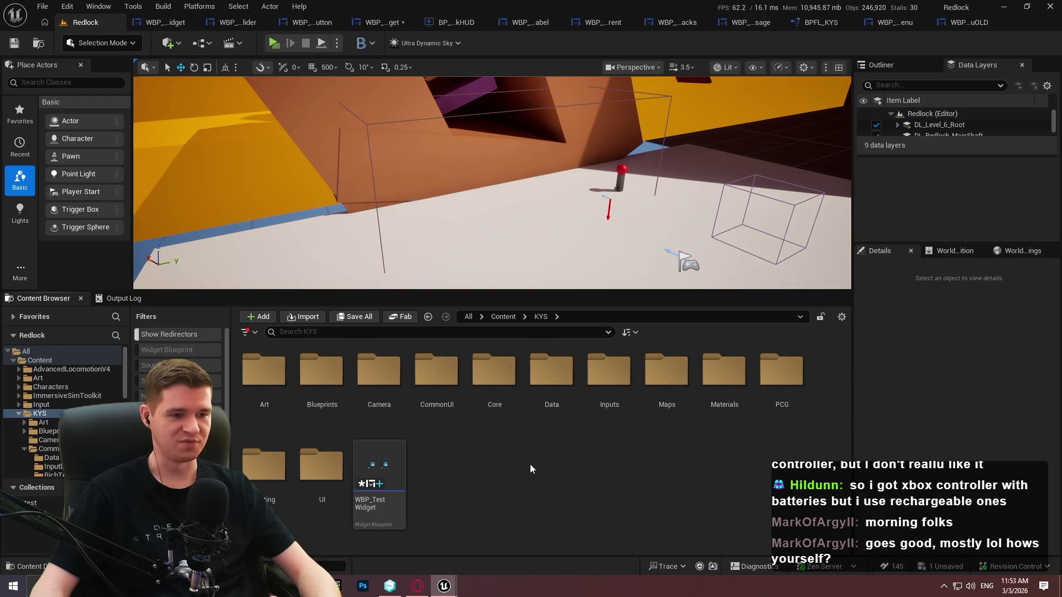
double_click(437, 381)
double_click(437, 390)
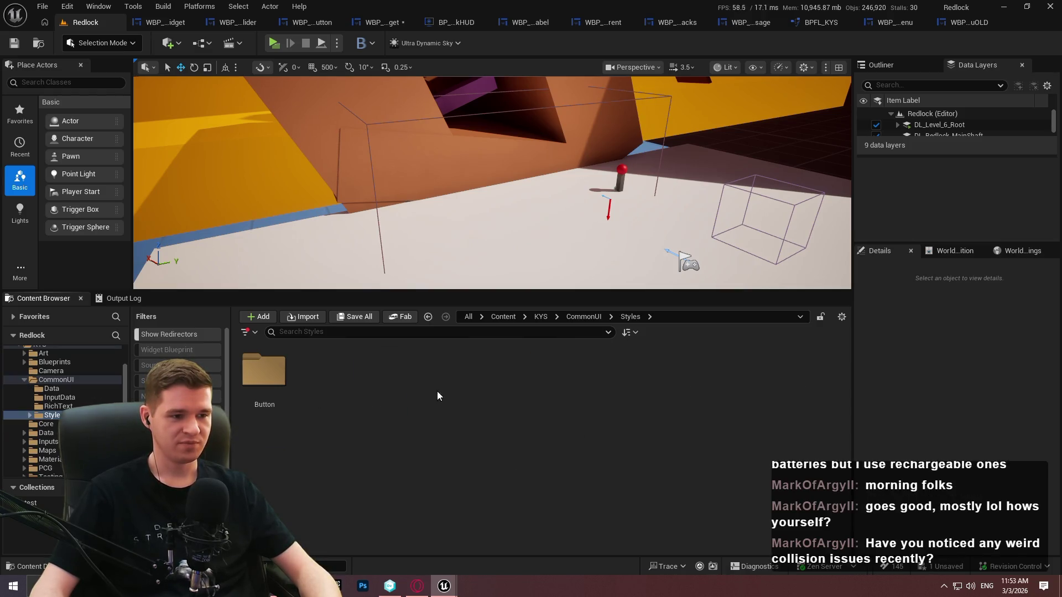
left_click(584, 317)
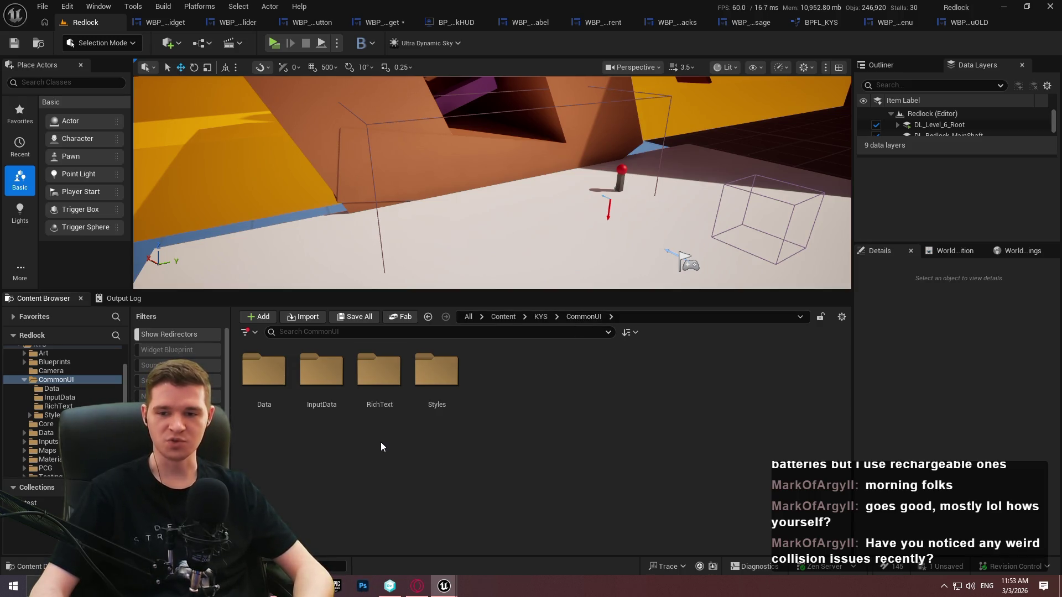
double_click(353, 437)
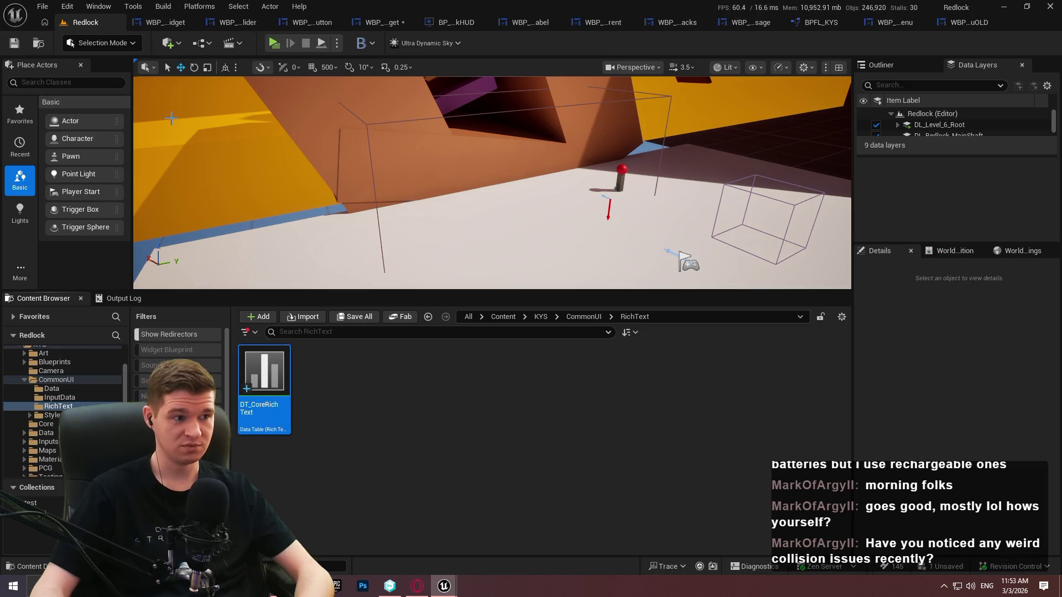
double_click(264, 376)
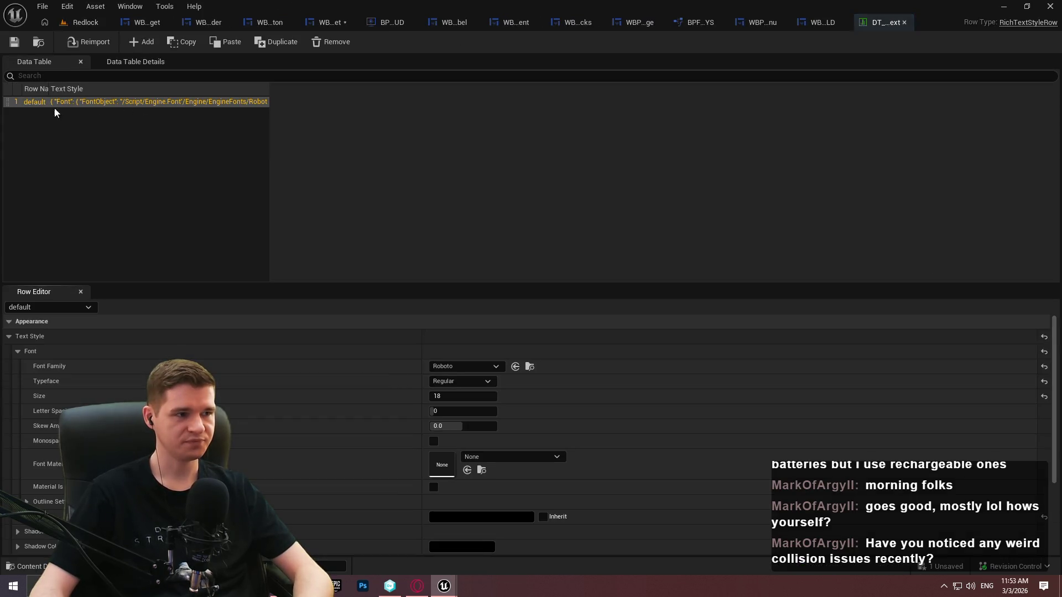
Duplicate the default row and rename the copy italic_red_18
right_click(38, 102)
left_click(103, 186)
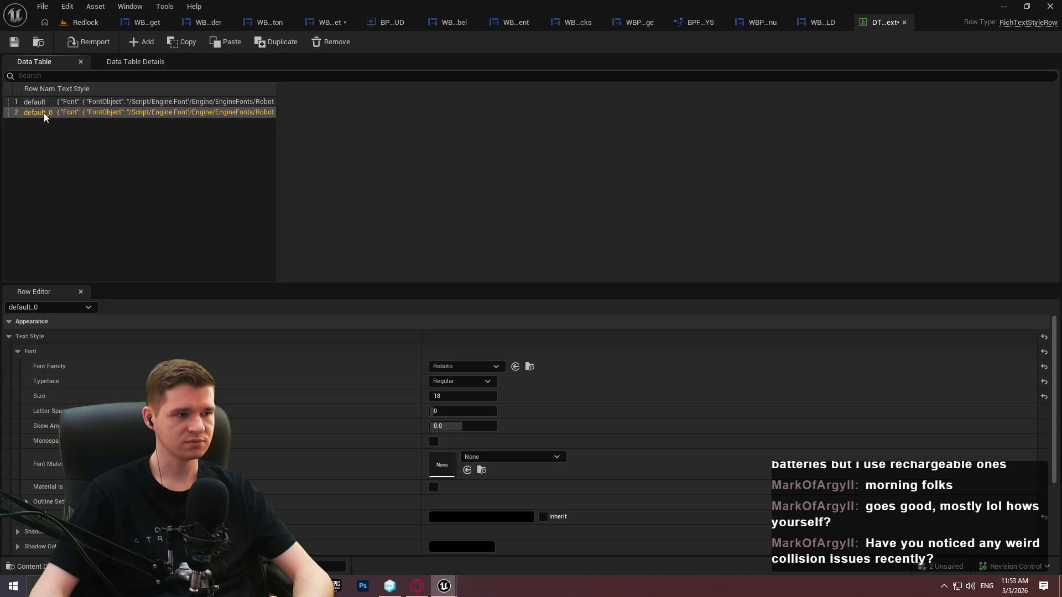
double_click(36, 113)
type(":_red_")
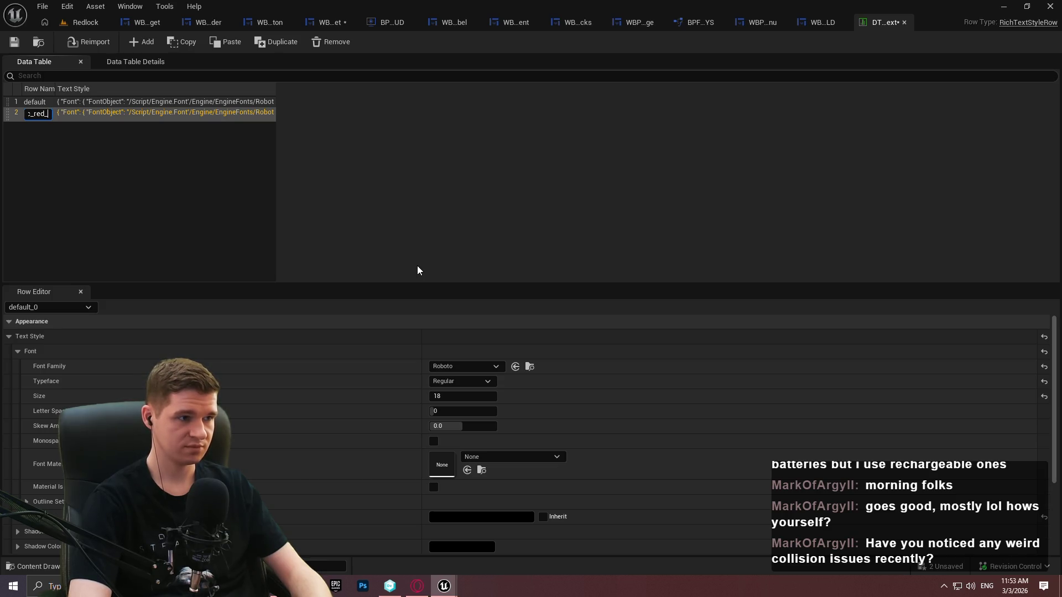
type("18")
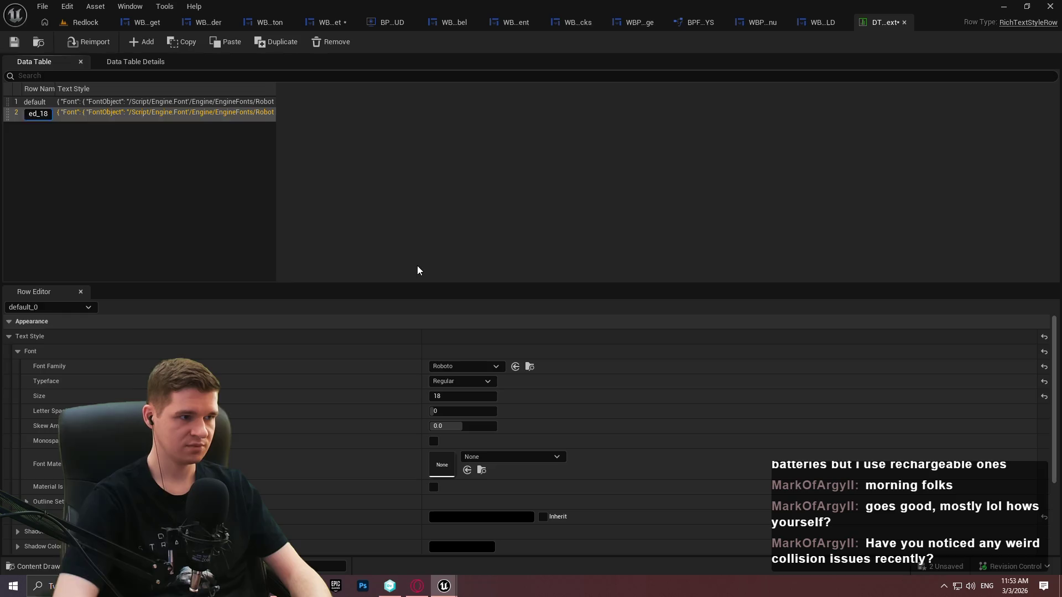
key("Return")
Give italic_red_18 an Italic typeface and pure red colour, then save the table
left_click(456, 385)
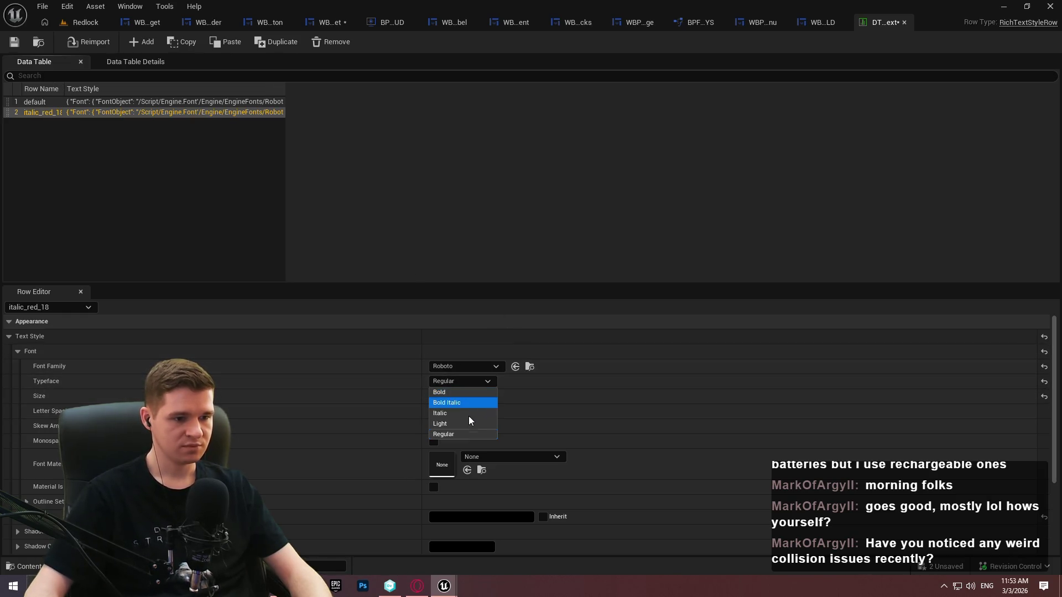
left_click(469, 412)
scroll(477, 388, "down", 3)
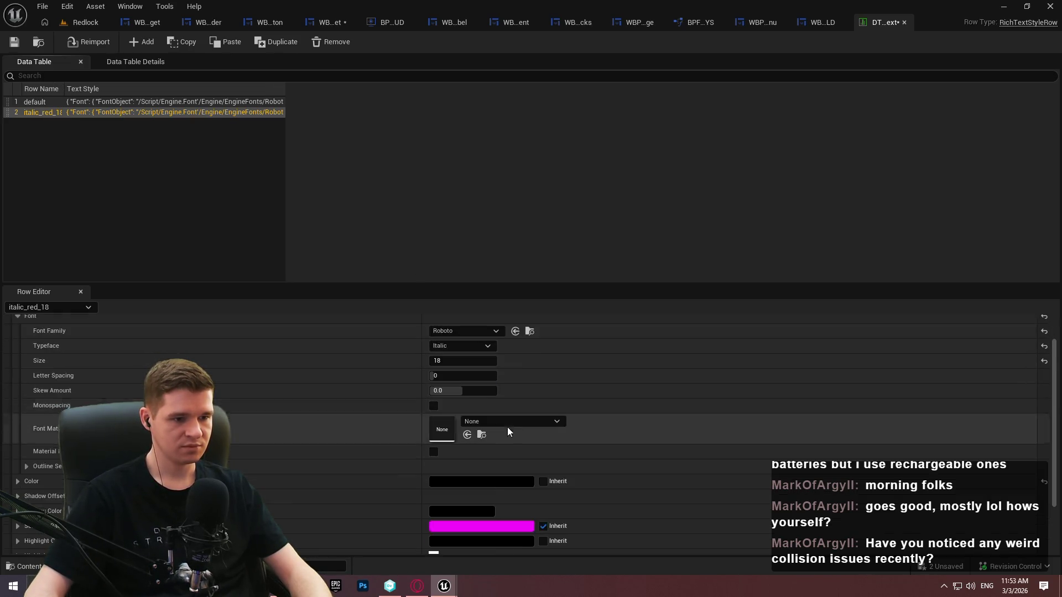
left_click(486, 448)
left_click(578, 482)
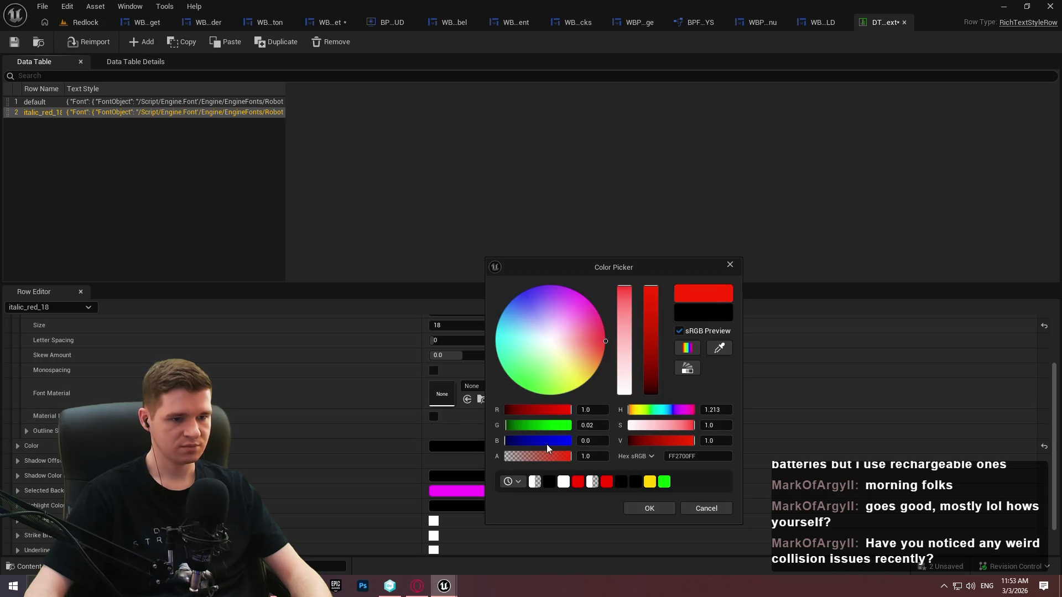
left_click(603, 427)
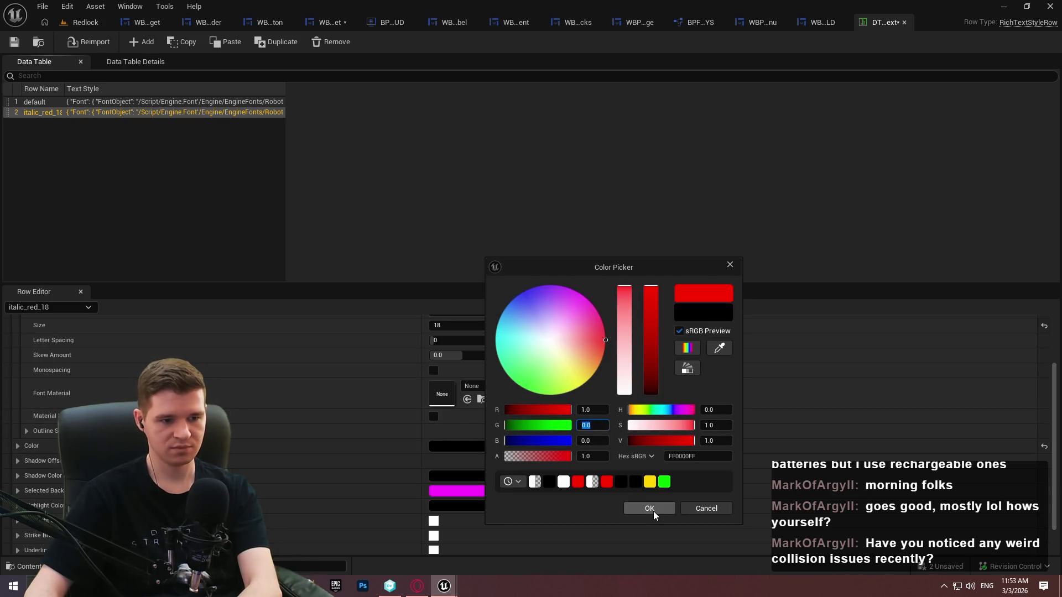
left_click(649, 508)
left_click(13, 42)
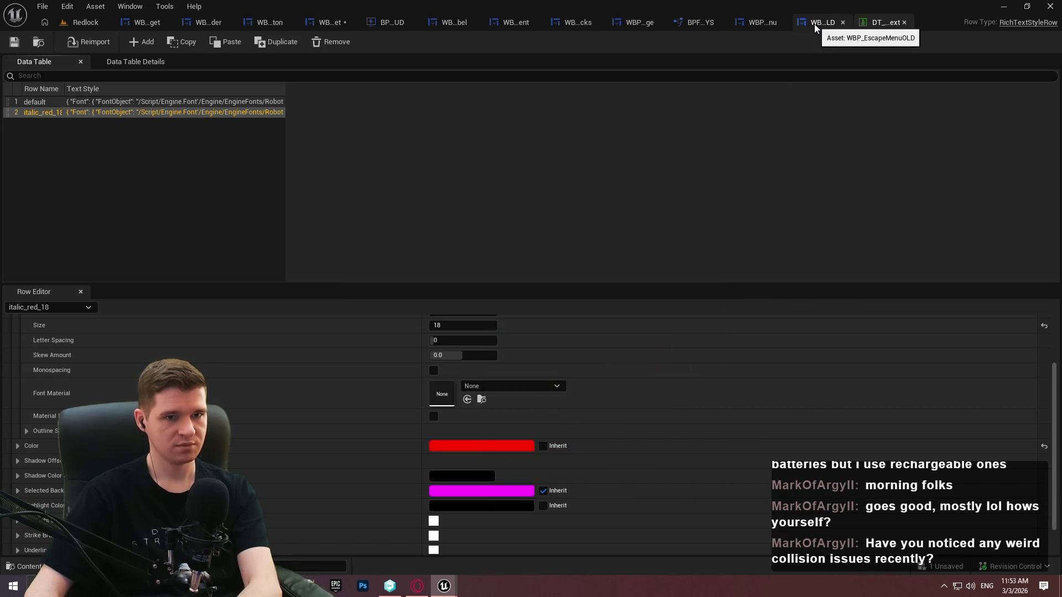
left_click(762, 23)
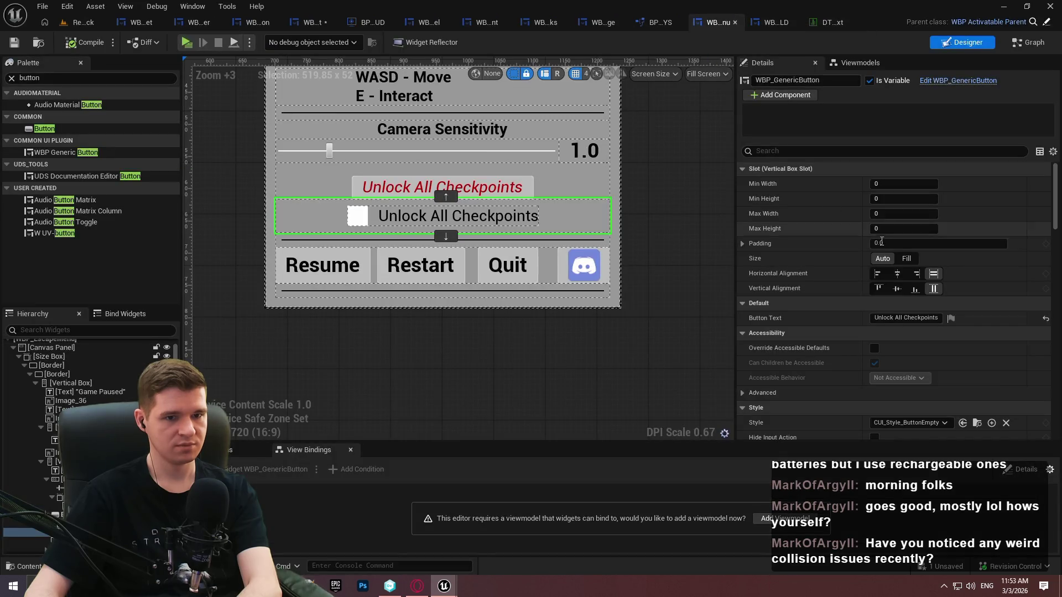
In WBP_EscapeMenu, select the Button Text field holding 'Unlock All Checkpoints'
left_click(874, 317)
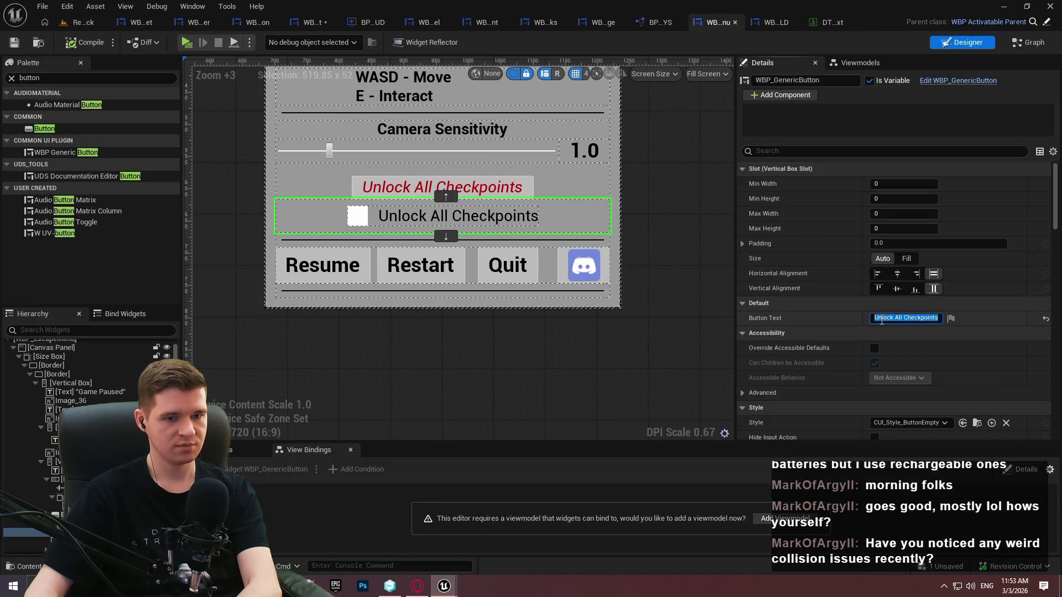
left_click(882, 319)
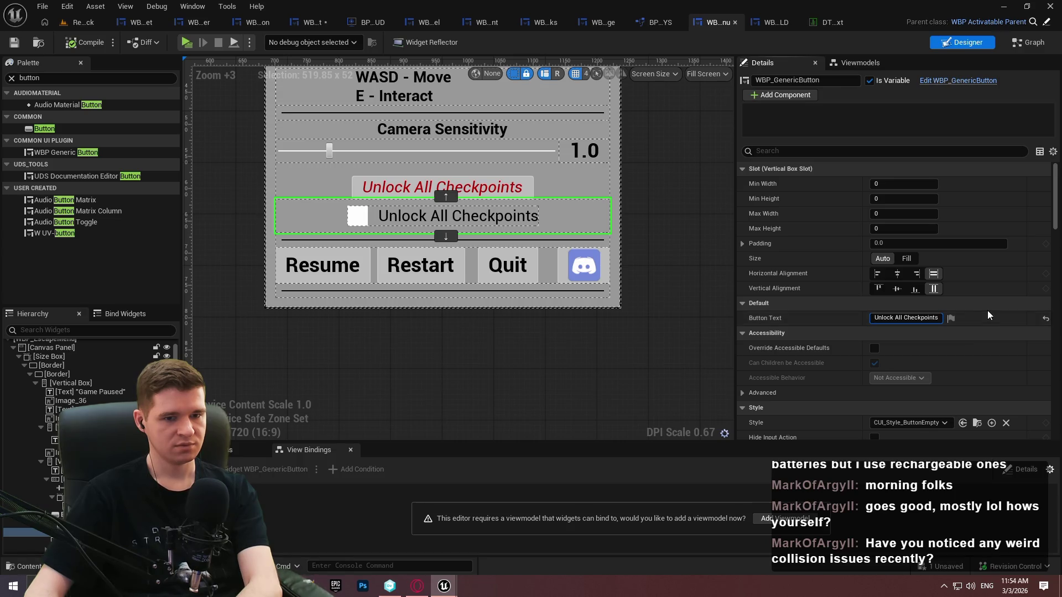
scroll(999, 291, "down", 3)
scroll(1011, 276, "down", 5)
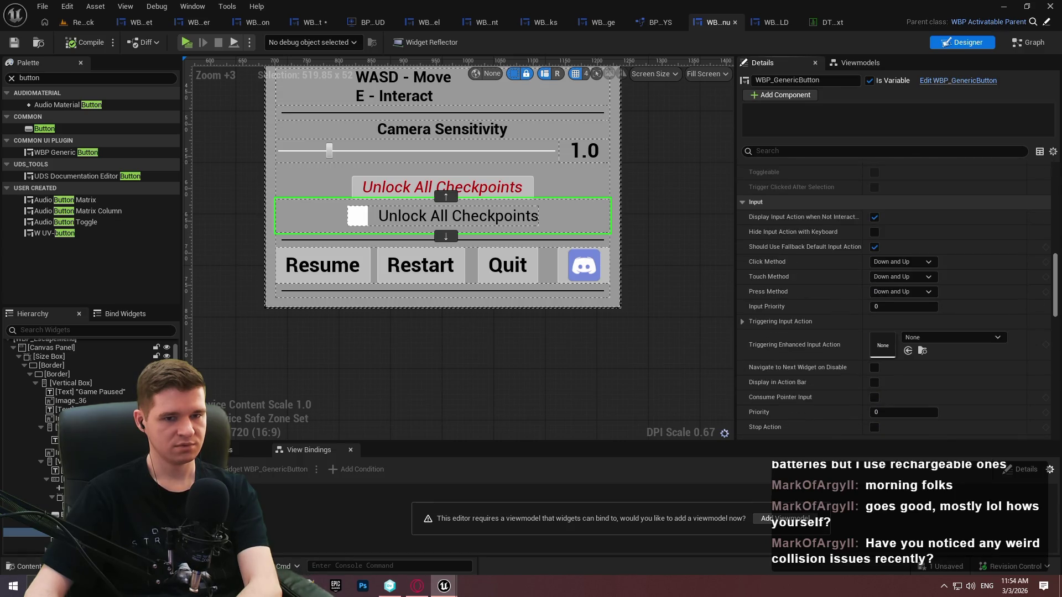
scroll(1038, 364, "down", 10)
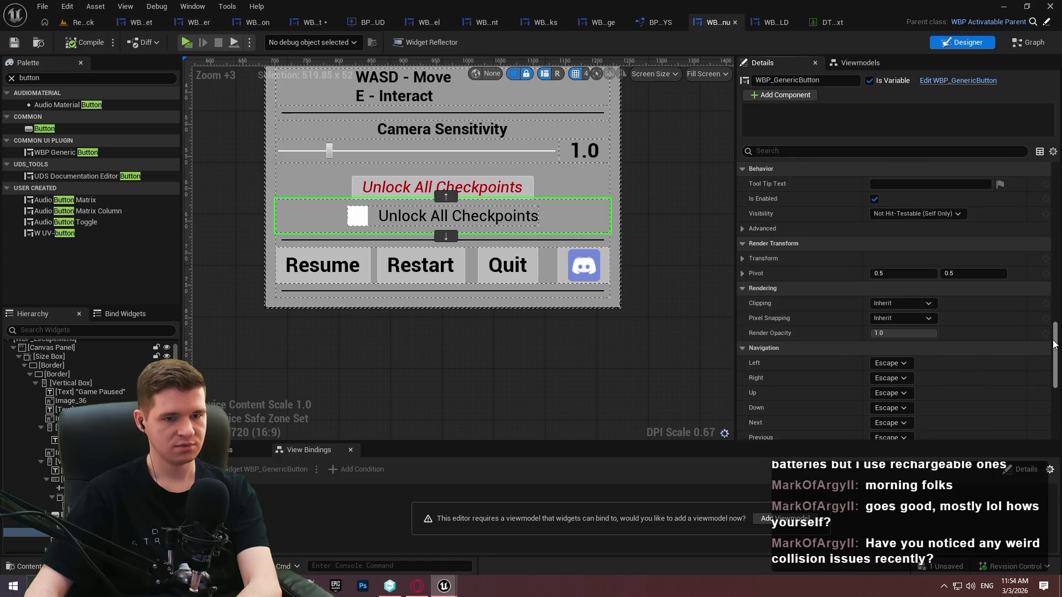
left_click_drag(1055, 387, 1053, 150)
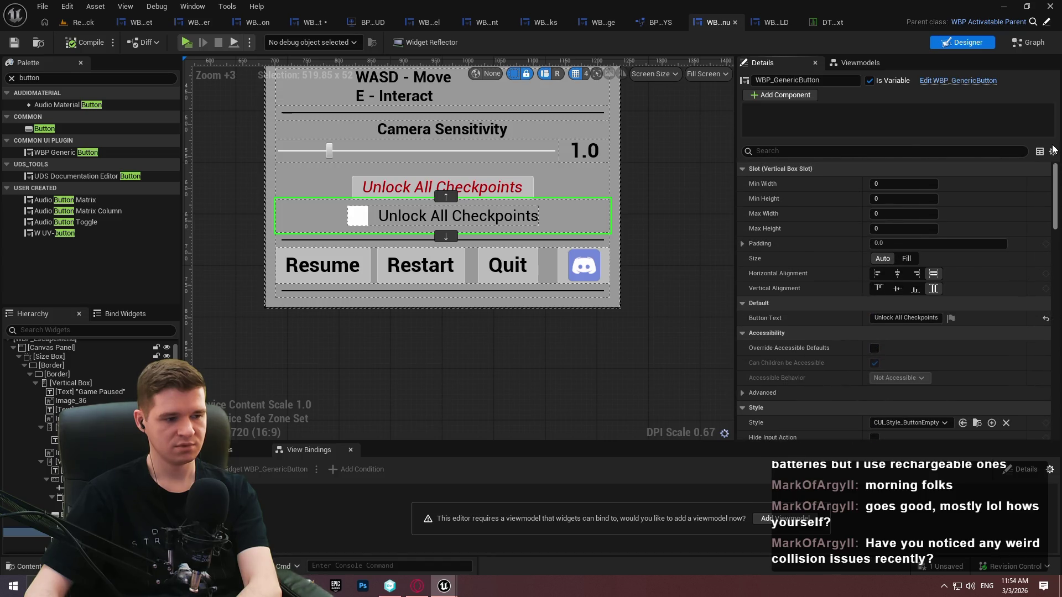
scroll(968, 238, "down", 5)
scroll(940, 265, "up", 5)
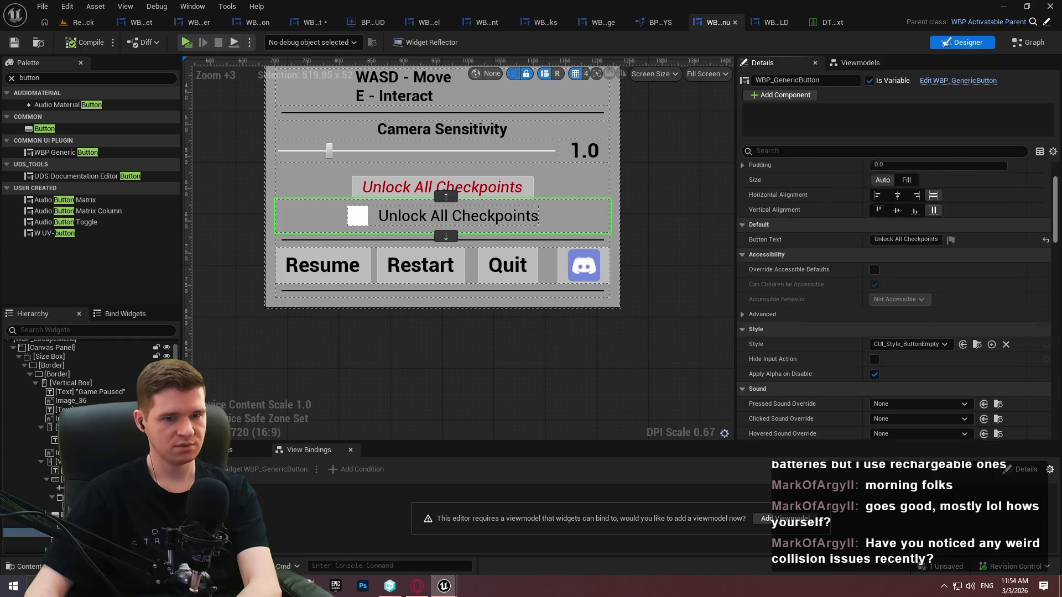
Insert a '<style=' tag at the start of the button text, then switch to Opera GX
left_click(877, 309)
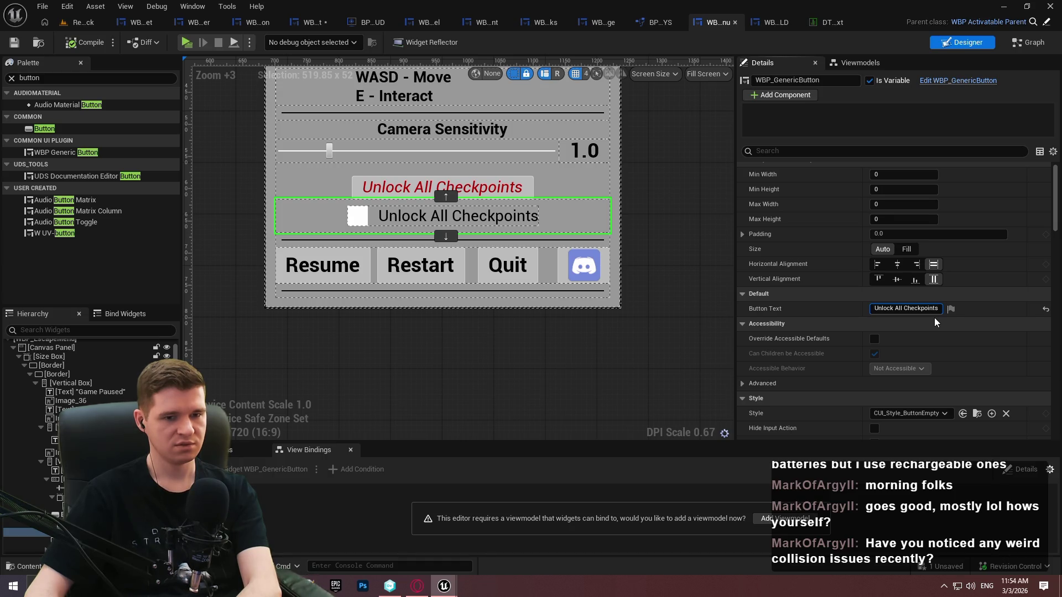
type("<s")
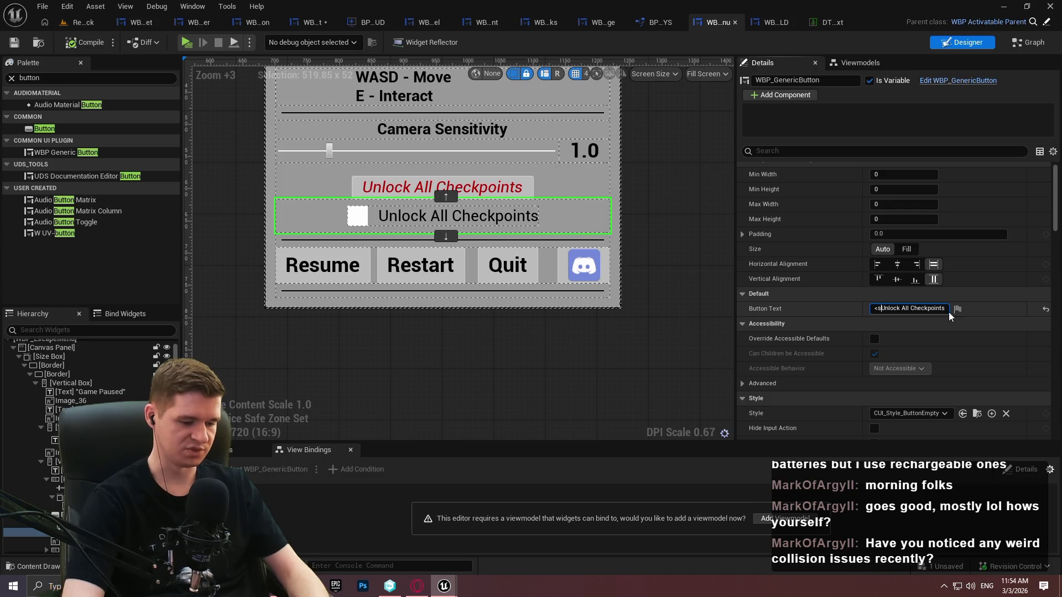
type("tyle=")
type("ital")
type("ic")
key("BackSpace")
key("BackSpace")
key("BackSpace")
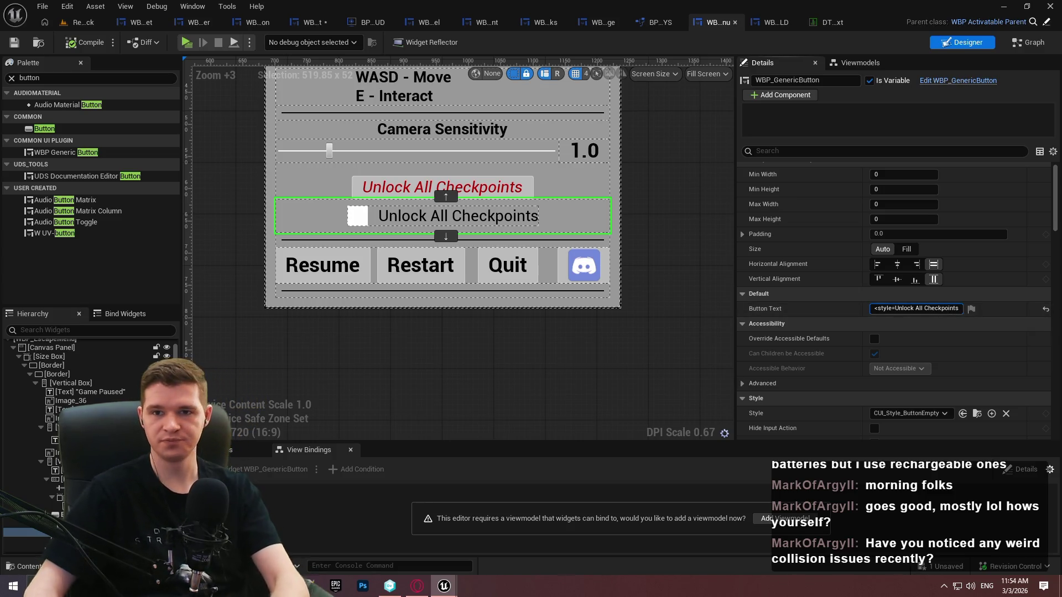
key("alt+Tab")
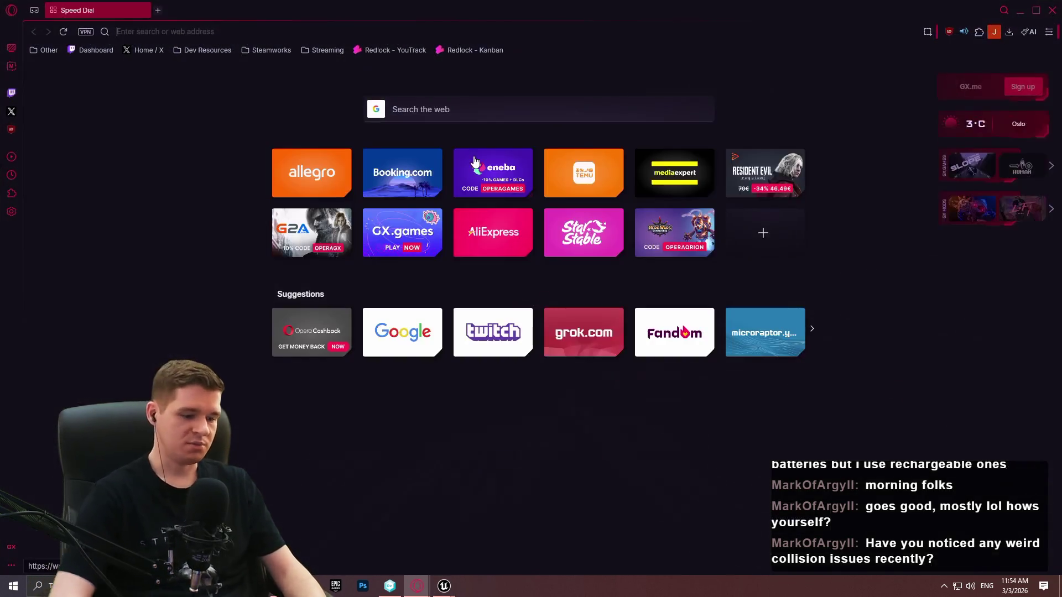
Search the web for 'ue5 rich text' and open the UMG Rich Text Blocks documentation
type("ue5")
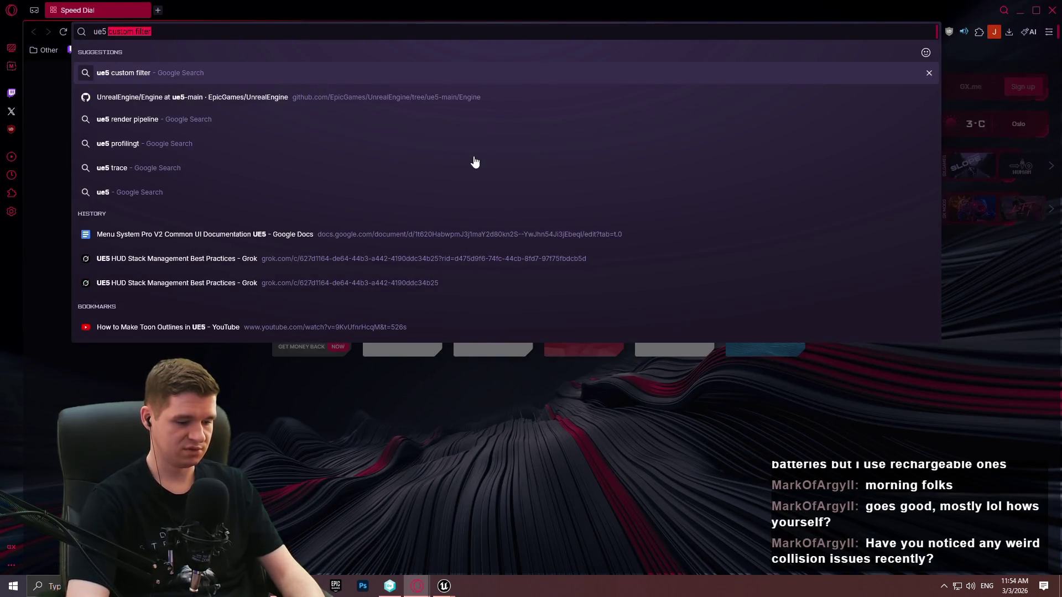
type(" rich text")
key("Return")
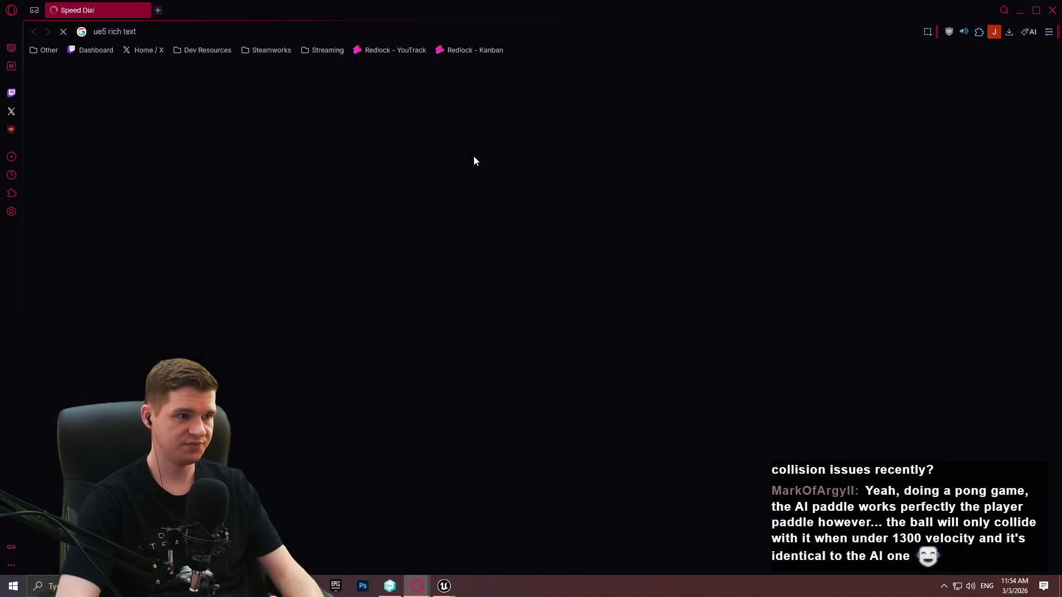
left_click(310, 210)
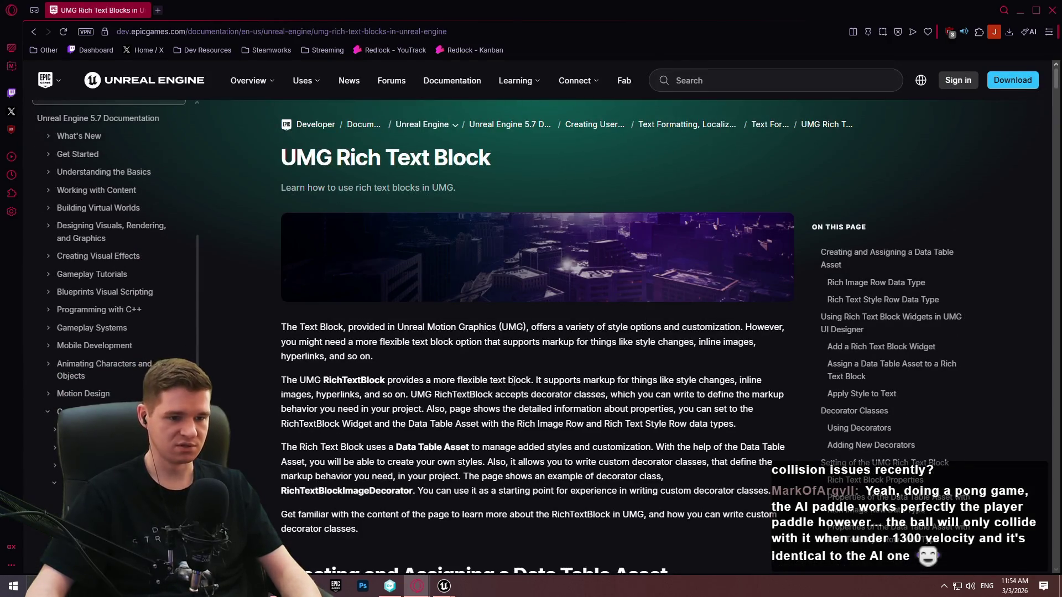
Find the Apply Style to Text section, select '<RichText.' in its example, then close the browser
key("ctrl+f")
type("style")
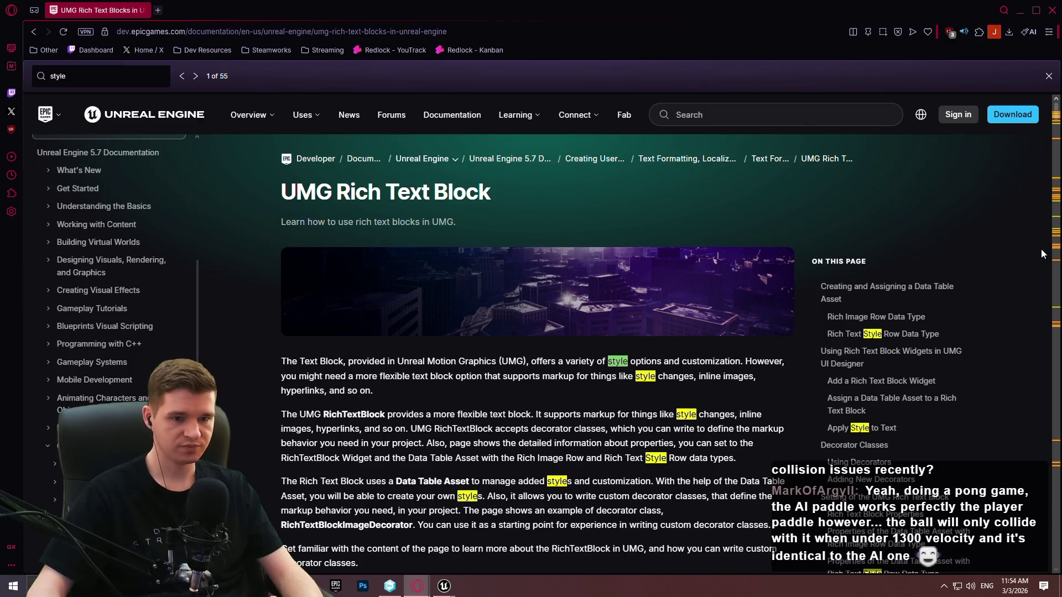
left_click(881, 428)
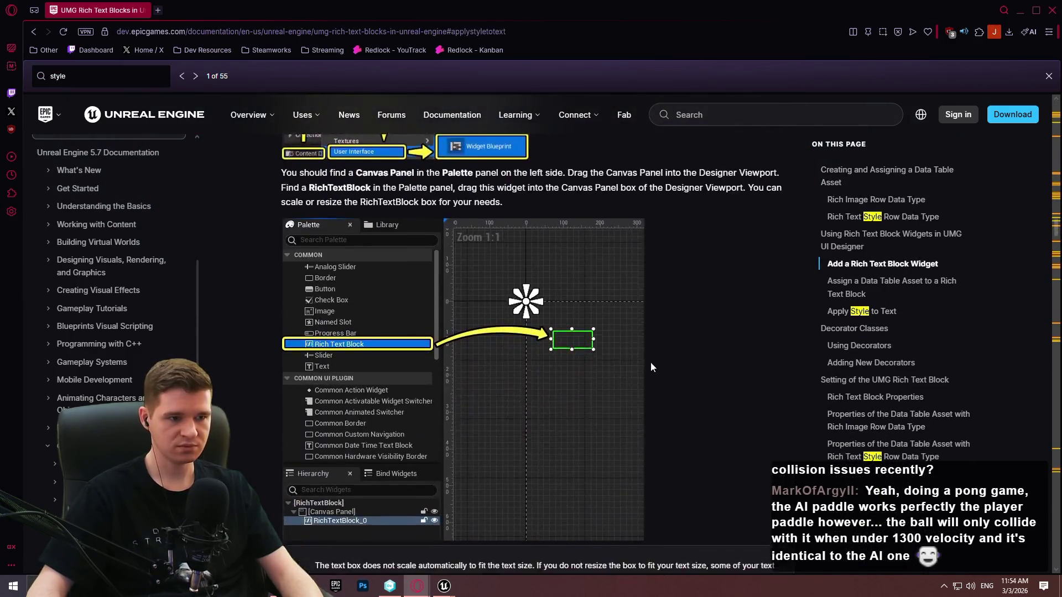
scroll(647, 359, "down", 1)
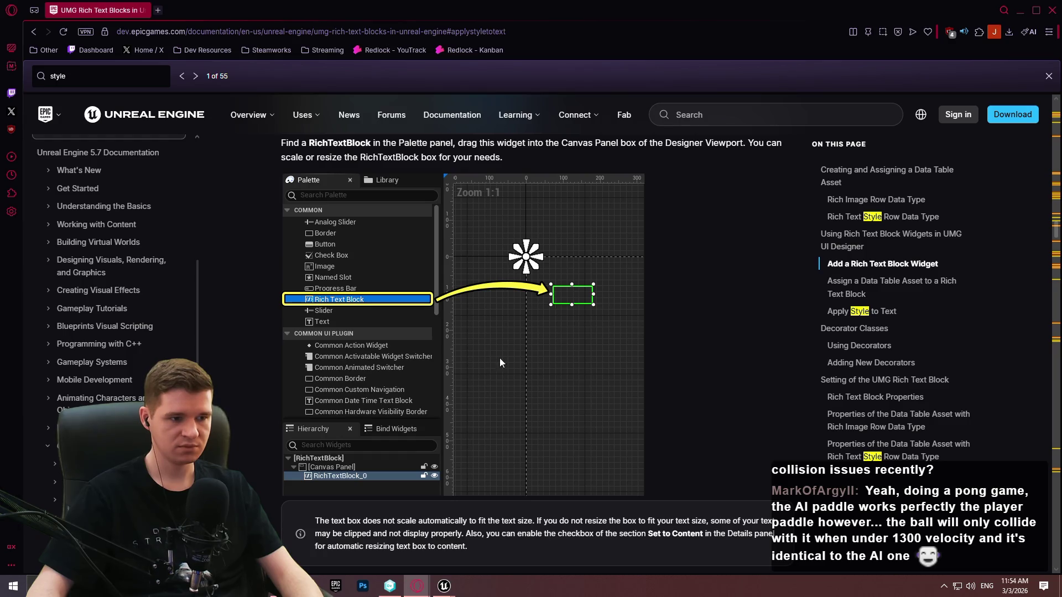
scroll(514, 349, "up", 4)
scroll(531, 337, "down", 12)
scroll(528, 294, "down", 5)
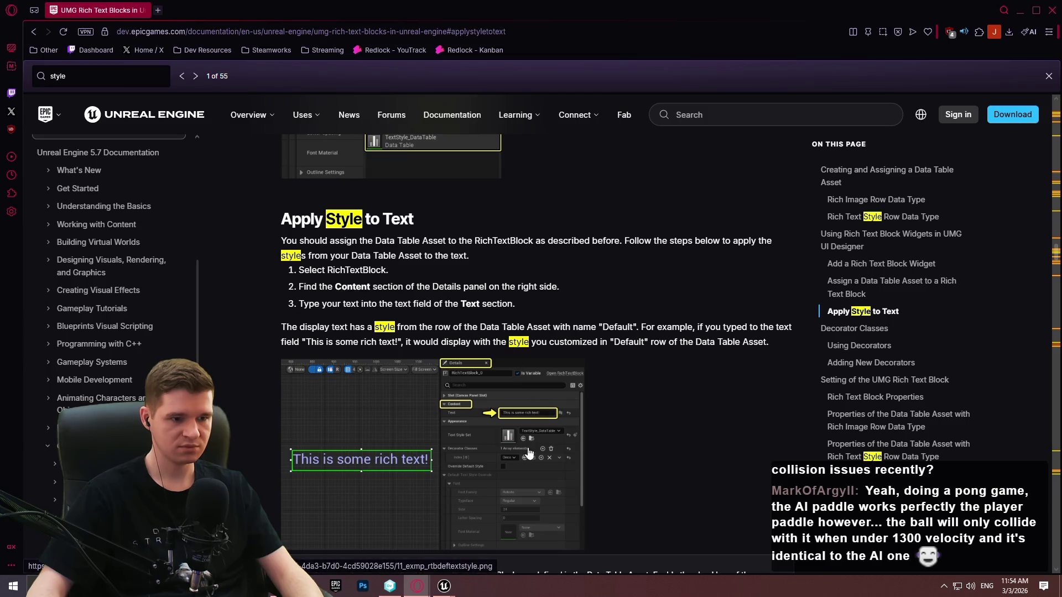
scroll(531, 442, "down", 3)
scroll(479, 441, "down", 3)
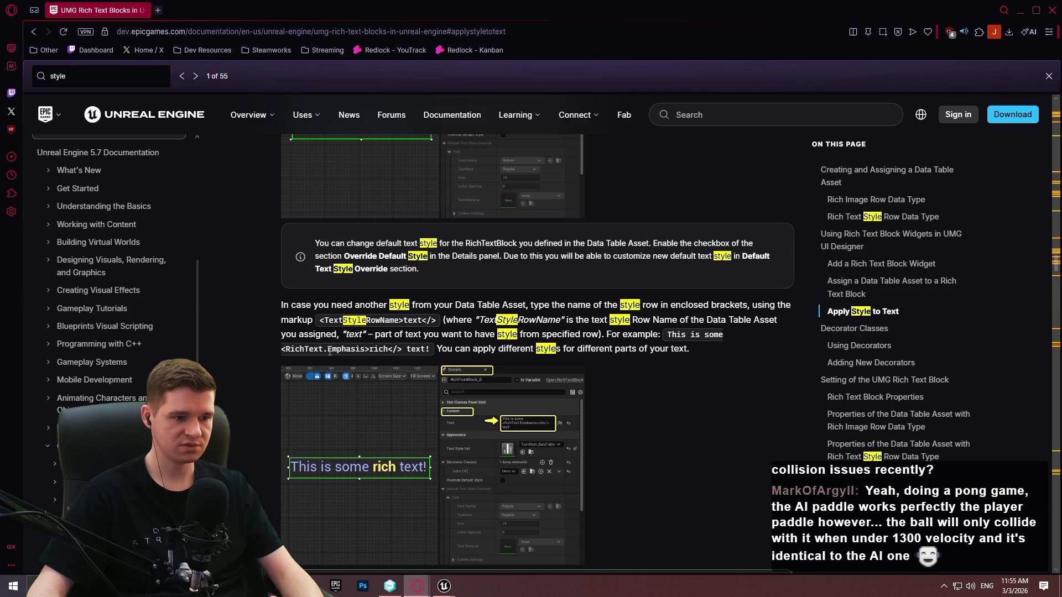
left_click_drag(328, 350, 285, 353)
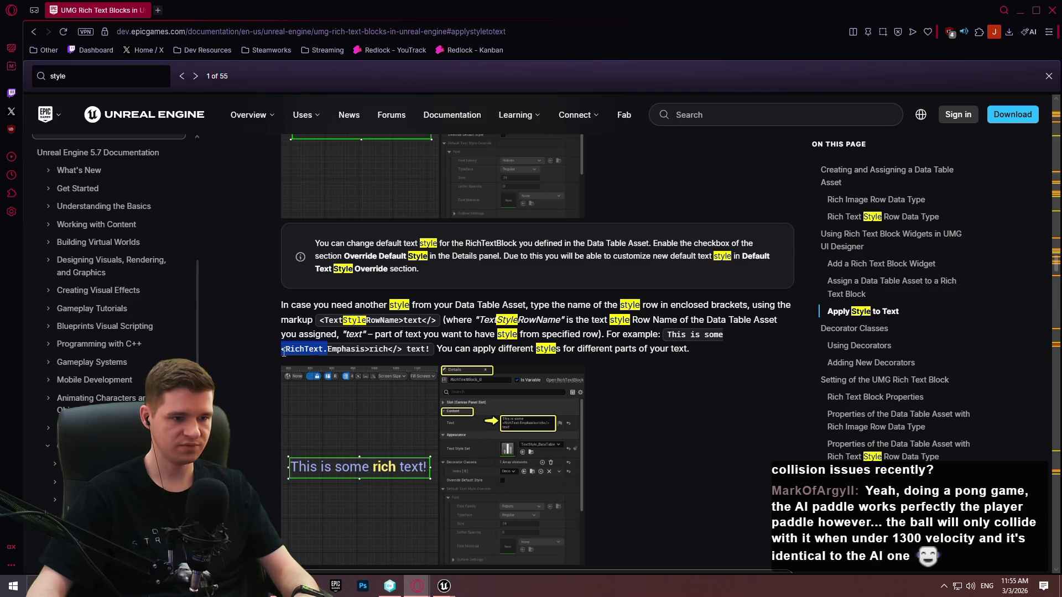
left_click_drag(282, 352, 279, 352)
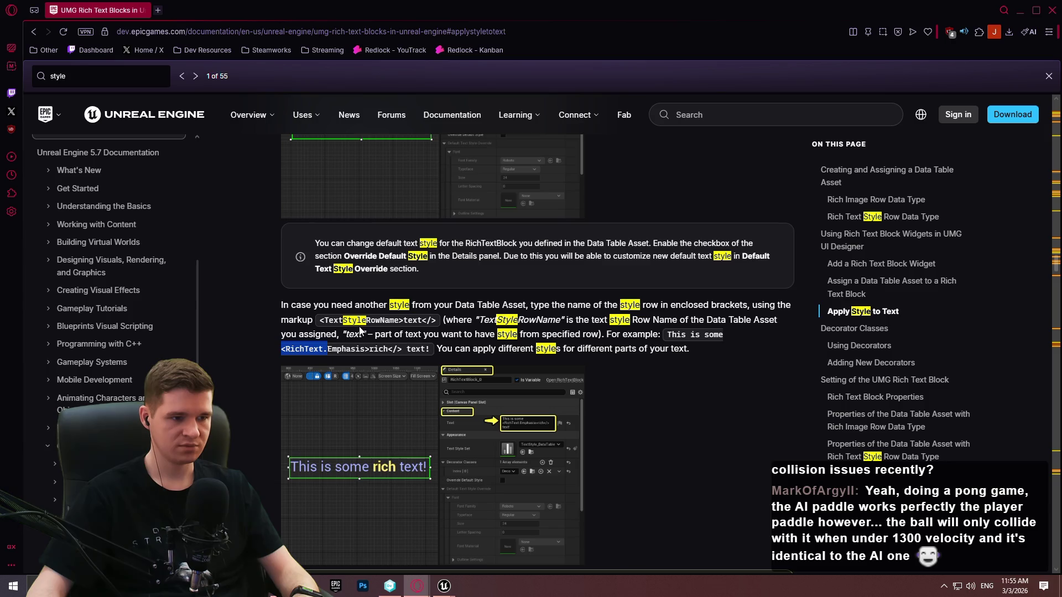
left_click(1051, 11)
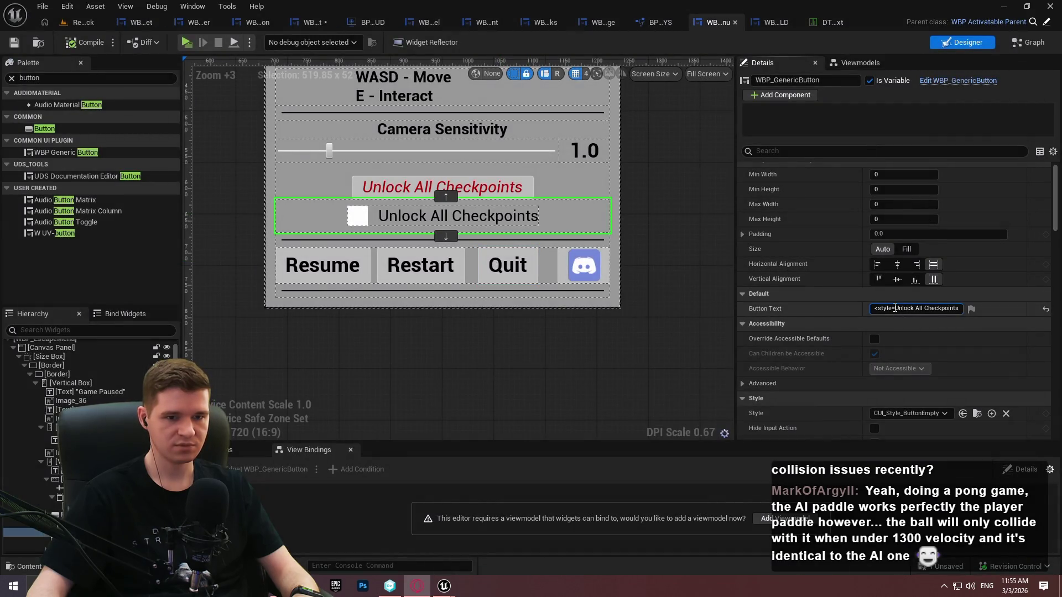
Wrap the button label as <RichText.italic_red_18>Unlock All Checkpoints</> and commit it
left_click_drag(897, 308, 827, 312)
type("<RichText ")
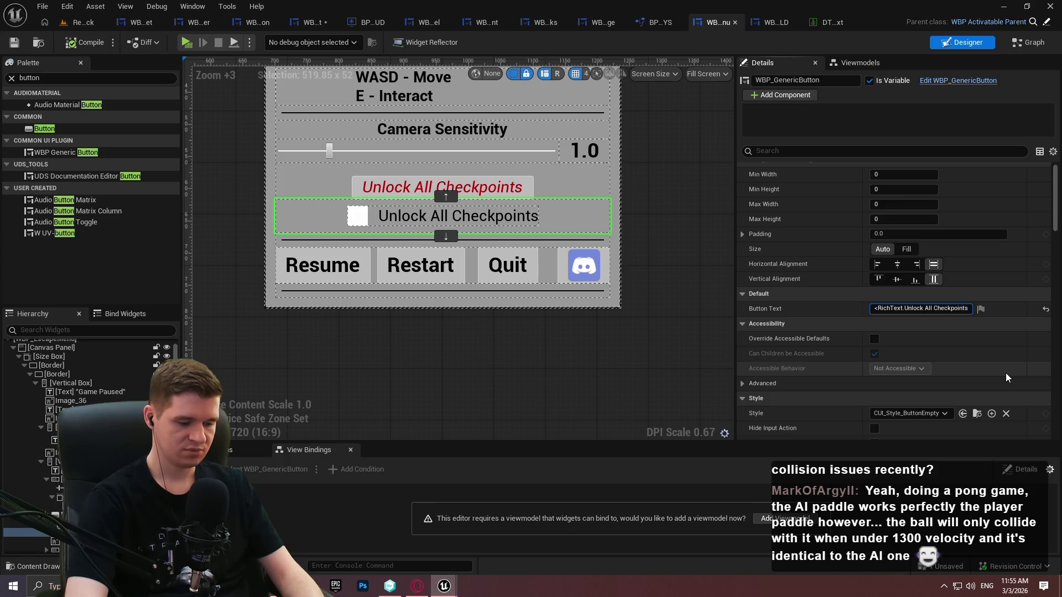
type("italic_red_18")
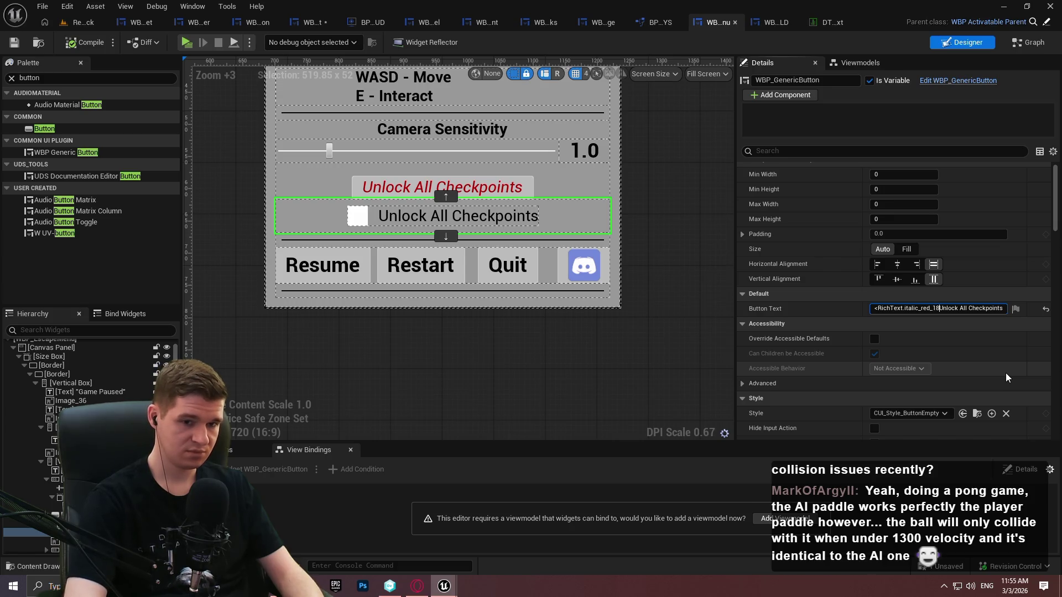
type(">")
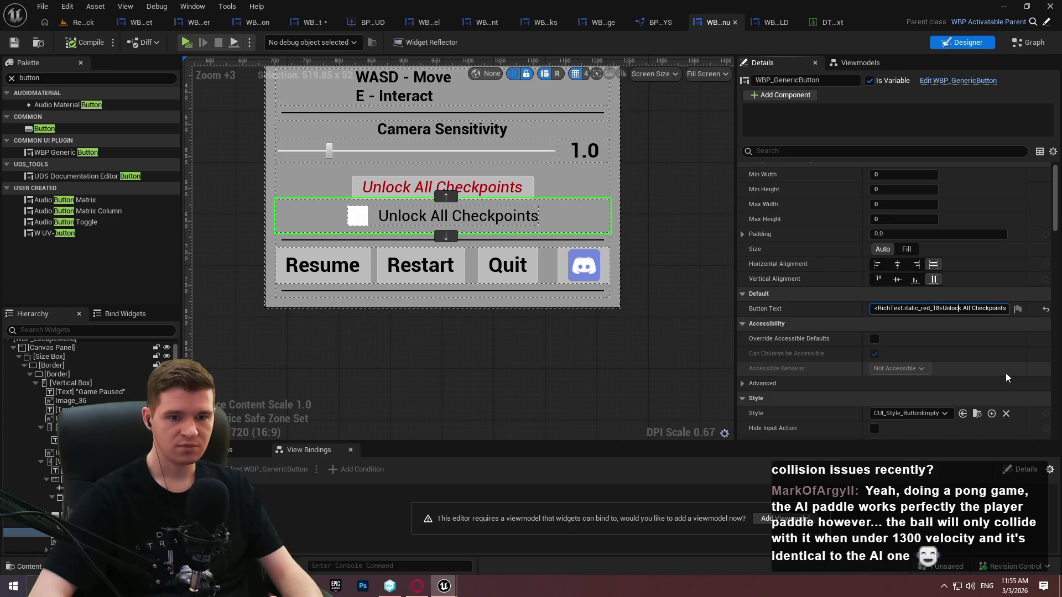
key("End")
type("</>")
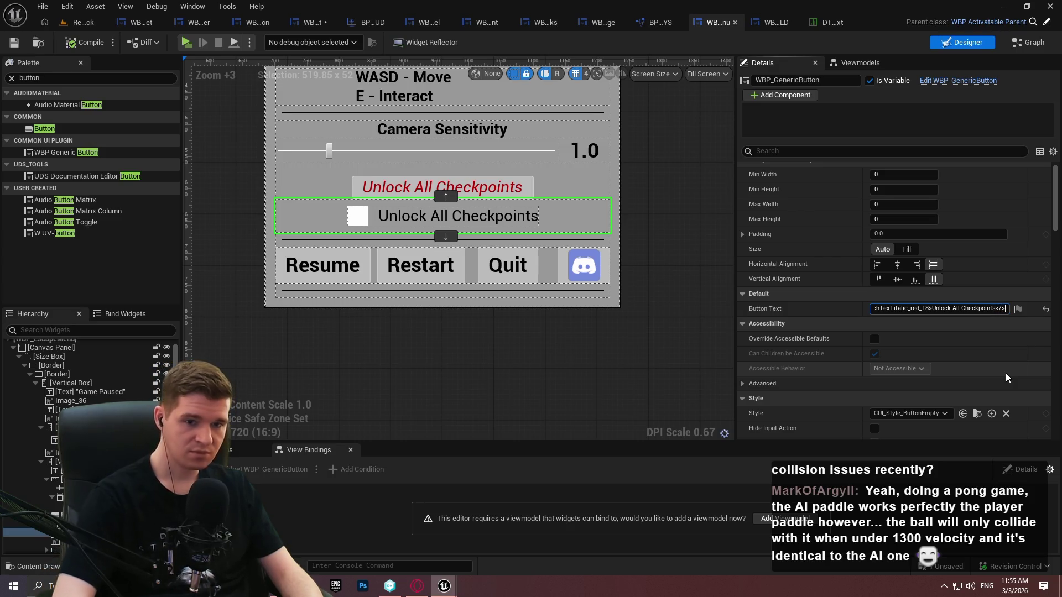
key("Return")
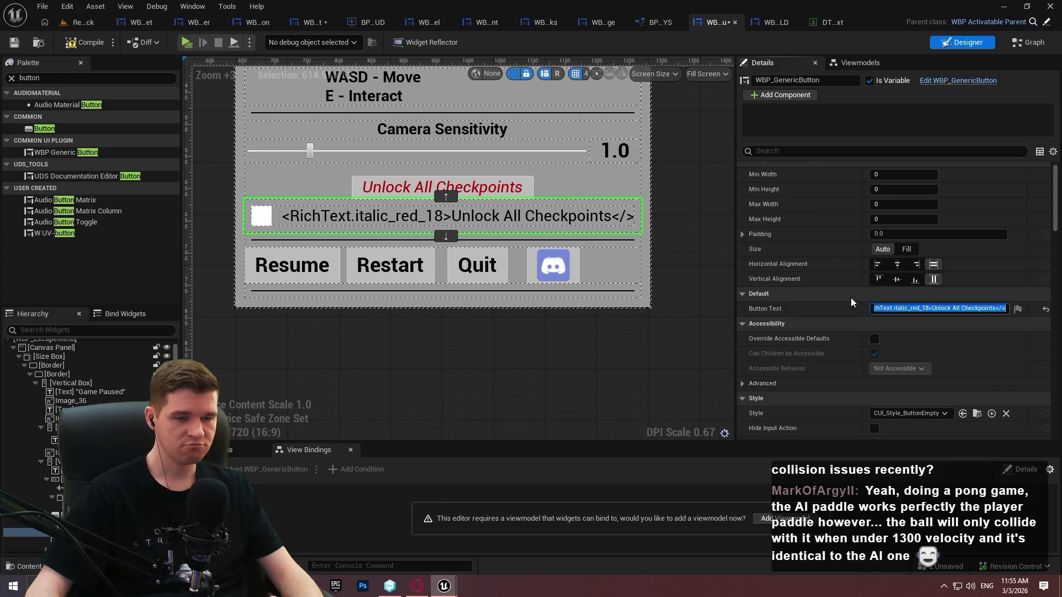
Select the RichText prefix in the label, then return to the 'ue5 rich text' search results
left_click(910, 308)
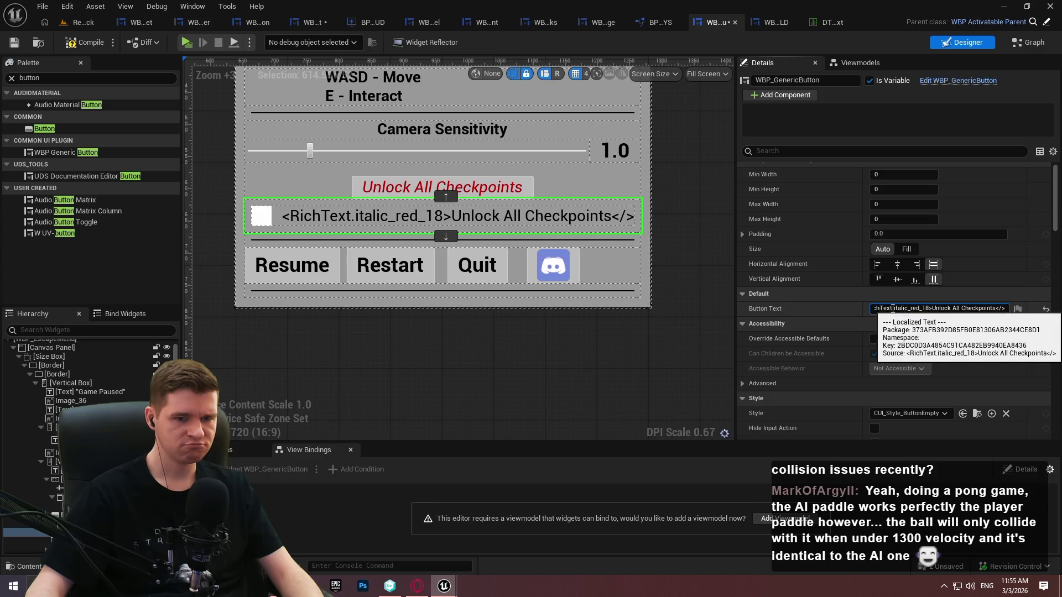
left_click_drag(892, 309, 870, 310)
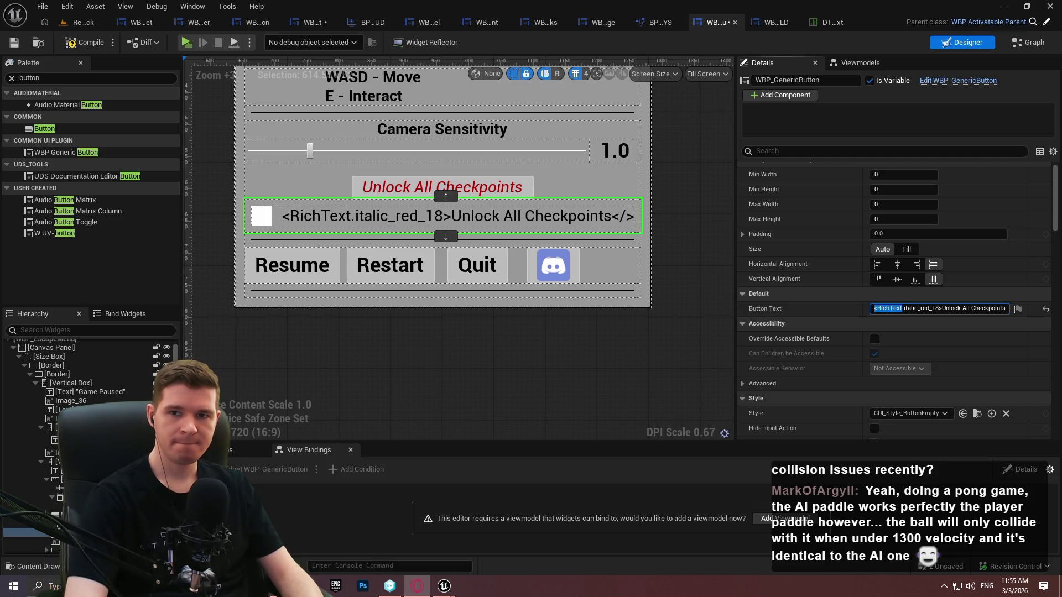
left_click(423, 189)
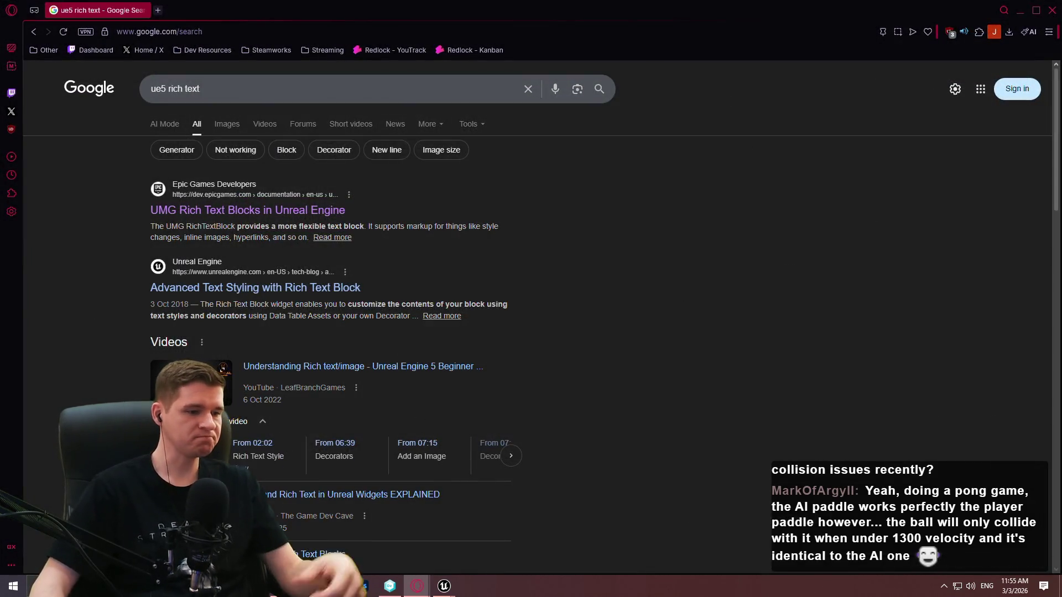
key("super+e")
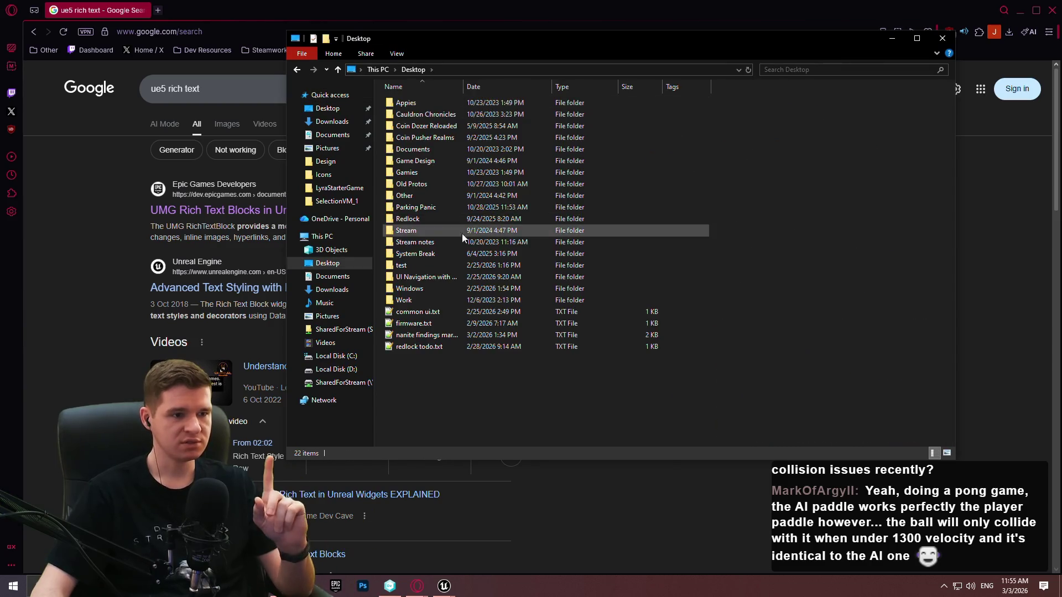
double_click(446, 128)
double_click(739, 129)
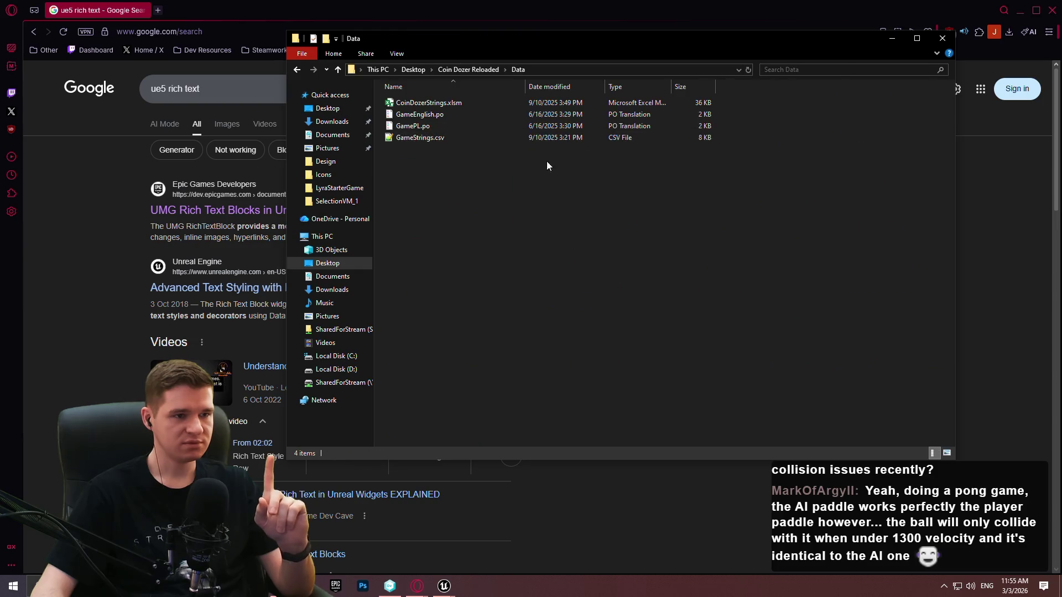
double_click(420, 103)
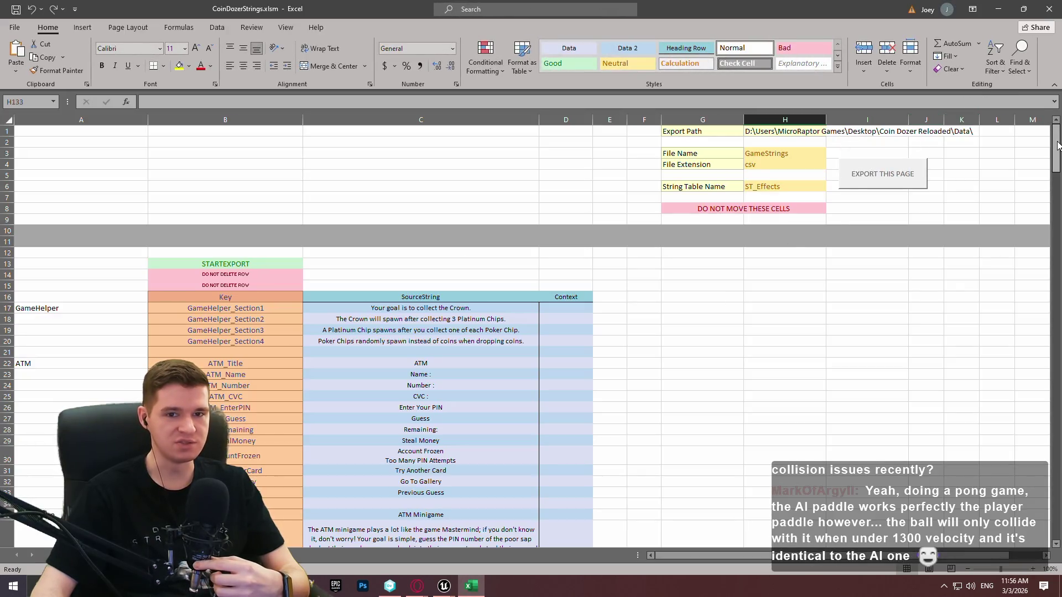
mouse_move(1055, 149)
left_mouse_down()
mouse_move(1052, 210)
mouse_move(983, 501)
mouse_move(951, 224)
mouse_move(959, 355)
mouse_move(1038, 338)
mouse_move(1049, 198)
left_mouse_up()
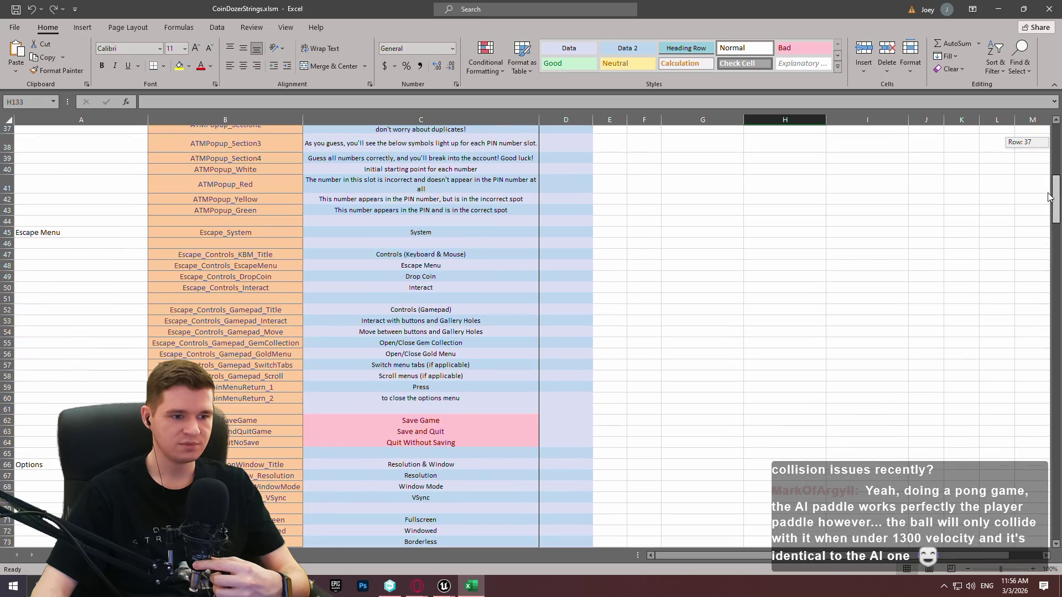
left_click(1049, 9)
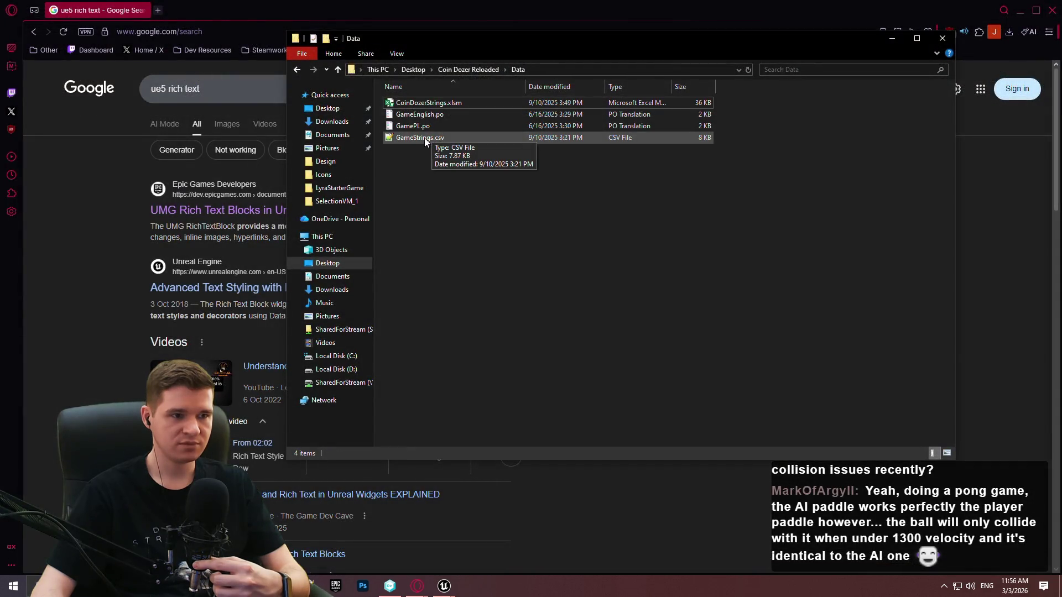
left_click(468, 69)
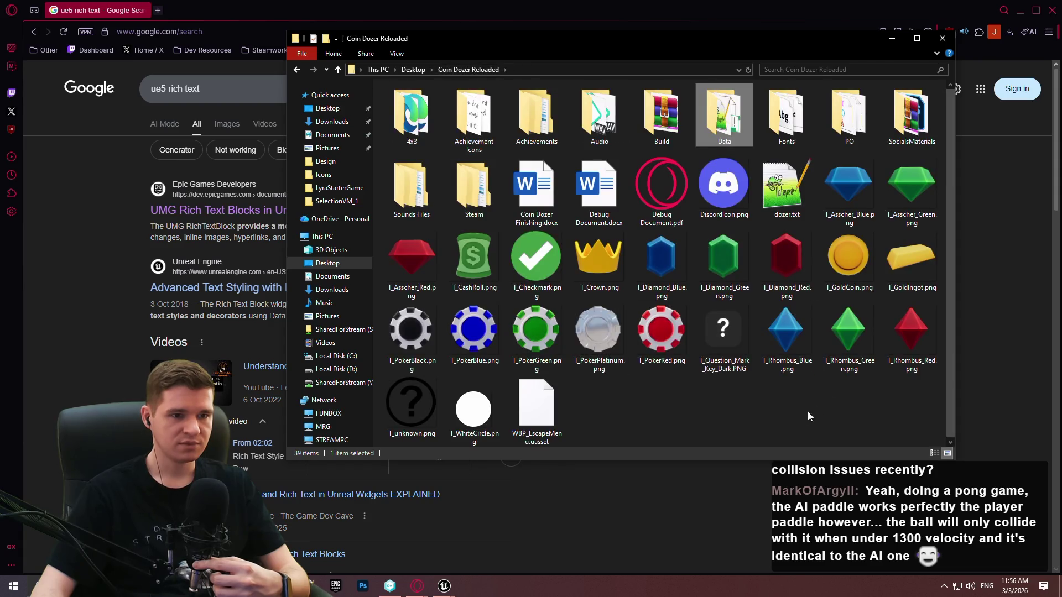
left_click(943, 38)
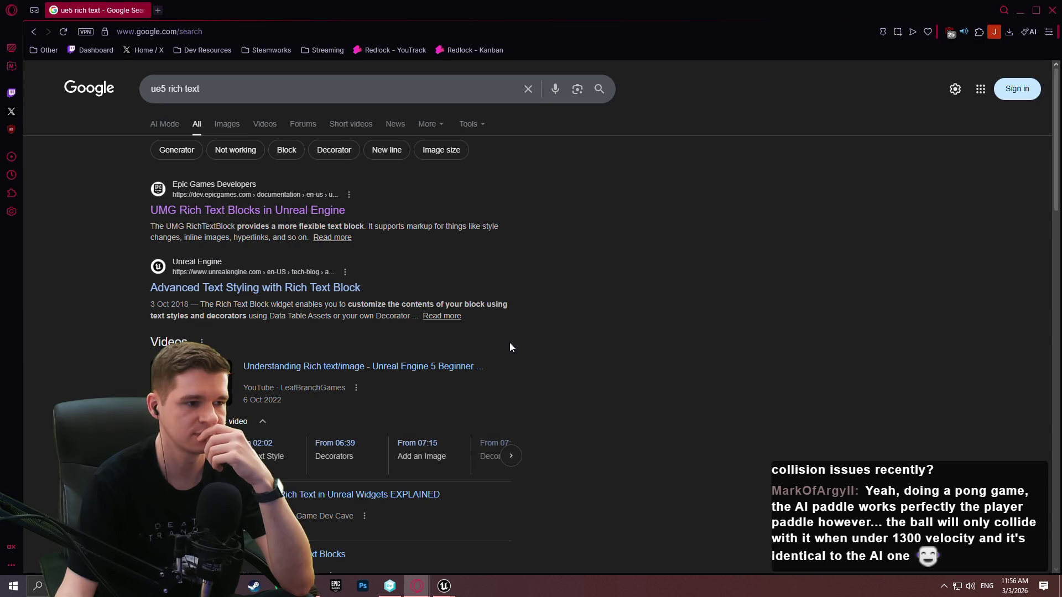
Scroll through the 'ue5 rich text' Google results, then return to the Unreal Editor
scroll(525, 320, "down", 7)
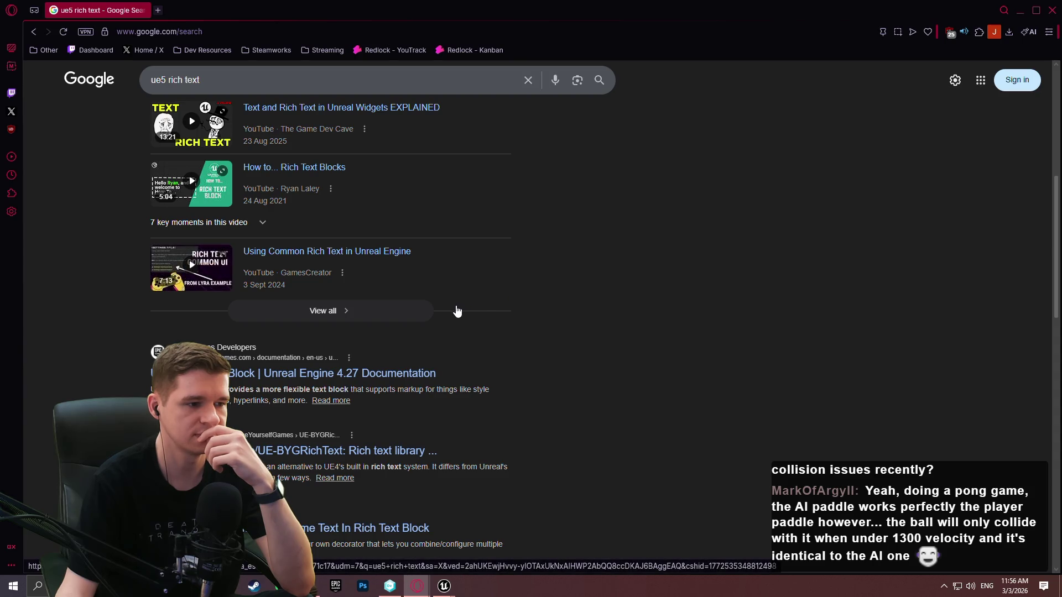
scroll(452, 311, "down", 3)
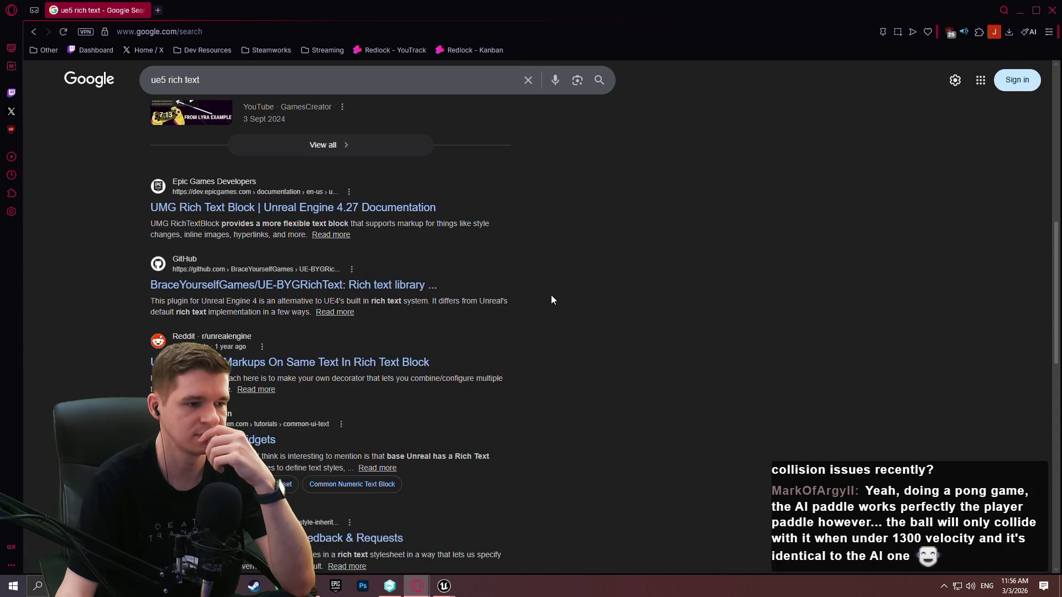
scroll(528, 302, "down", 3)
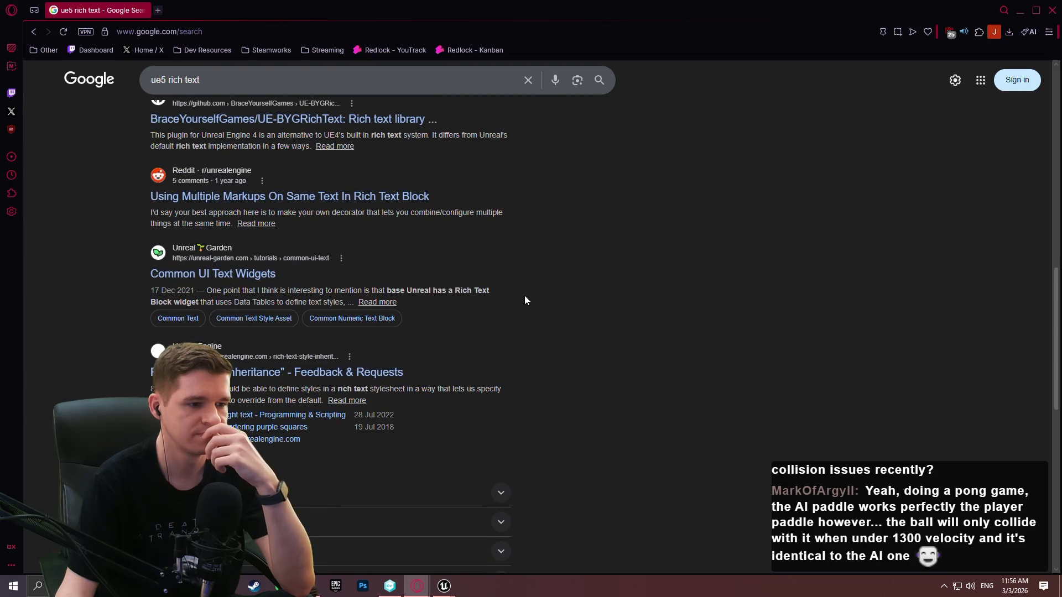
scroll(524, 301, "down", 12)
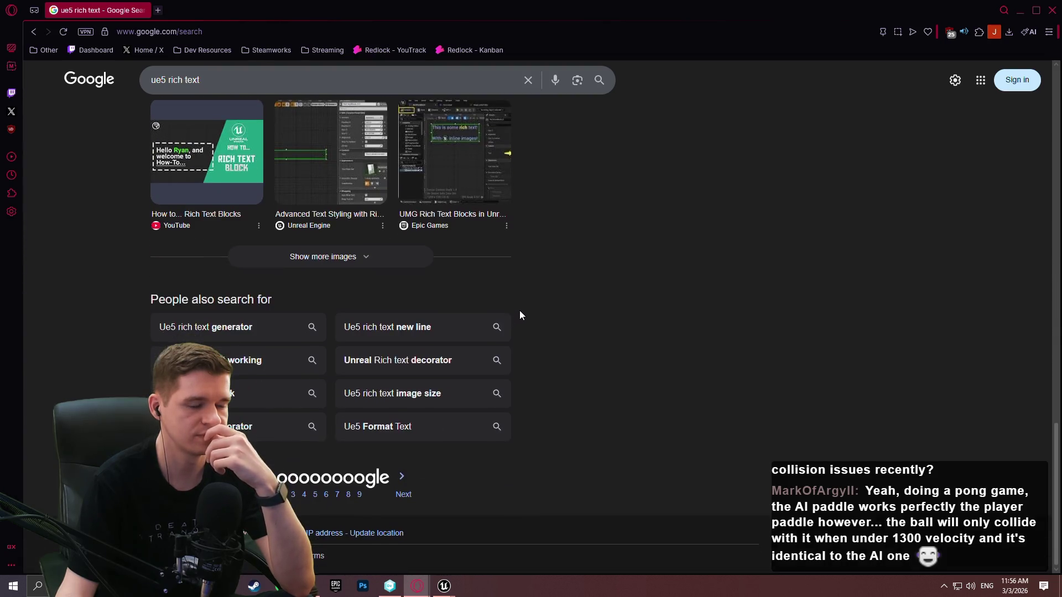
key("alt+Tab")
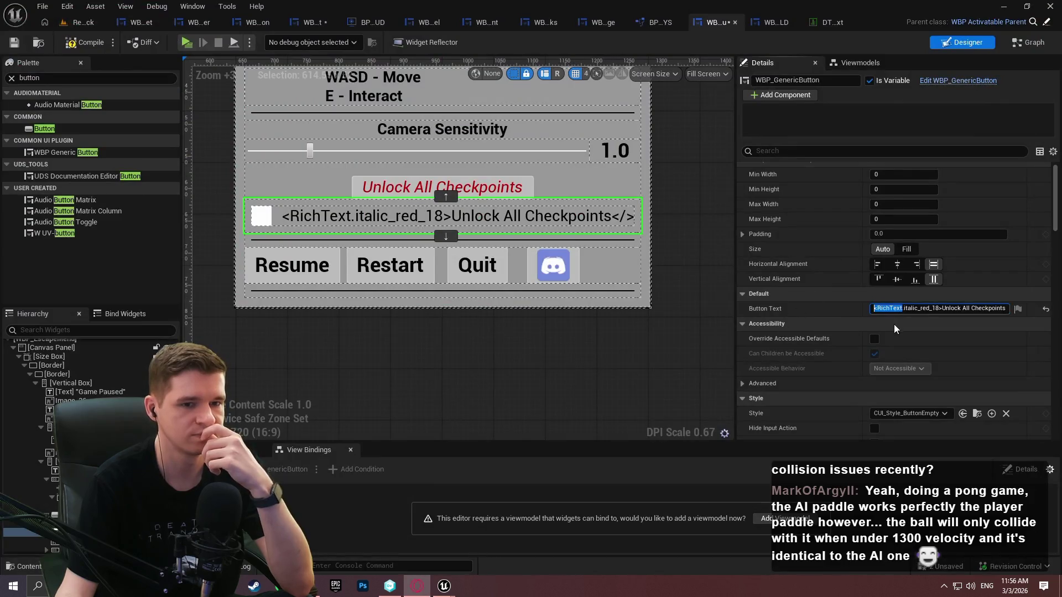
Strip the rich-text tags so the button label reads plain 'Unlock All Checkpoints'
left_click(932, 309)
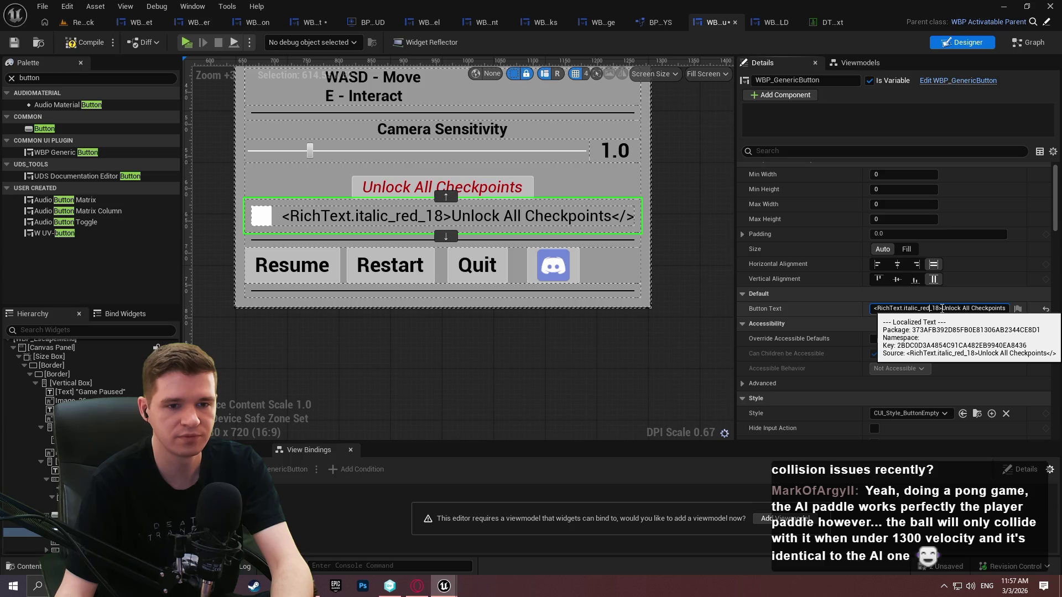
left_click_drag(942, 309, 829, 305)
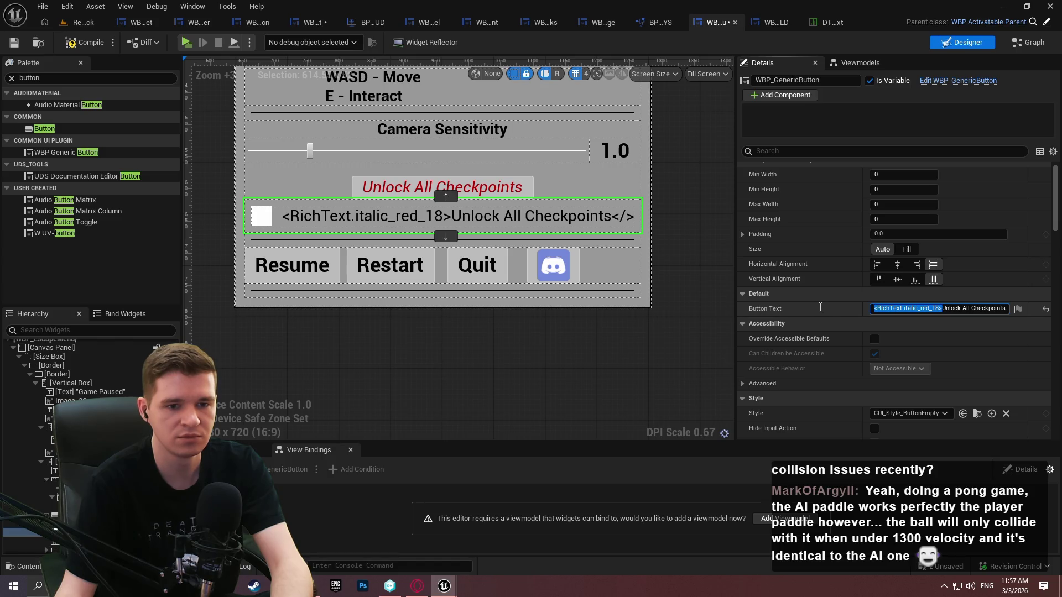
key("BackSpace")
key("BackSpace")
key("BackSpace")
key("Return")
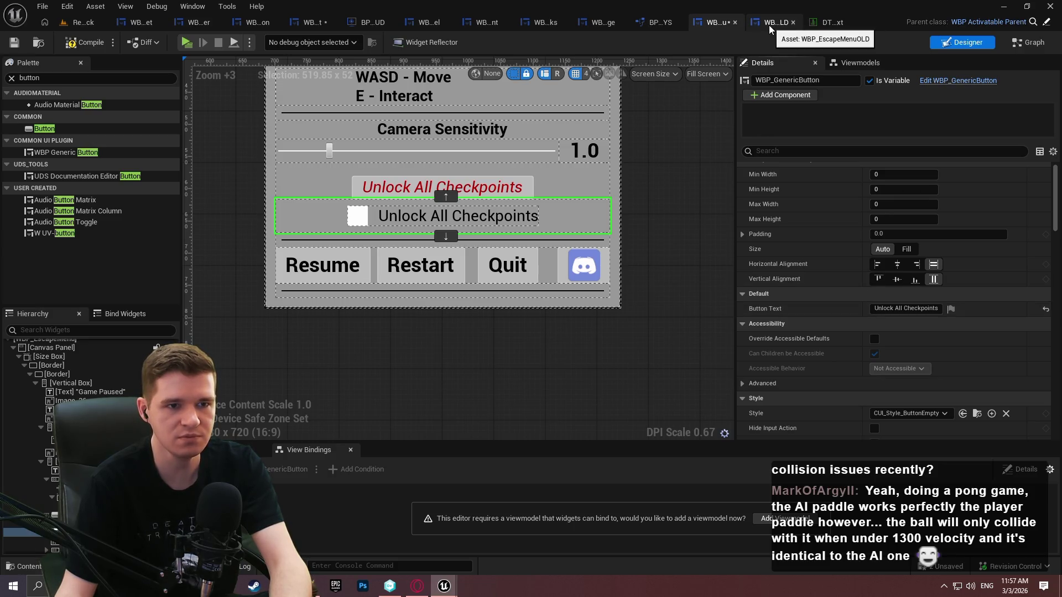
Save the escape menu widget and move through the WBP_TestWidget and WBP_GenericButton tabs
left_click(13, 43)
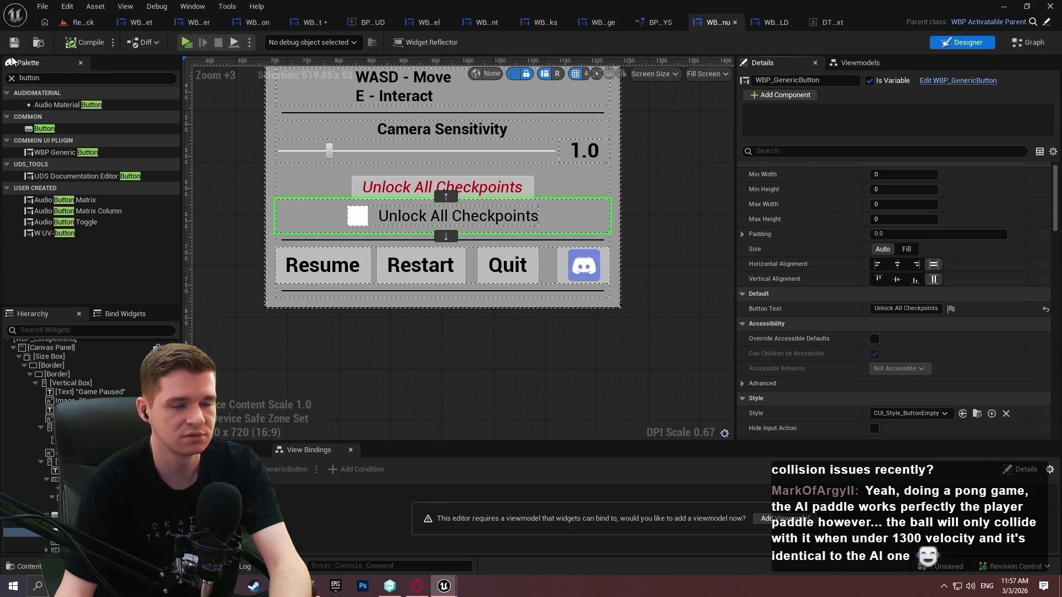
left_click(302, 23)
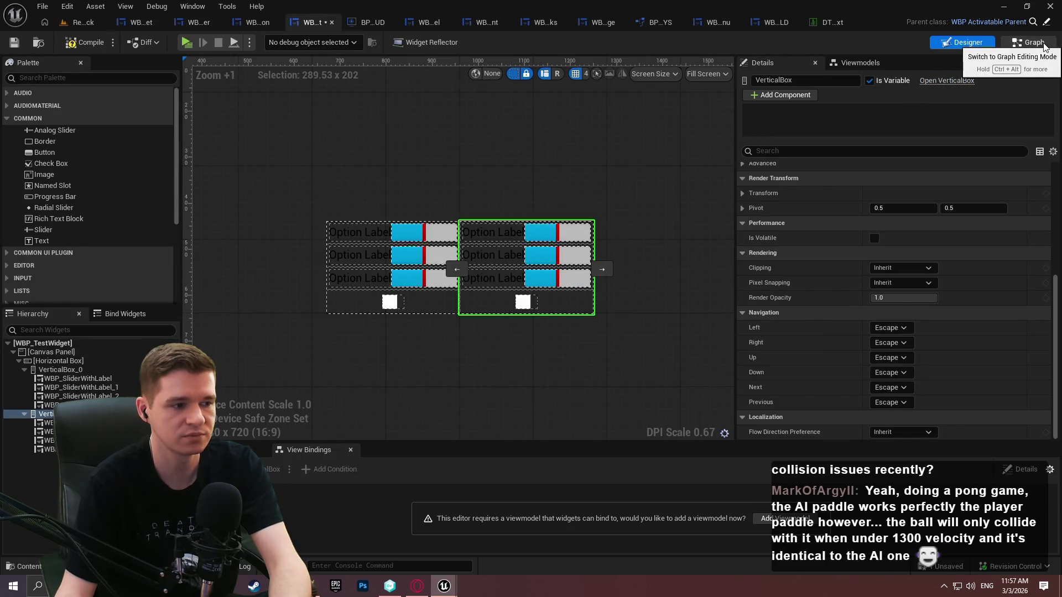
left_click(254, 20)
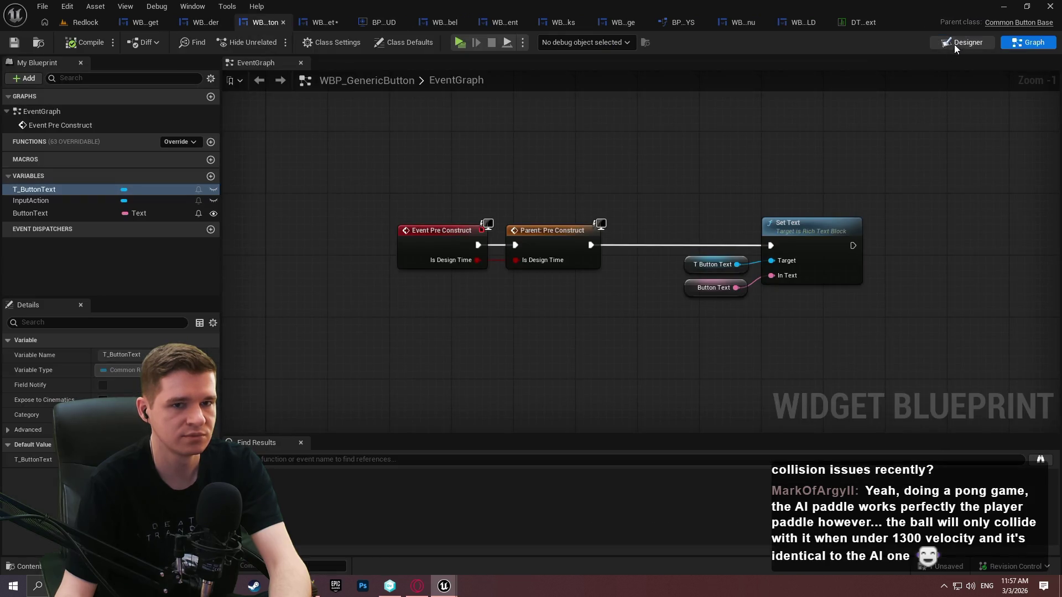
Switch WBP_GenericButton to its Designer view and zoom in on the button
left_click(955, 43)
scroll(514, 276, "up", 6)
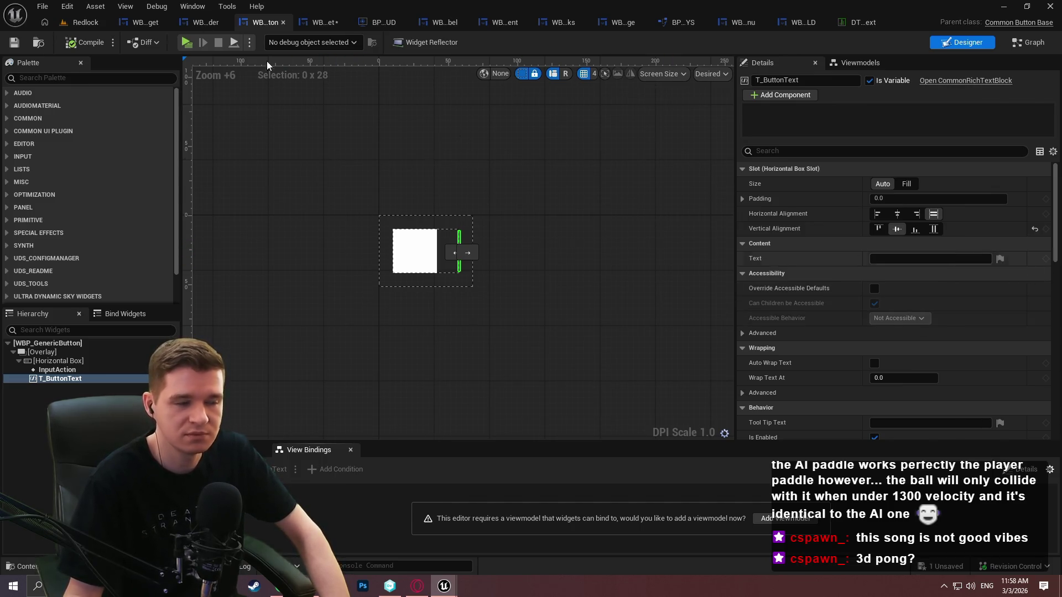
Back in the EventGraph, add a new variable named RichTextStyle
left_click(1027, 42)
left_click(210, 176)
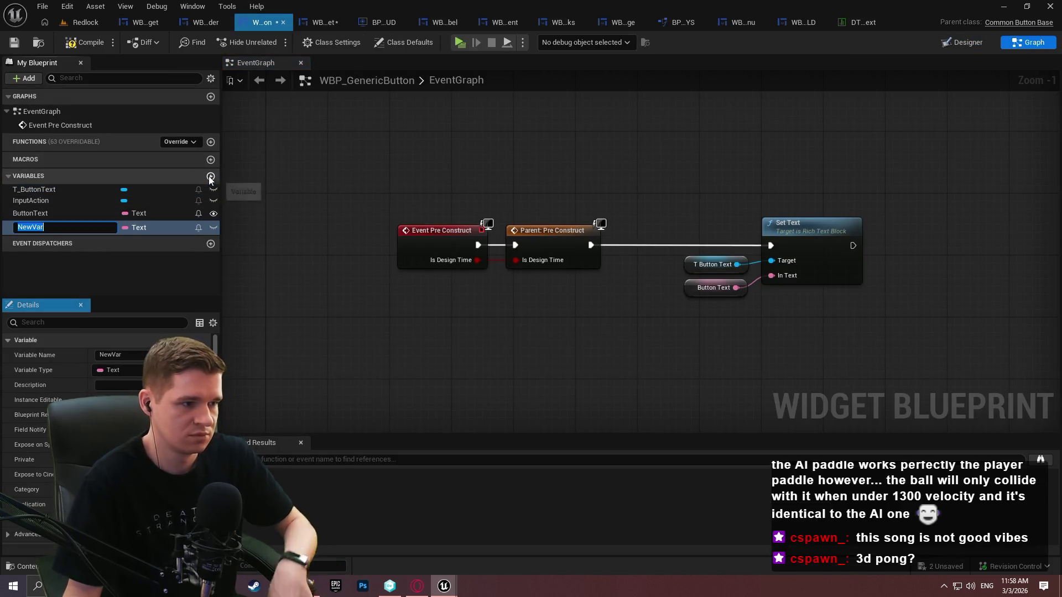
type("data tabl")
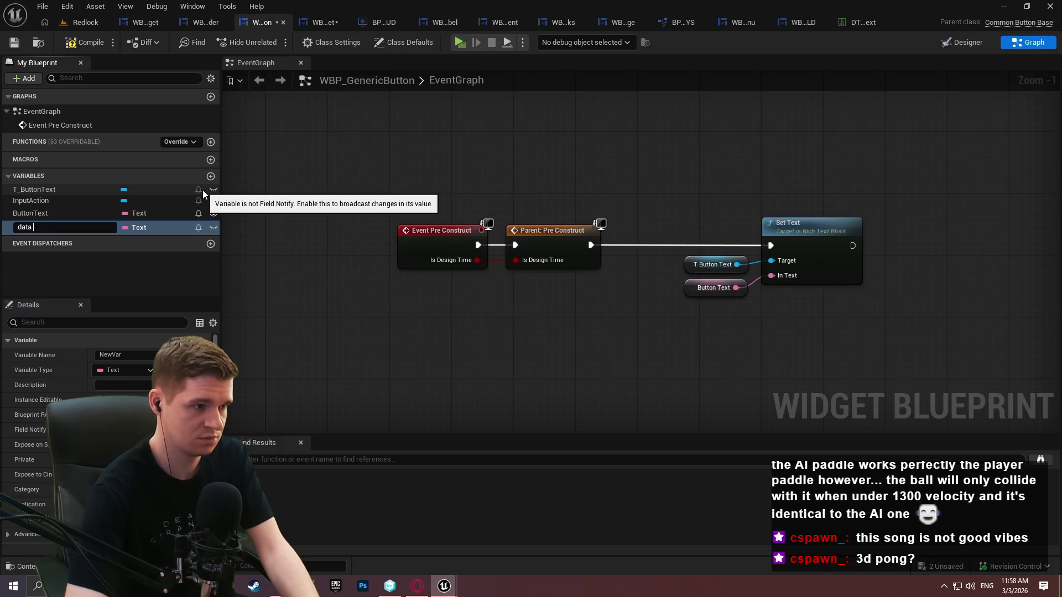
key("ctrl+a")
key("BackSpace")
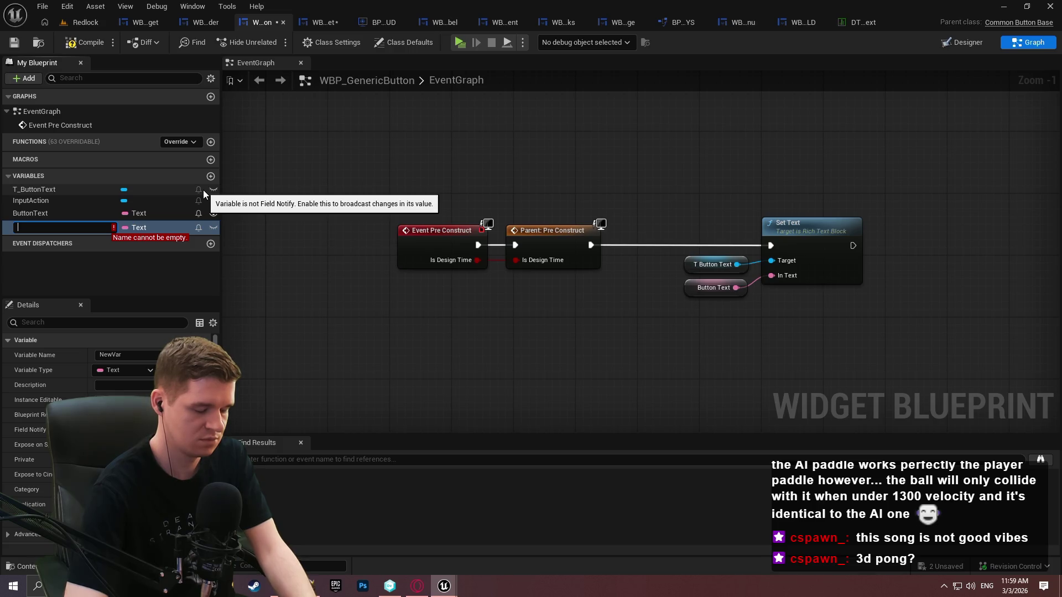
type("RichT")
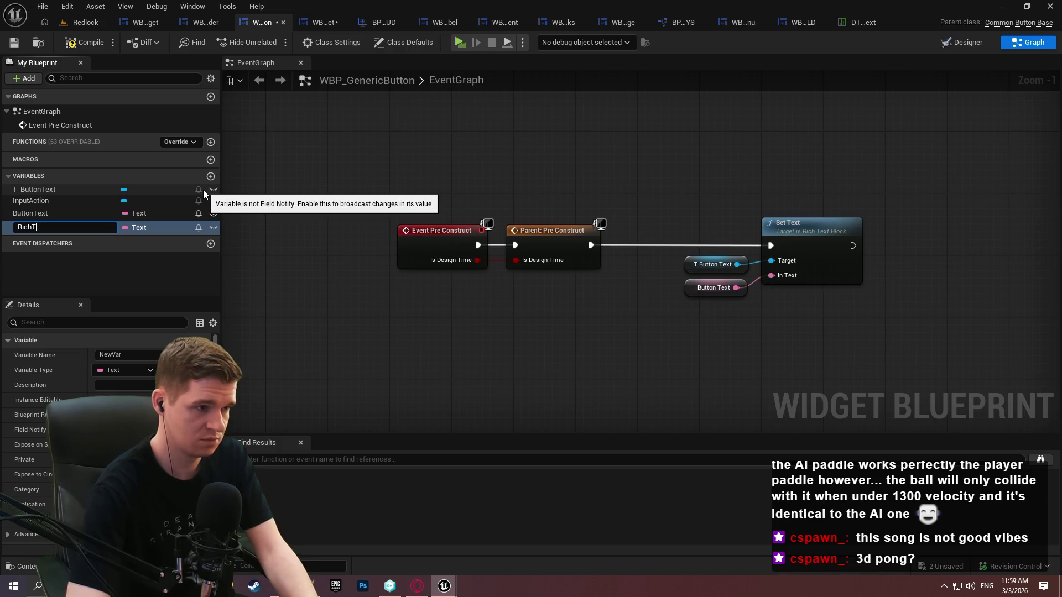
type("extStyle")
key("Return")
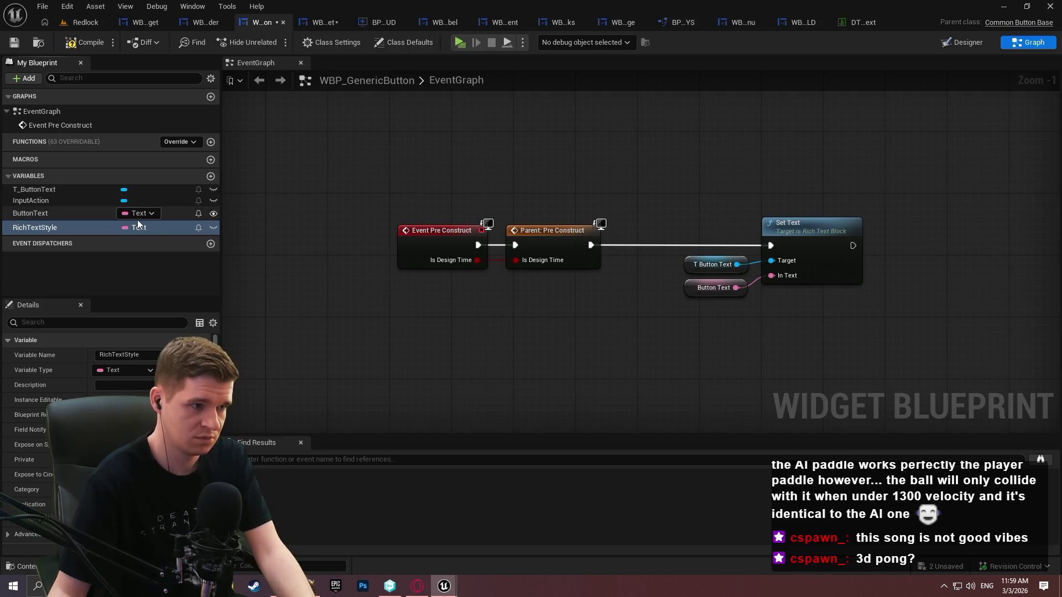
Make RichTextStyle a Data Table Row Handle and compile the blueprint
left_click(136, 227)
type("data tab")
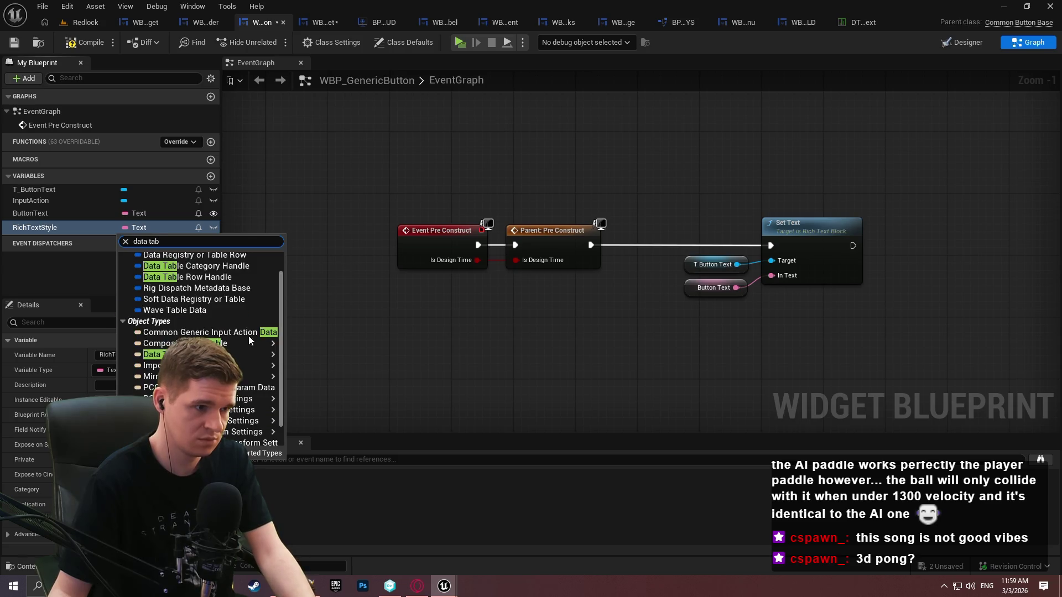
mouse_move(222, 355)
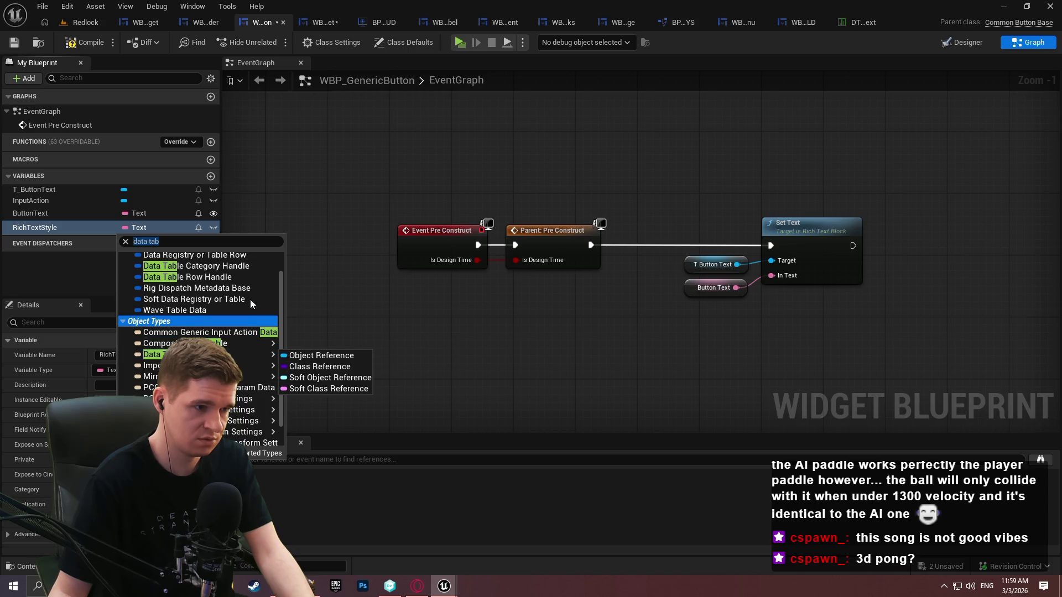
left_click(230, 277)
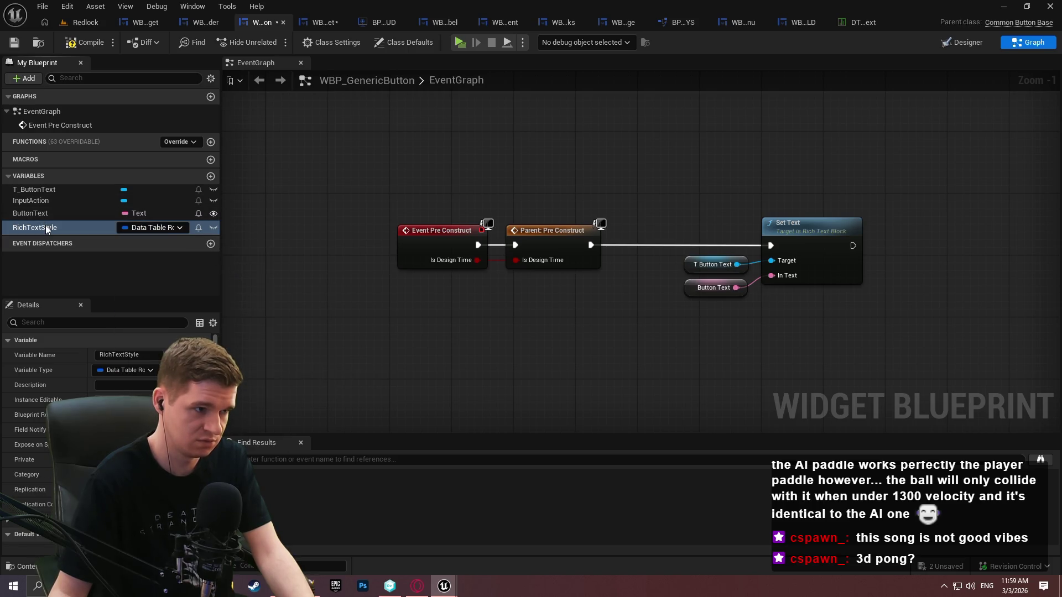
left_click(83, 42)
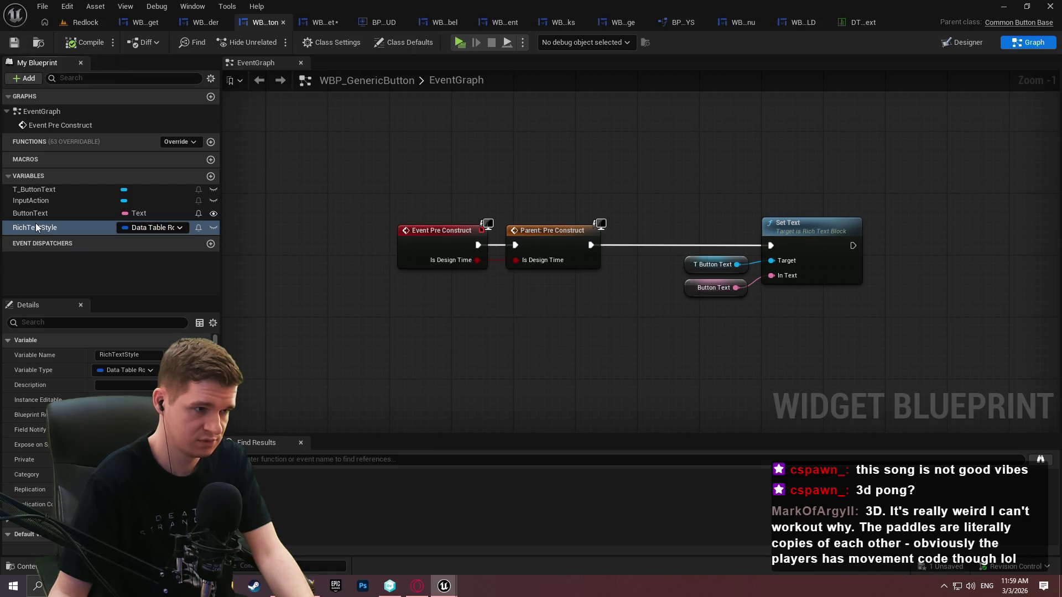
Set RichTextStyle's default data table to DT_CoreRichText and save the blueprint
scroll(34, 488, "down", 1)
left_click(12, 541)
scroll(16, 537, "down", 2)
left_click(138, 522)
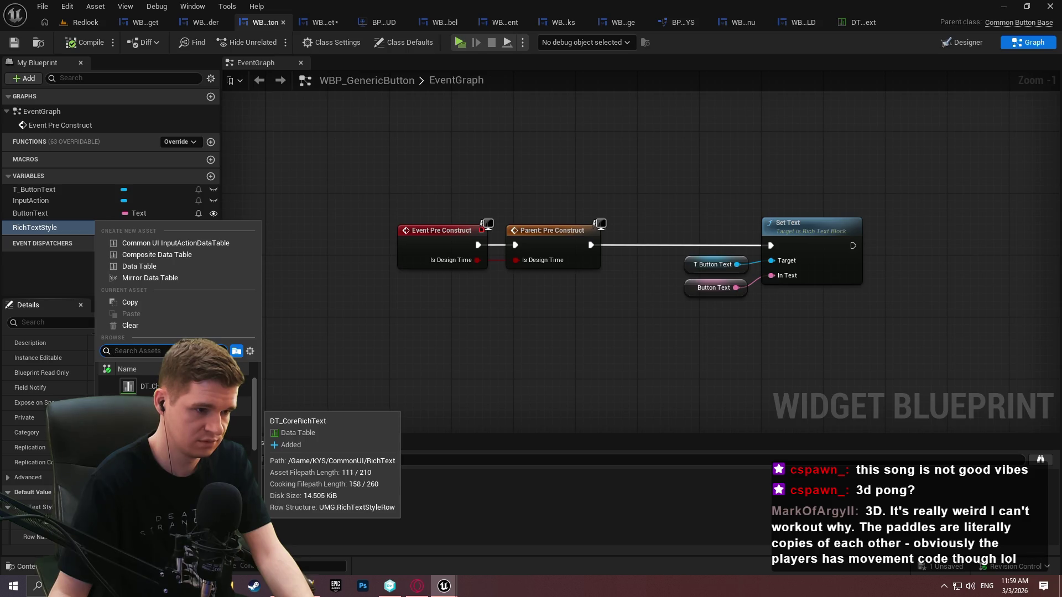
left_click(141, 386)
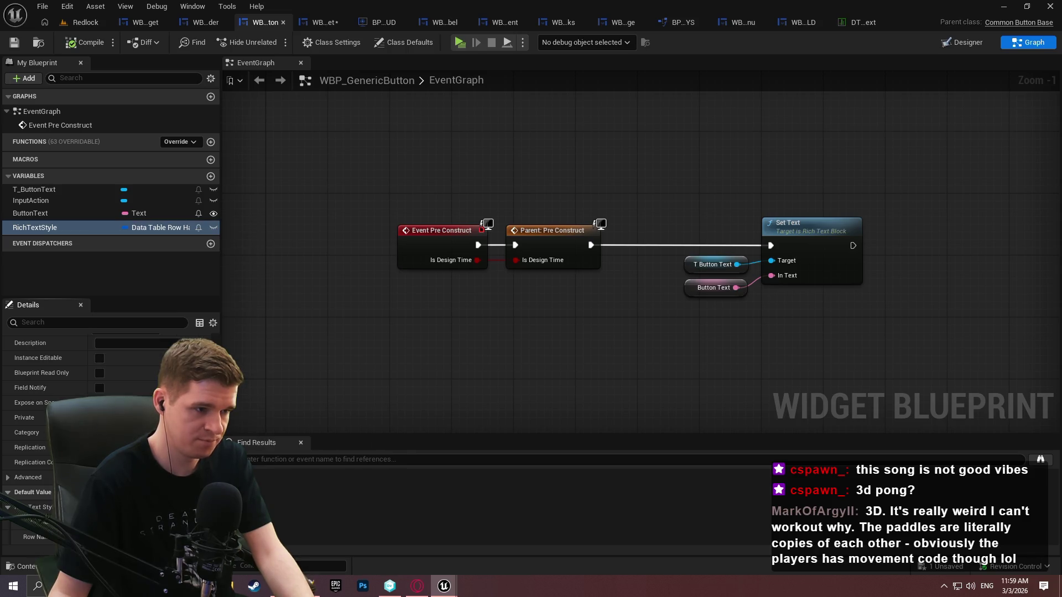
left_click(14, 44)
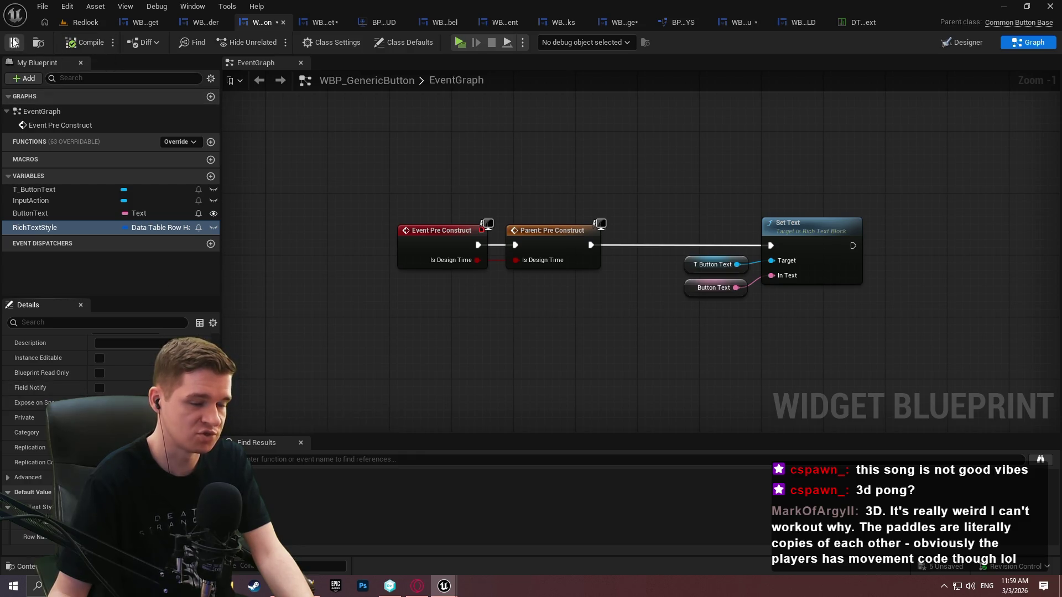
Place a RichTextStyle getter in the graph below the existing nodes
mouse_move(600, 330)
left_mouse_down()
mouse_move(380, 266)
mouse_move(430, 310)
left_mouse_up()
mouse_move(64, 233)
left_mouse_down()
mouse_move(471, 334)
mouse_move(547, 334)
left_mouse_up()
left_click(515, 359)
Break the RichTextStyle handle and wire its Data Table and Row Name into Get Data Table Row
left_click(601, 388)
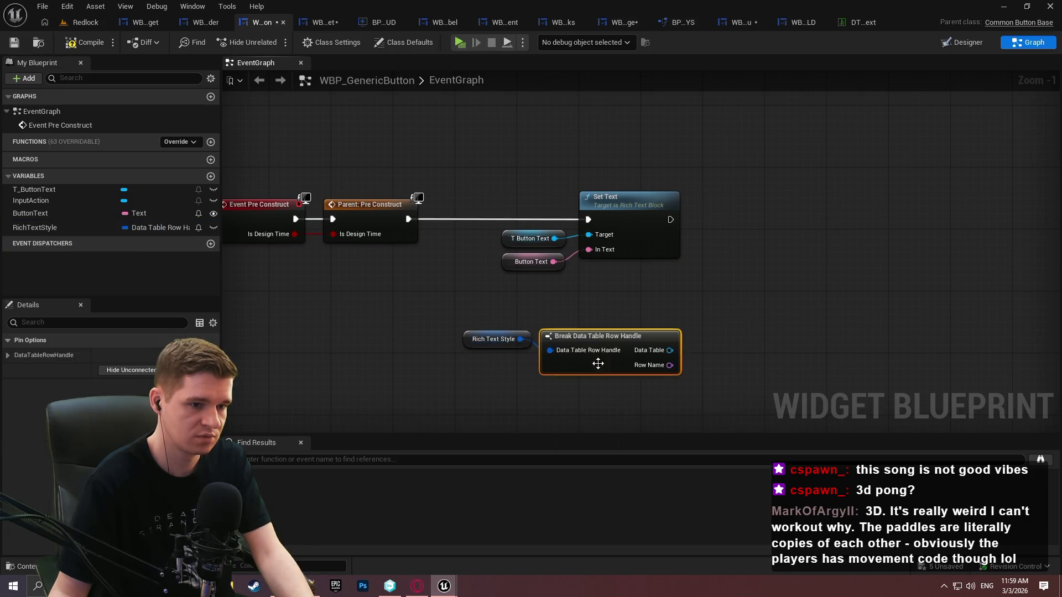
left_click_drag(670, 350, 740, 334)
type("get data table")
key("Return")
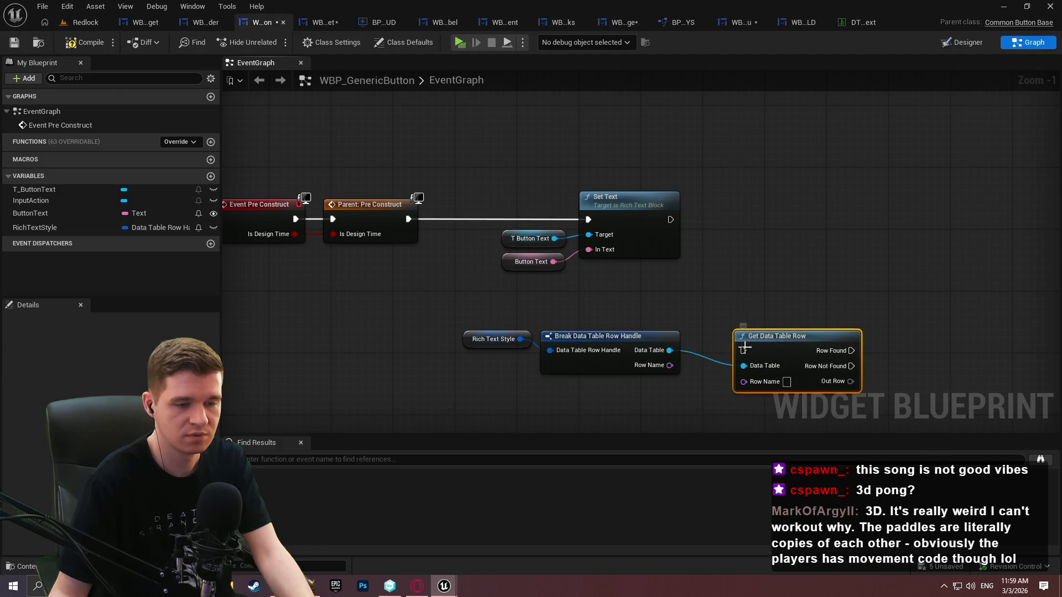
mouse_move(742, 351)
left_mouse_down()
mouse_move(699, 271)
mouse_move(696, 209)
left_mouse_up()
left_click_drag(626, 285, 685, 255)
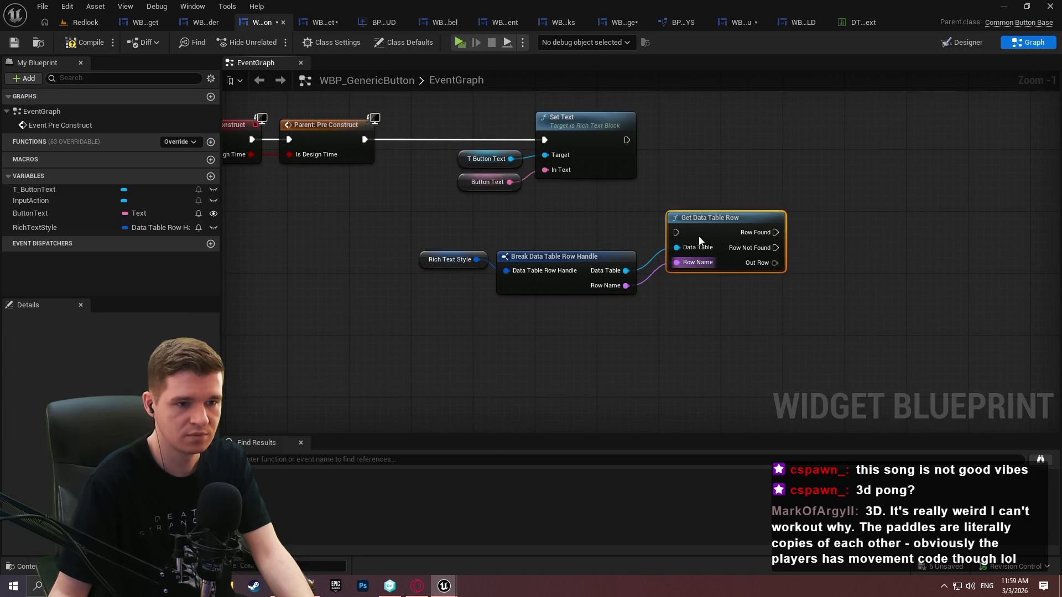
left_click_drag(715, 215, 692, 246)
Search Out Row's actions for rich and break nodes, cancel, then open DT_CoreRichText
left_click_drag(759, 286, 808, 286)
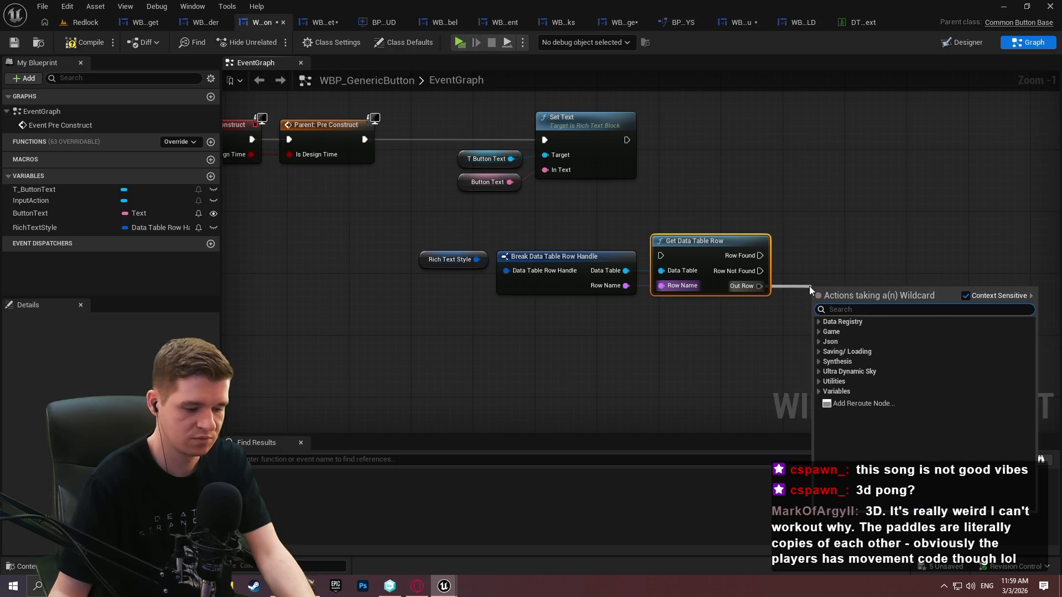
type("rich")
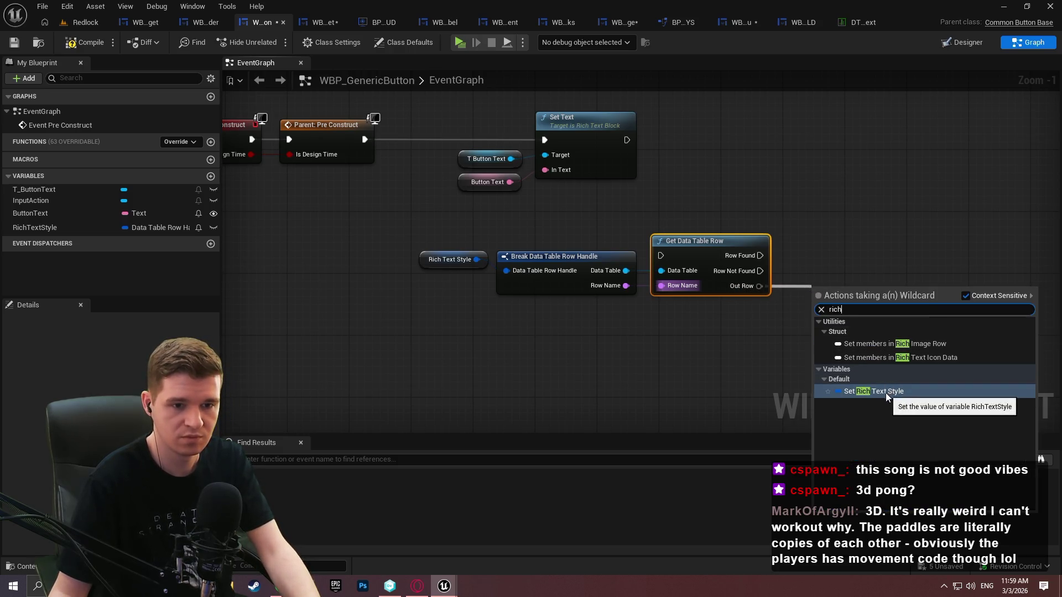
left_click(774, 300)
left_click_drag(759, 286, 808, 287)
type("break")
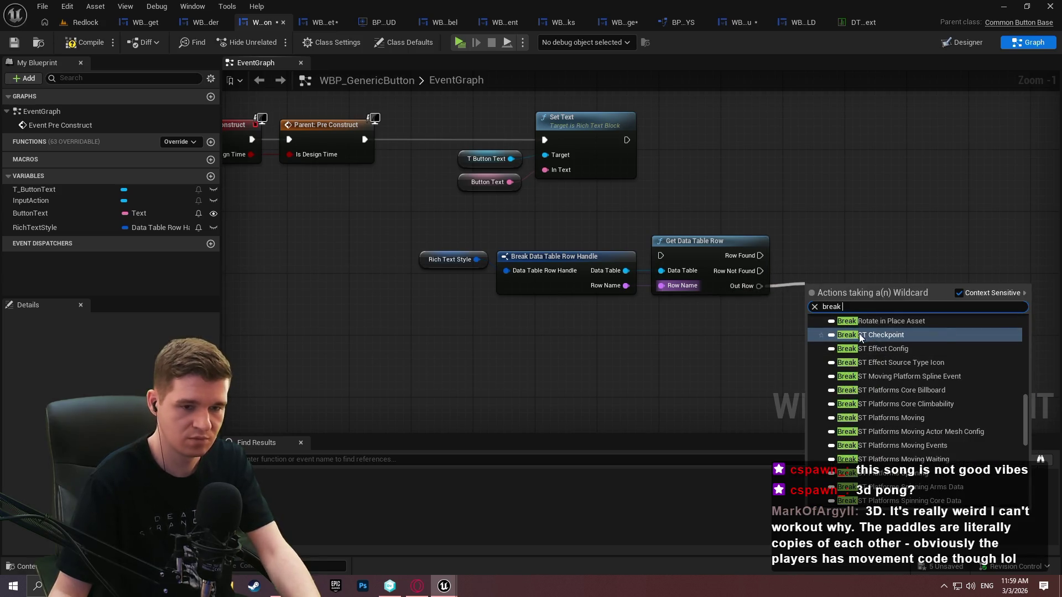
type(" ri")
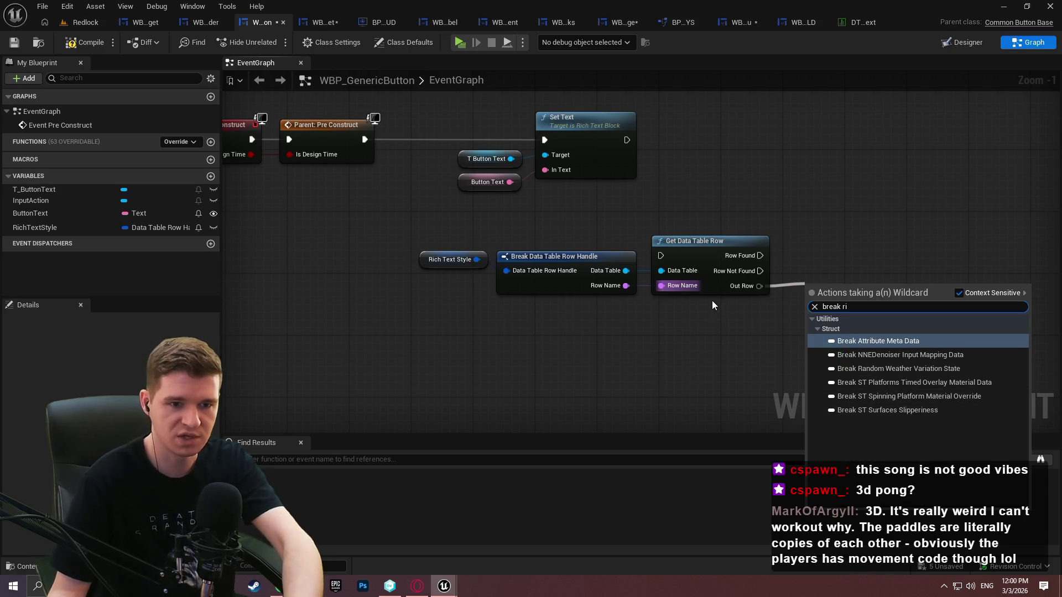
key("BackSpace")
key("BackSpace")
key("BackSpace")
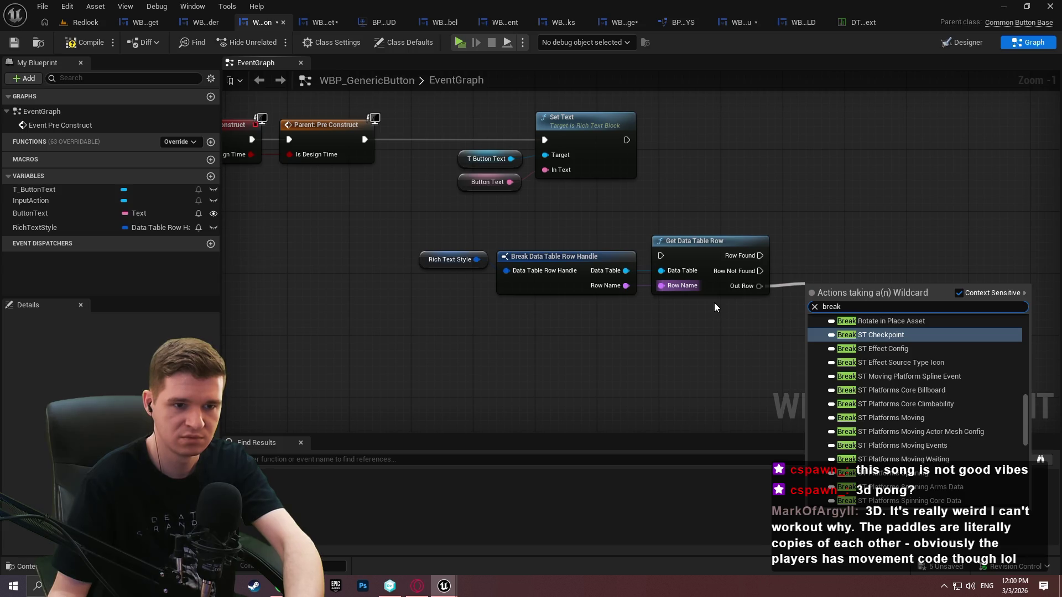
key("Escape")
left_click(858, 24)
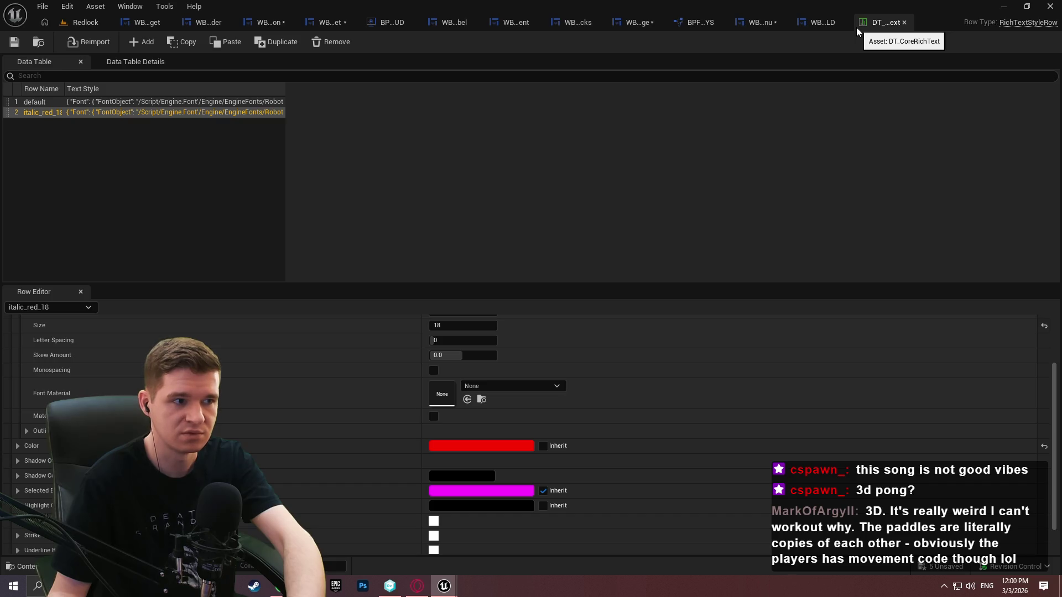
In the WBP_GenericButton graph, add a Set Rich Text Style node from Out Row, then delete it
left_click(265, 22)
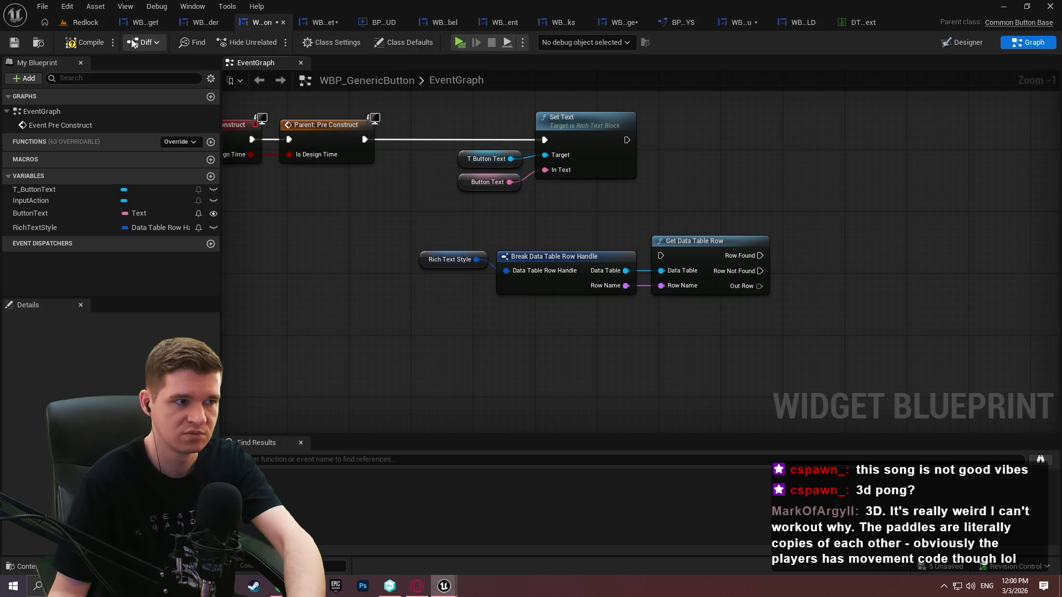
left_click_drag(759, 286, 819, 288)
type("rich")
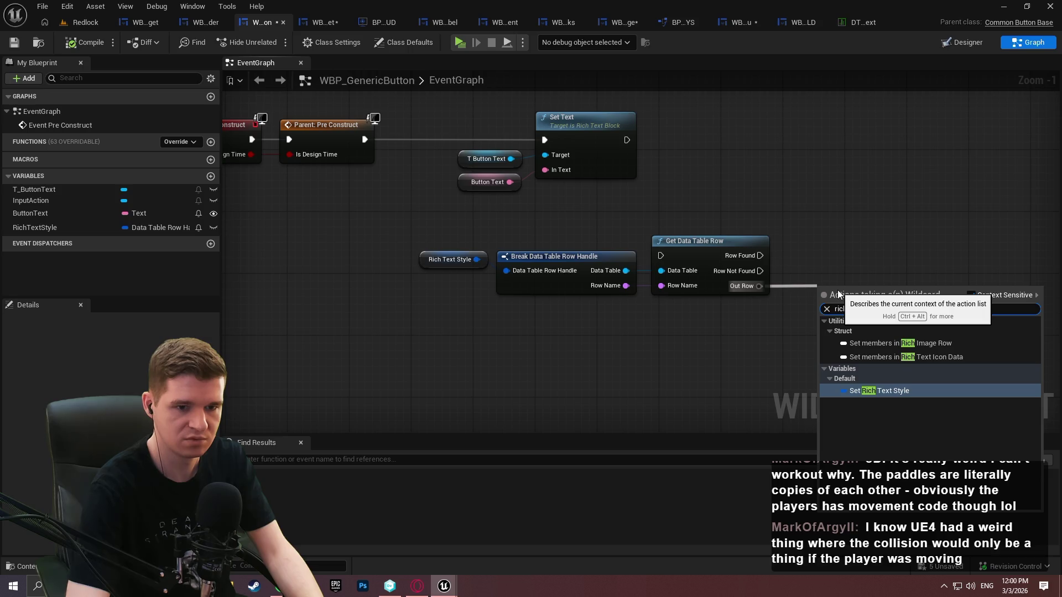
key("Return")
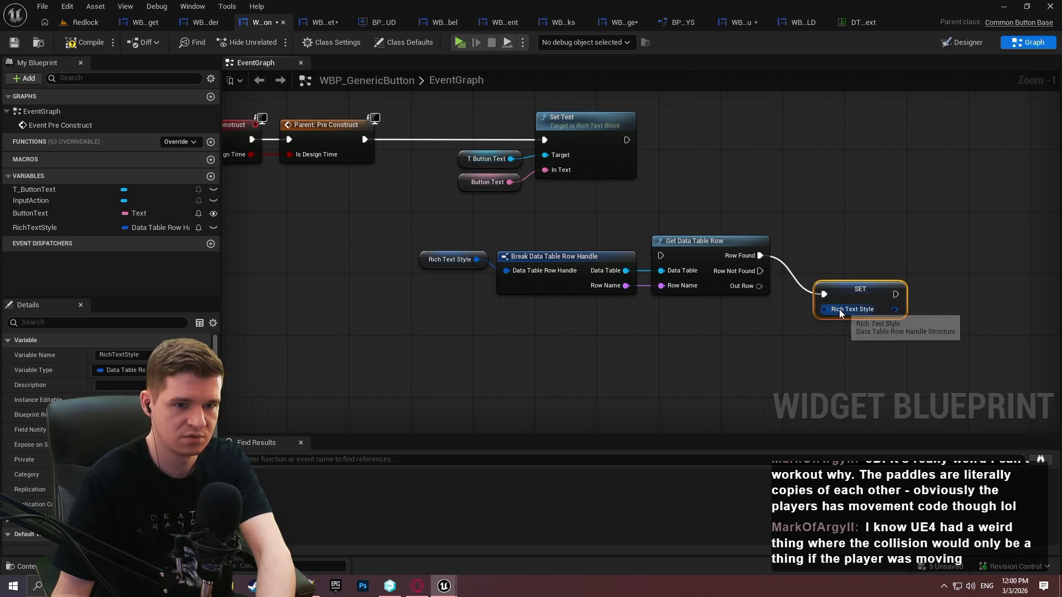
key("Delete")
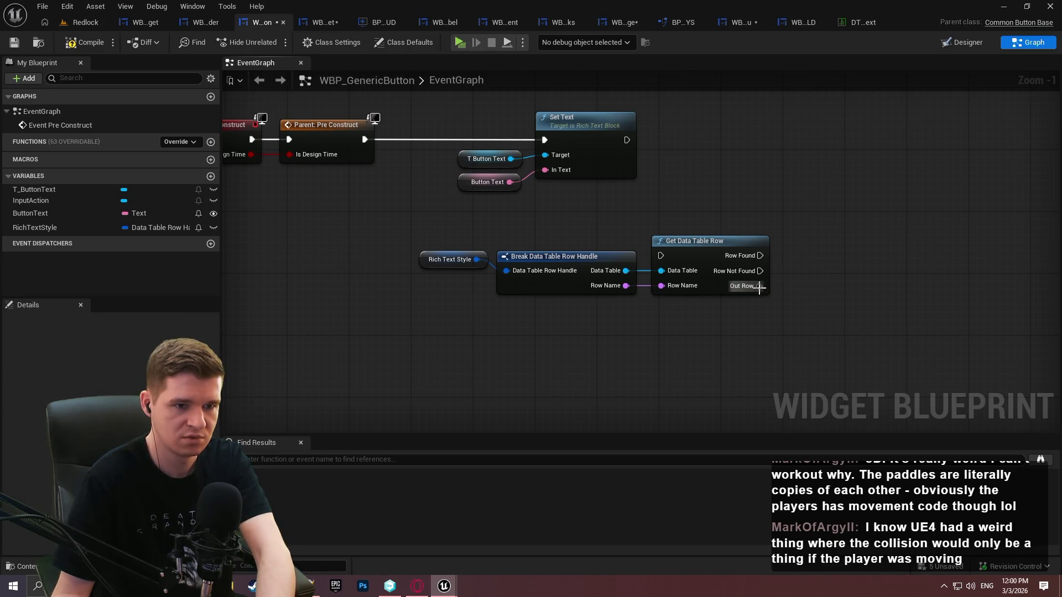
Search Out Row's action menu for 'break', then switch to the Redlock level
left_click_drag(760, 286, 798, 270)
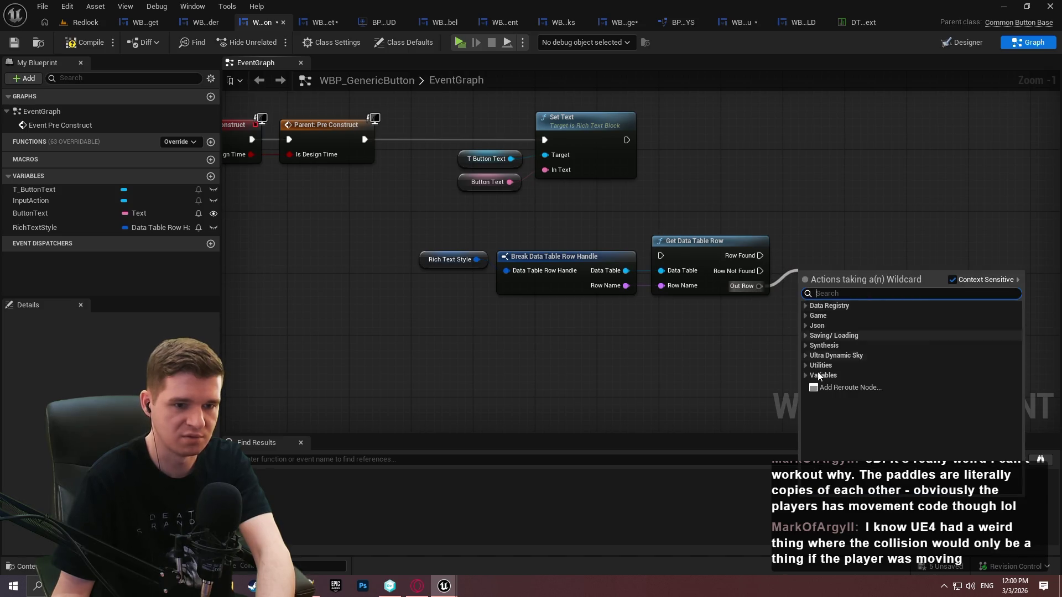
type("break")
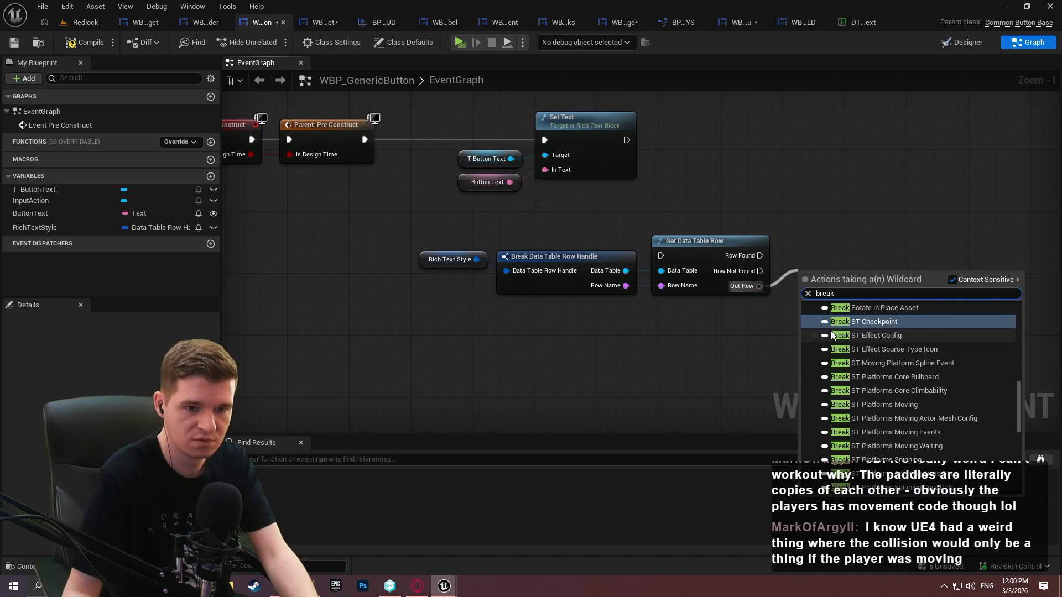
left_click_drag(1018, 396, 1017, 477)
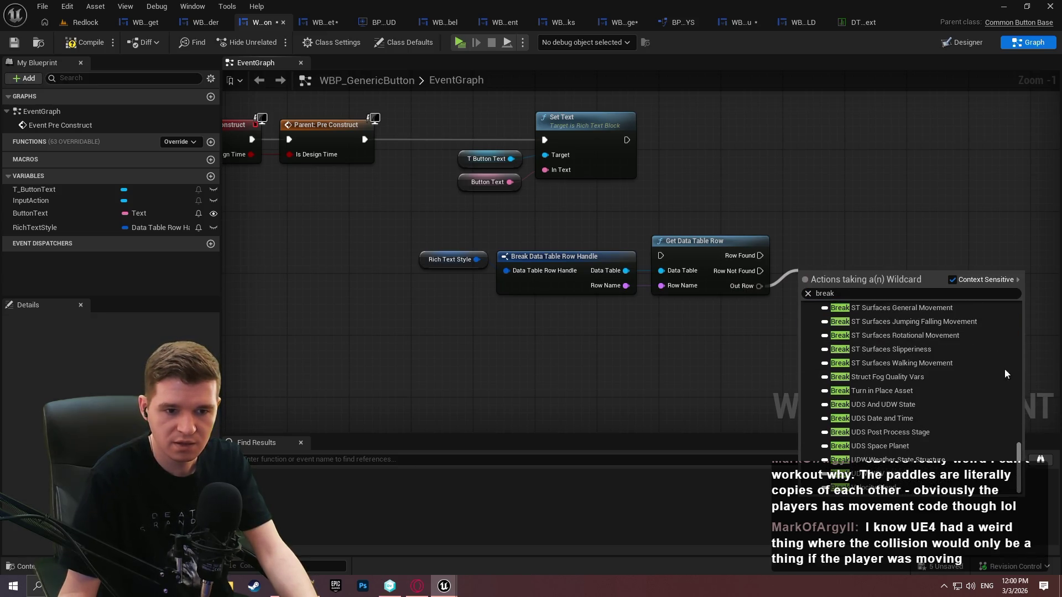
scroll(1004, 354, "up", 10)
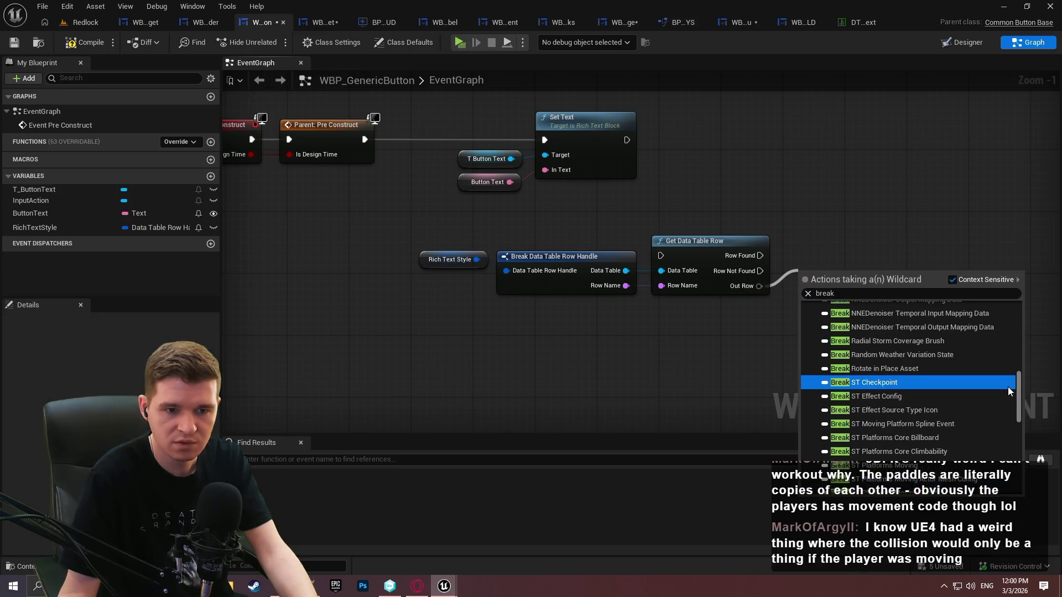
scroll(1008, 390, "down", 8)
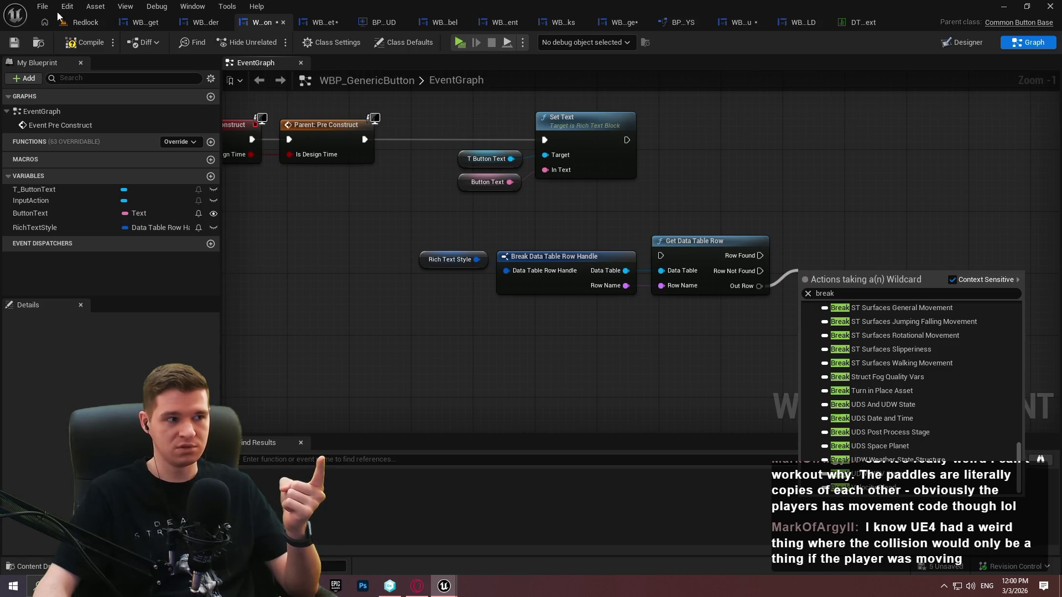
left_click(97, 24)
Open the BP_Checkpoint actor's blueprint and select its Cube component
left_click(80, 24)
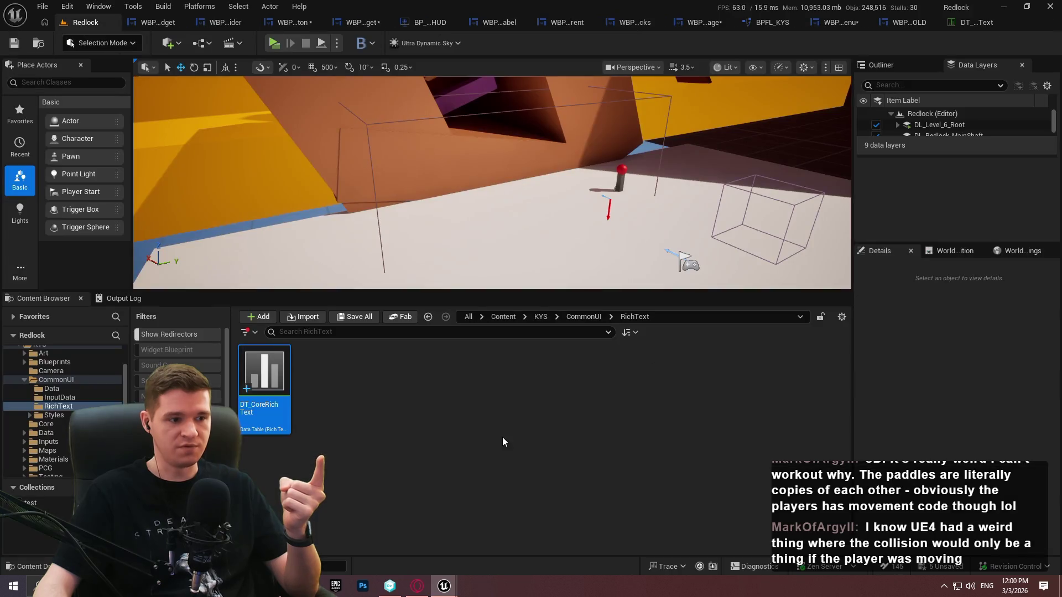
left_click(621, 178)
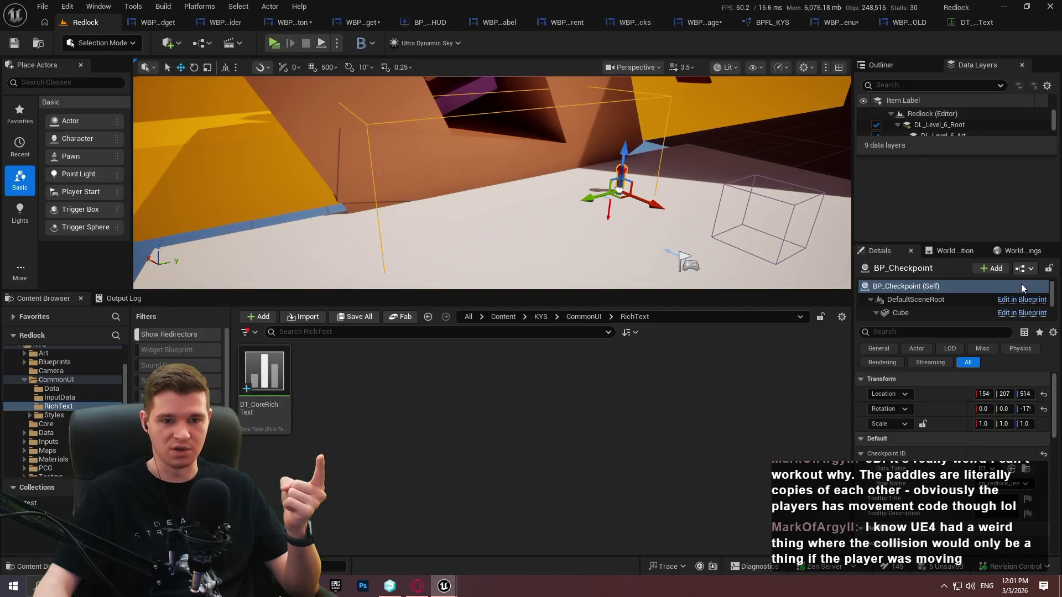
left_click(1027, 269)
left_click(1003, 295)
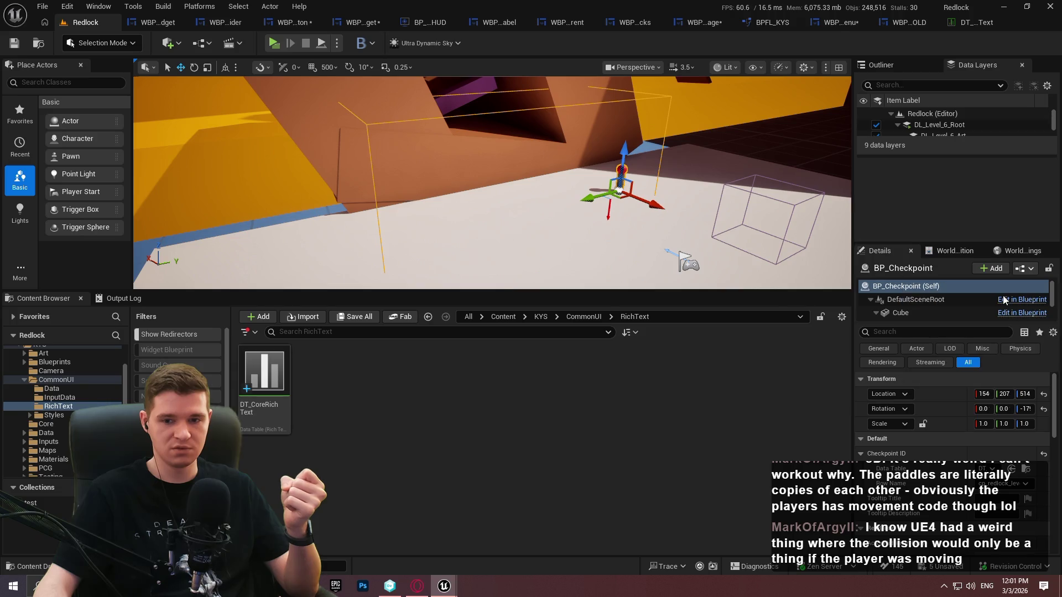
left_click(94, 122)
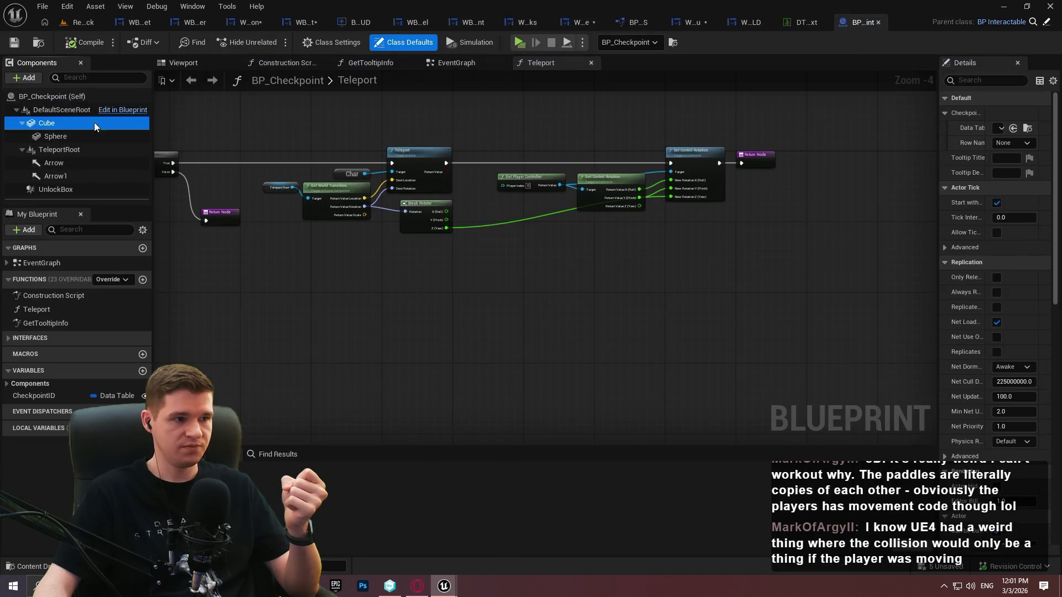
Review the Cube's advanced collision options such as Use CCD, collapse them, and close the blueprint
left_click_drag(938, 84, 574, 84)
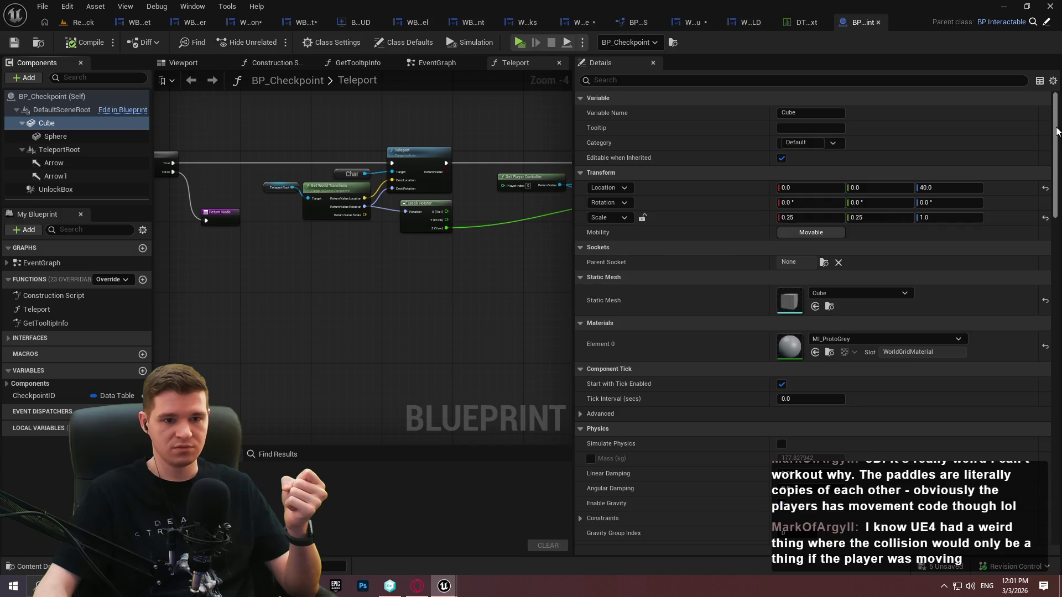
scroll(1052, 310, "down", 15)
scroll(613, 327, "up", 3)
left_click(582, 349)
scroll(659, 329, "down", 2)
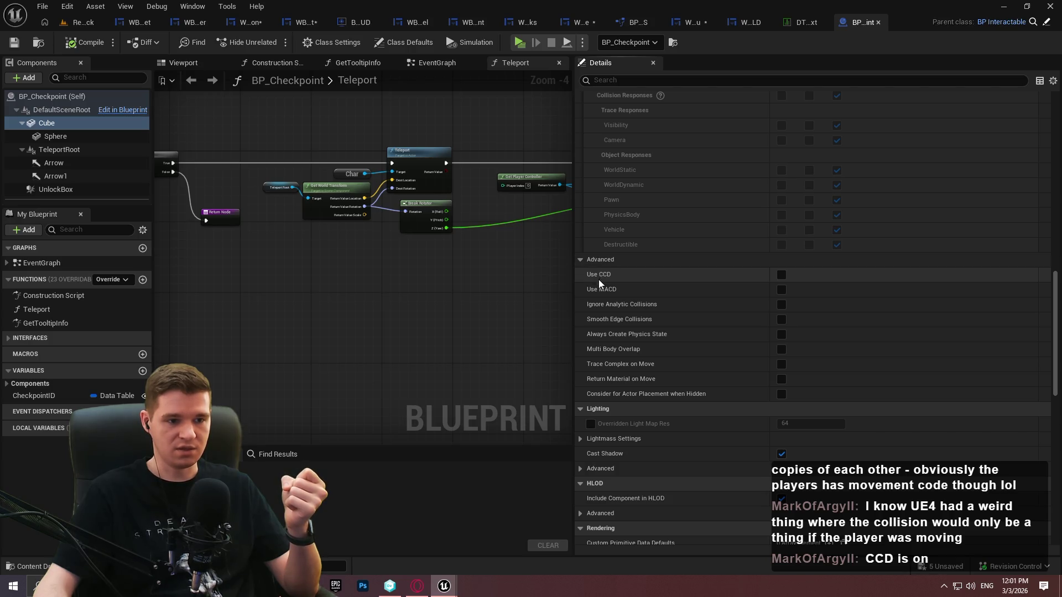
mouse_move(600, 291)
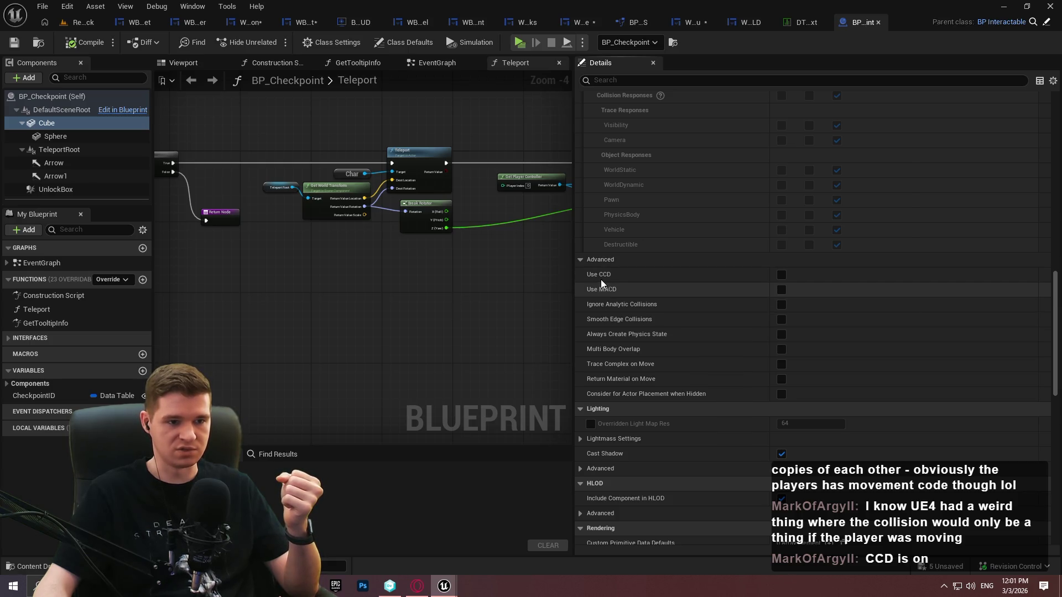
mouse_move(573, 108)
left_mouse_down()
mouse_move(805, 128)
mouse_move(831, 244)
left_mouse_up()
left_click(838, 259)
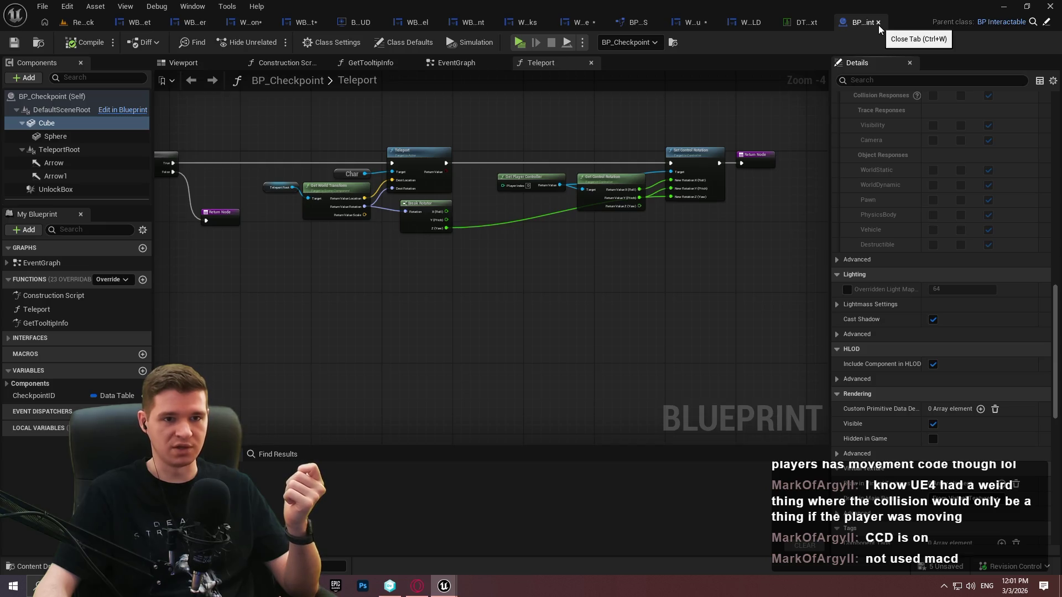
left_click(879, 26)
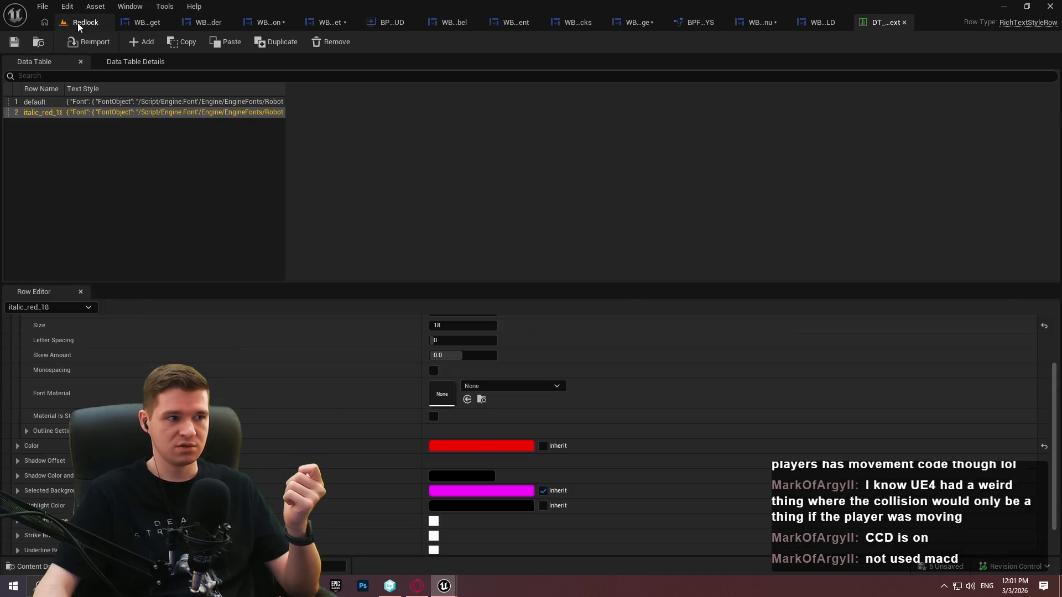
Look up 'substep' in Project Settings (physics substepping enabled, Max Substeps 6), then close it
left_click(85, 23)
left_click(503, 317)
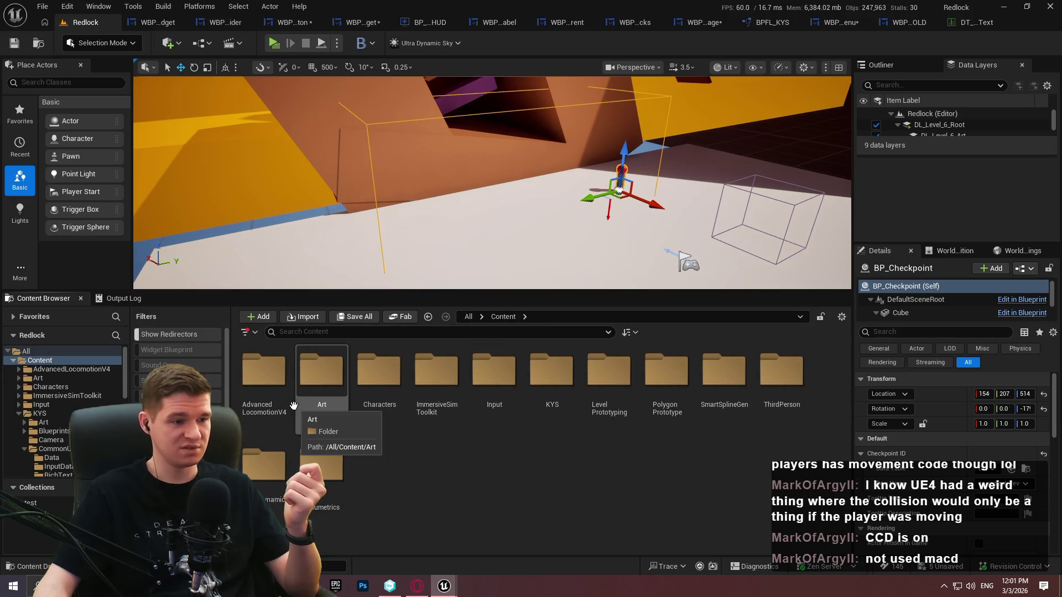
left_click(67, 7)
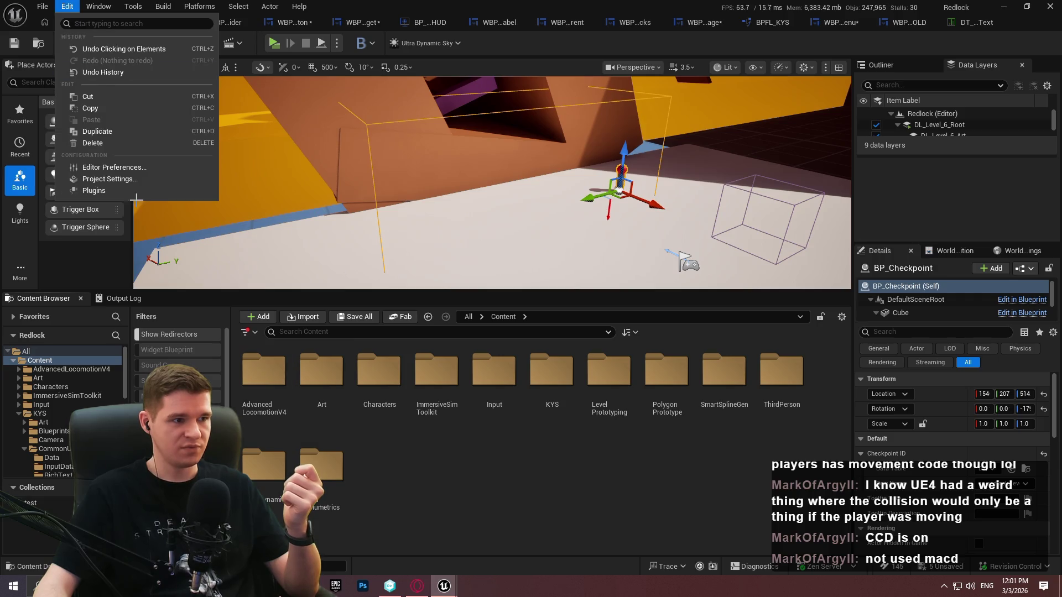
left_click(108, 178)
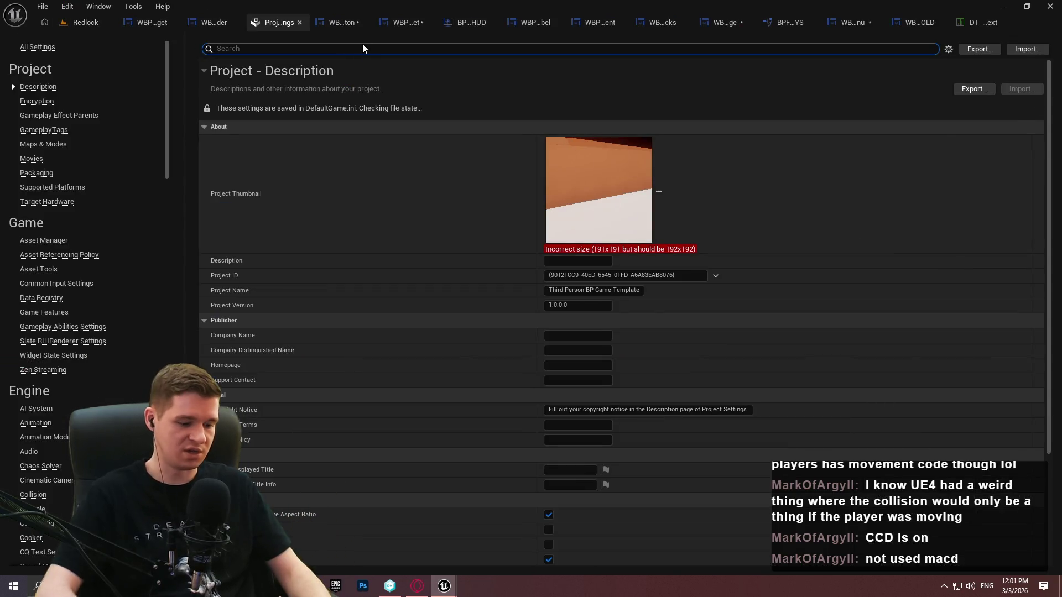
type("subste")
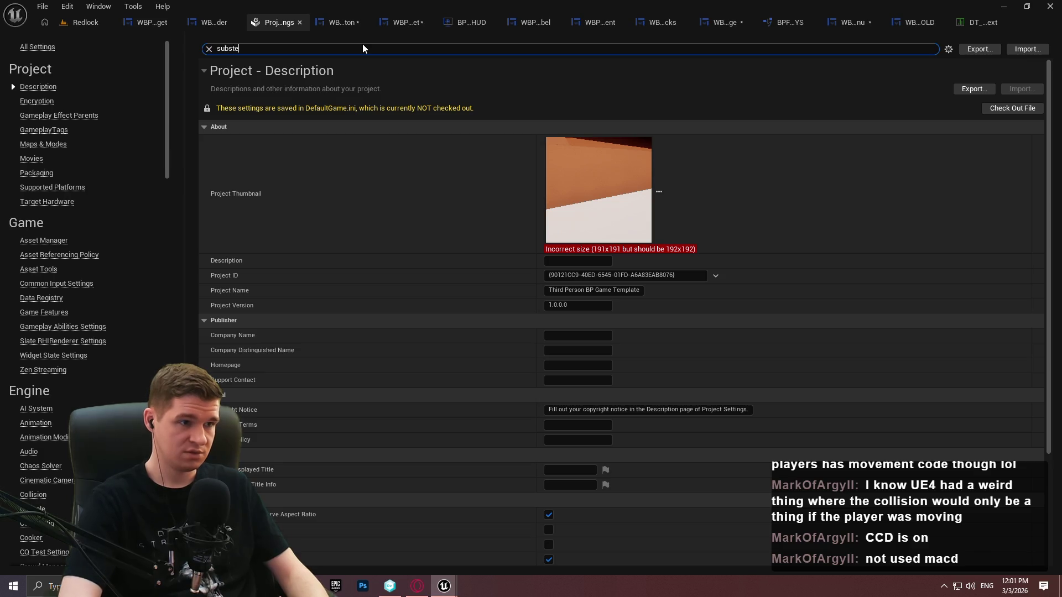
type("p")
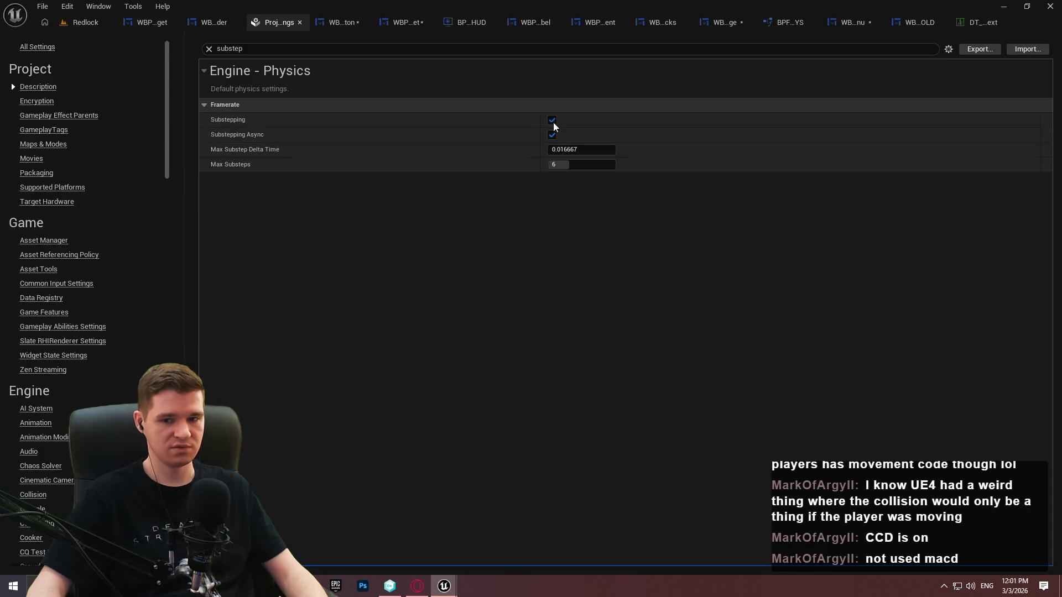
left_click(303, 24)
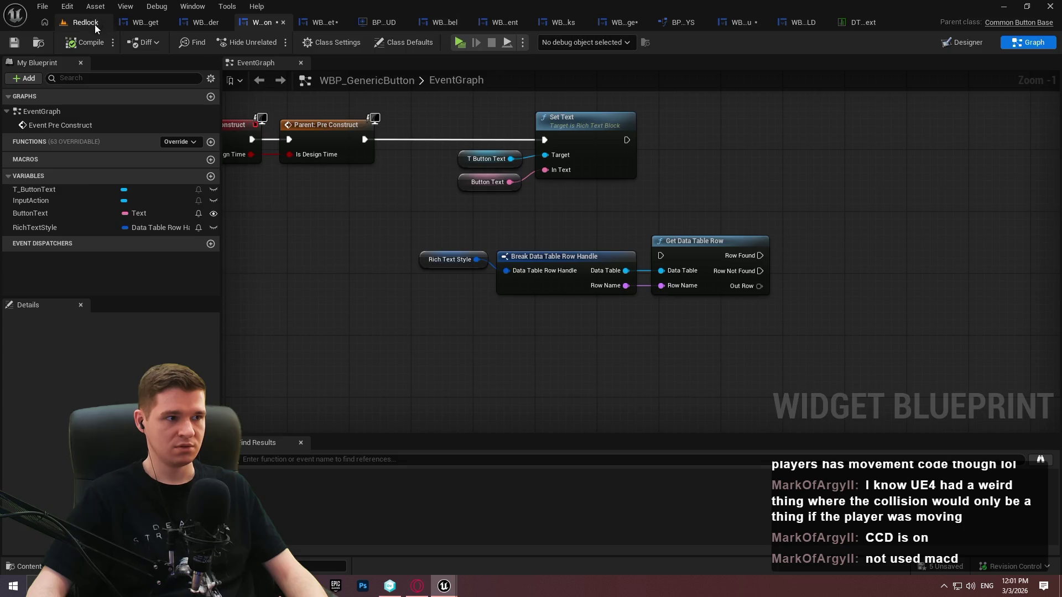
Open BP_ImSimBaseCharacter from AdvancedLocomotionV4 > Blueprints > CharacterLogic
left_click(94, 24)
double_click(264, 371)
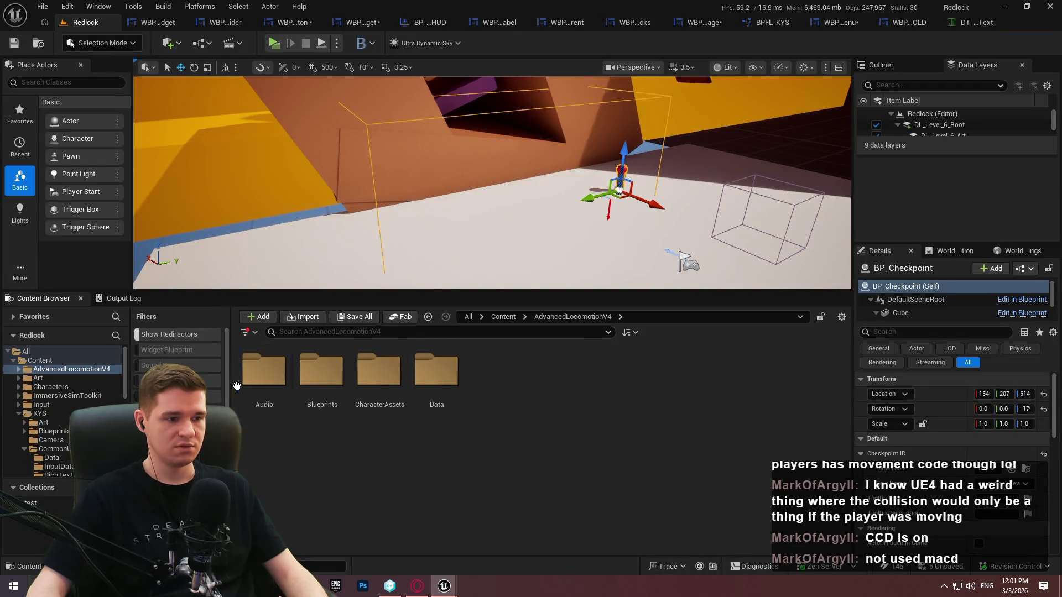
double_click(321, 371)
double_click(416, 391)
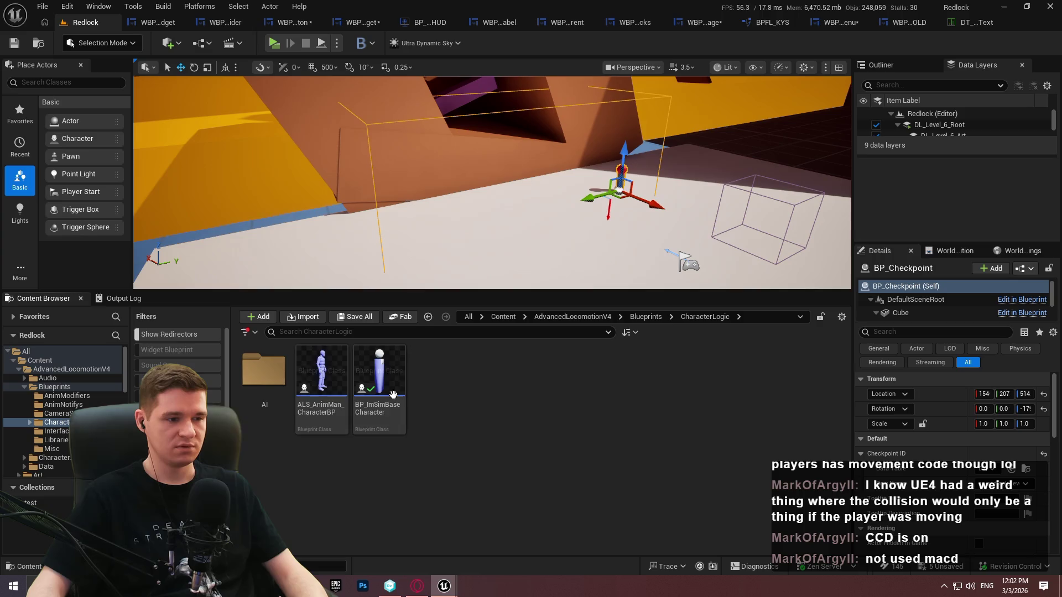
left_click(374, 402)
double_click(376, 406)
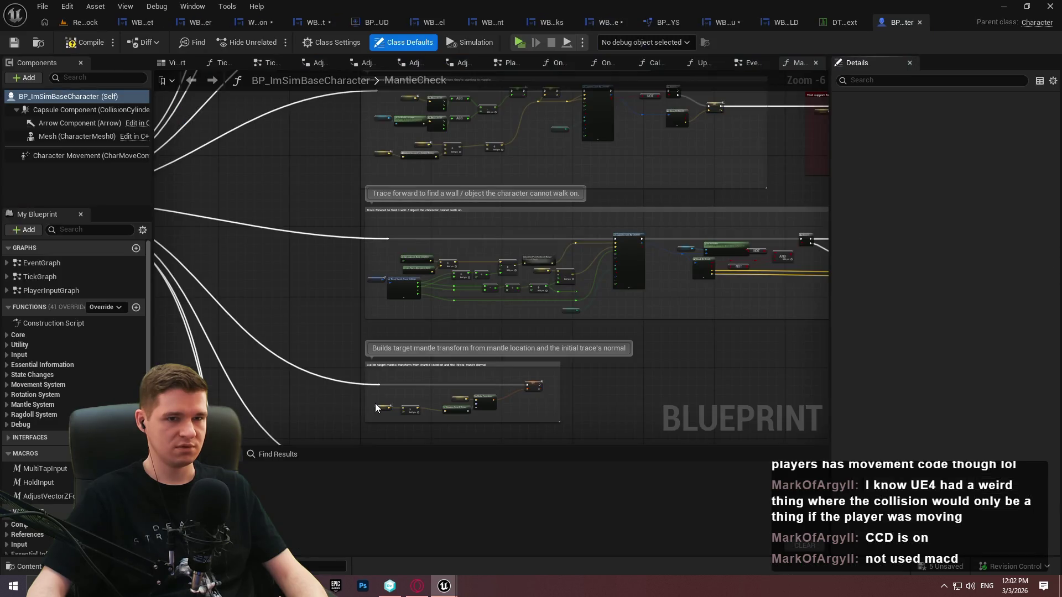
Inspect the movement event comments in BP_ImSimBaseCharacter's EventGraph
left_click(7, 385)
left_click(7, 386)
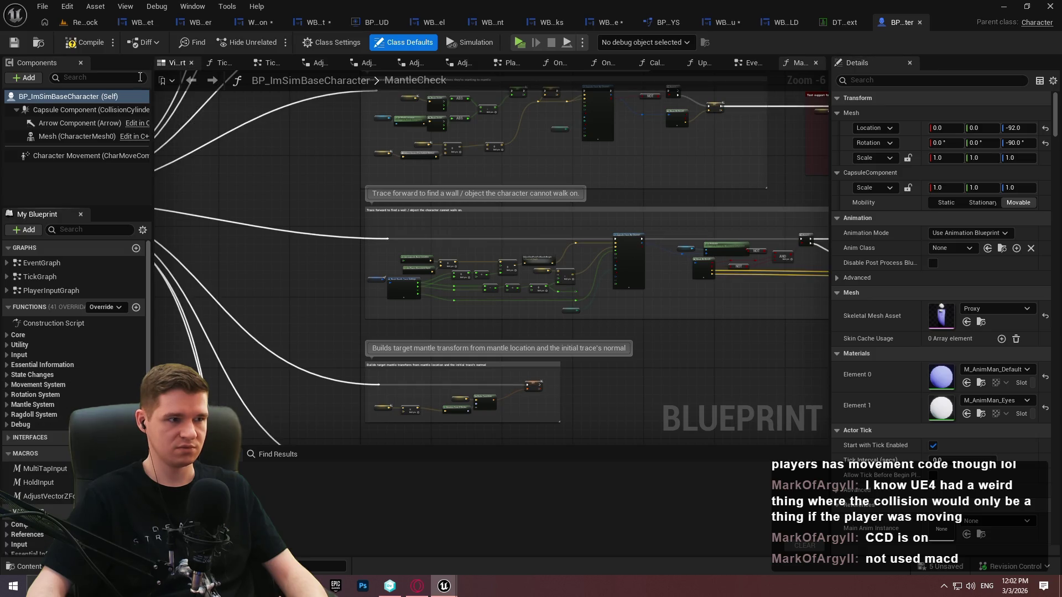
left_click(45, 266)
double_click(45, 267)
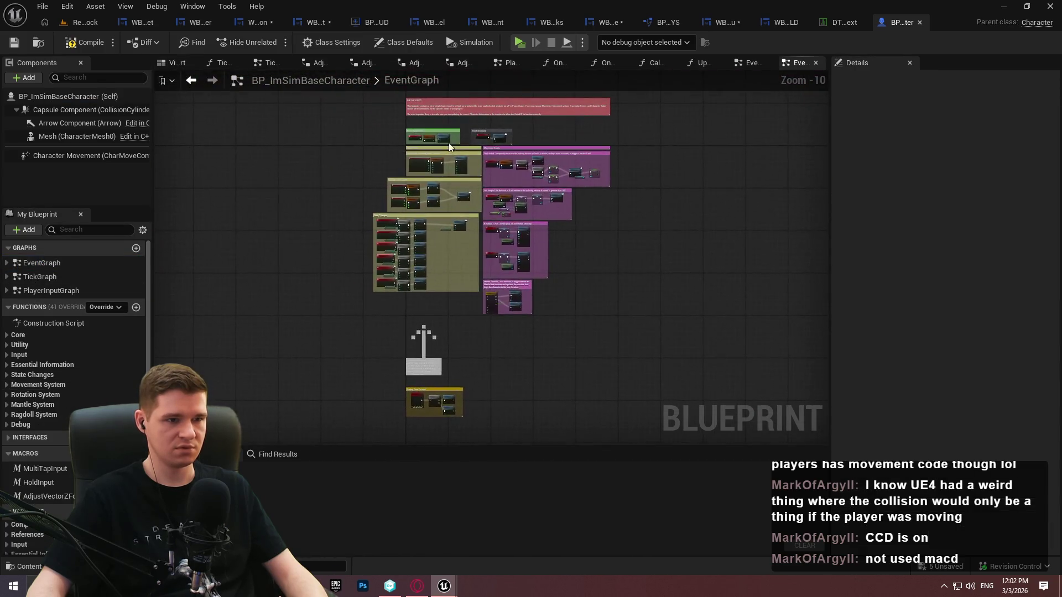
scroll(443, 160, "up", 5)
mouse_move(444, 160)
left_mouse_down()
mouse_move(296, 27)
mouse_move(60, 162)
left_mouse_up()
Open ALS_AnimMan_CharacterBP's Handle Idle Collision definition, showing MoveUpdatedComponent nodes nudging 0.1 and -0.1
left_click(83, 22)
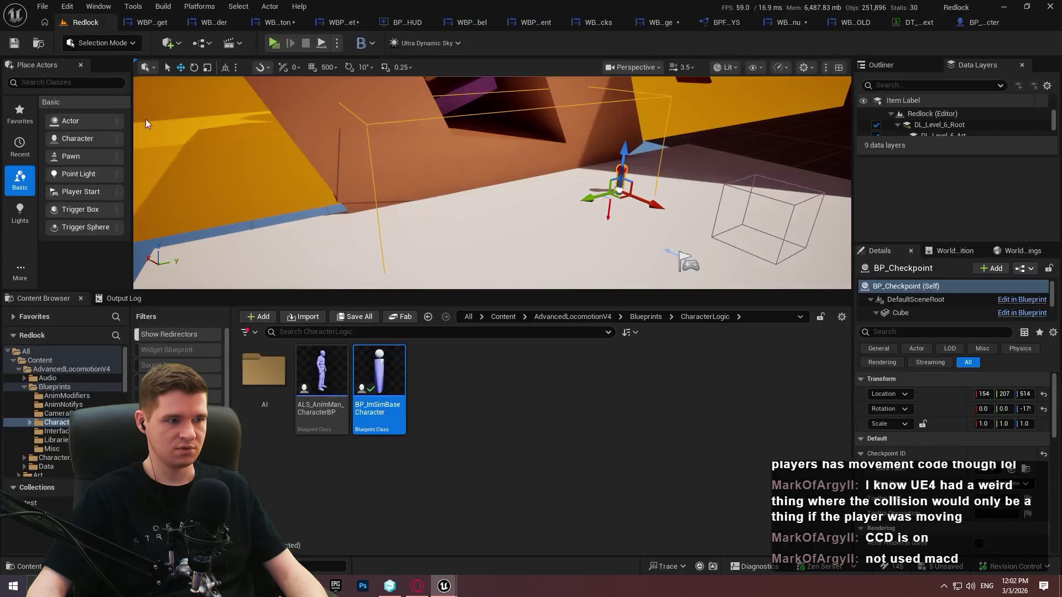
double_click(322, 387)
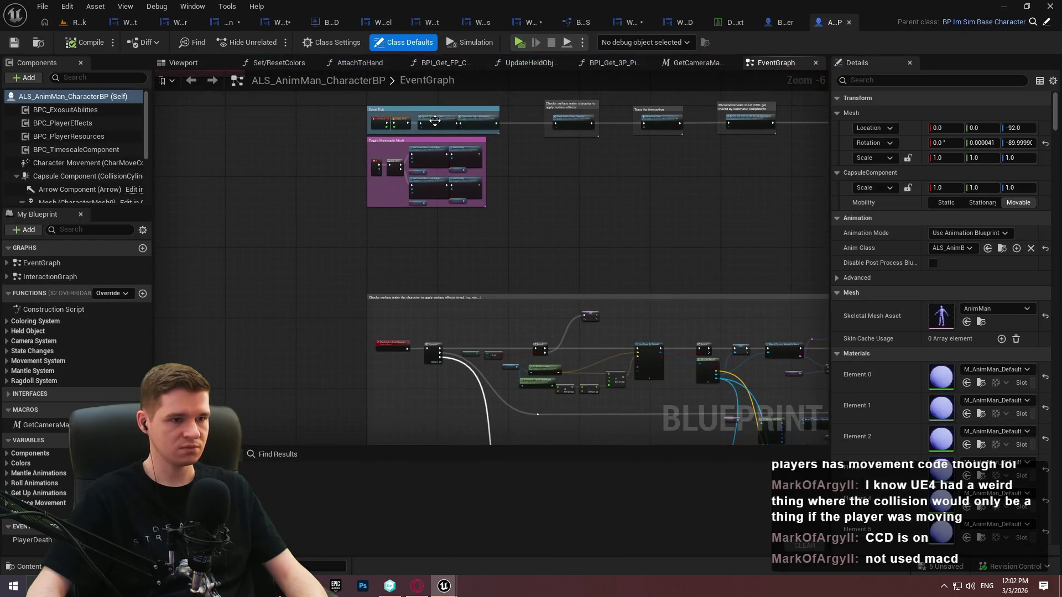
scroll(647, 149, "up", 3)
scroll(636, 152, "up", 1)
mouse_move(636, 152)
left_mouse_down()
mouse_move(395, 208)
mouse_move(237, 212)
left_mouse_up()
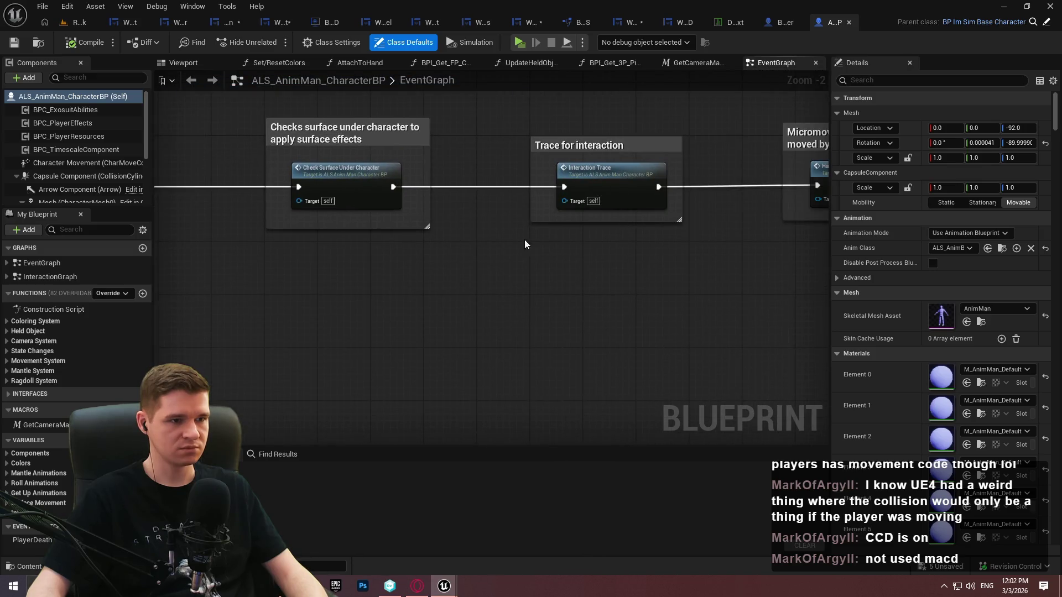
left_click_drag(650, 248, 318, 259)
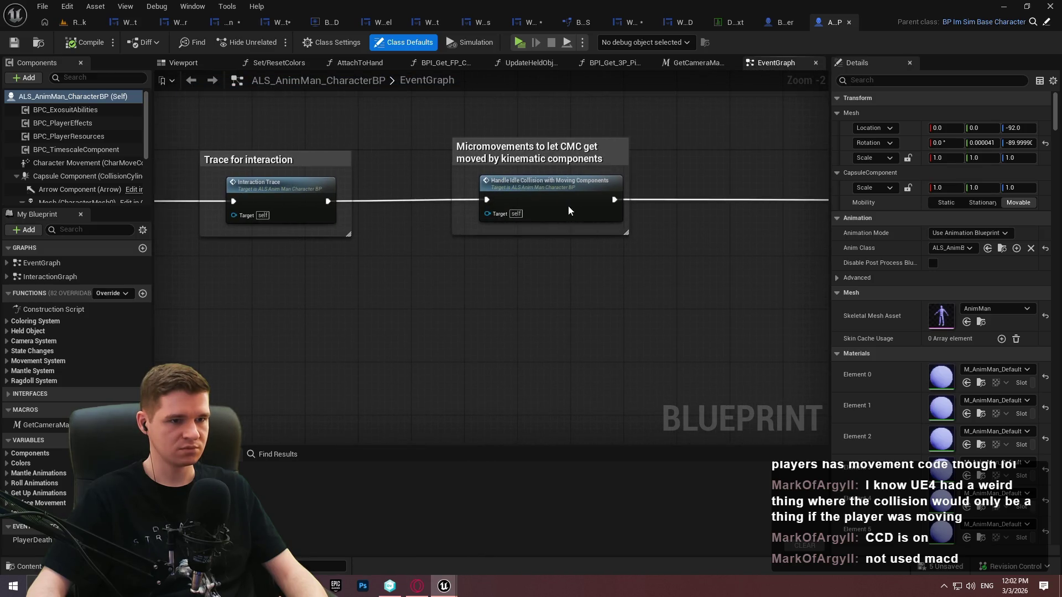
double_click(568, 210)
mouse_move(572, 272)
left_mouse_down()
mouse_move(413, 240)
mouse_move(543, 222)
mouse_move(548, 286)
left_mouse_up()
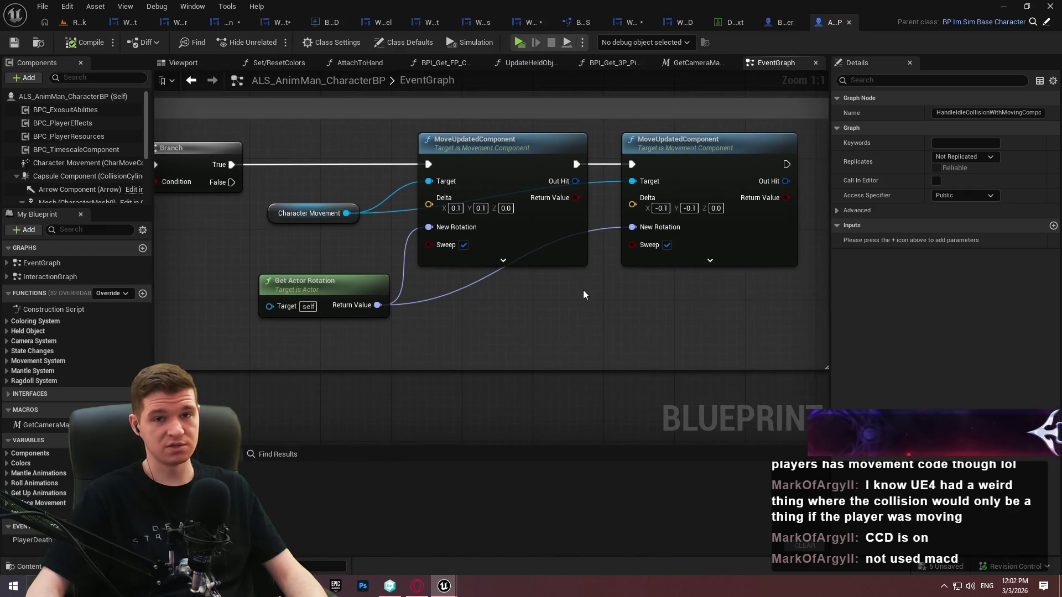